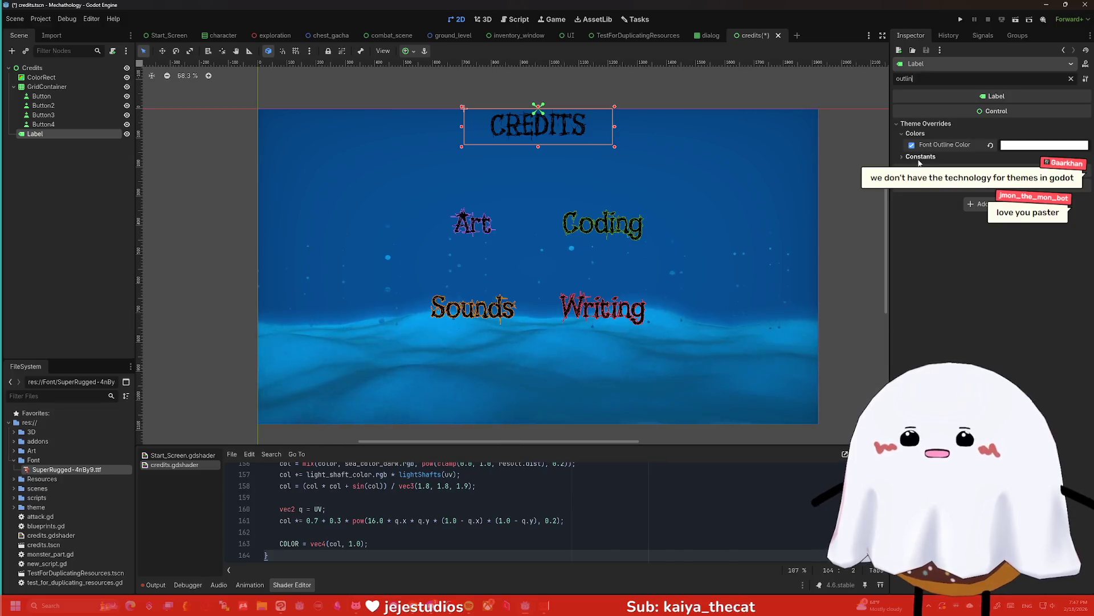
Enable the Label's Outline Size override, then select ColorRect and zoom the canvas in and out
click(920, 156)
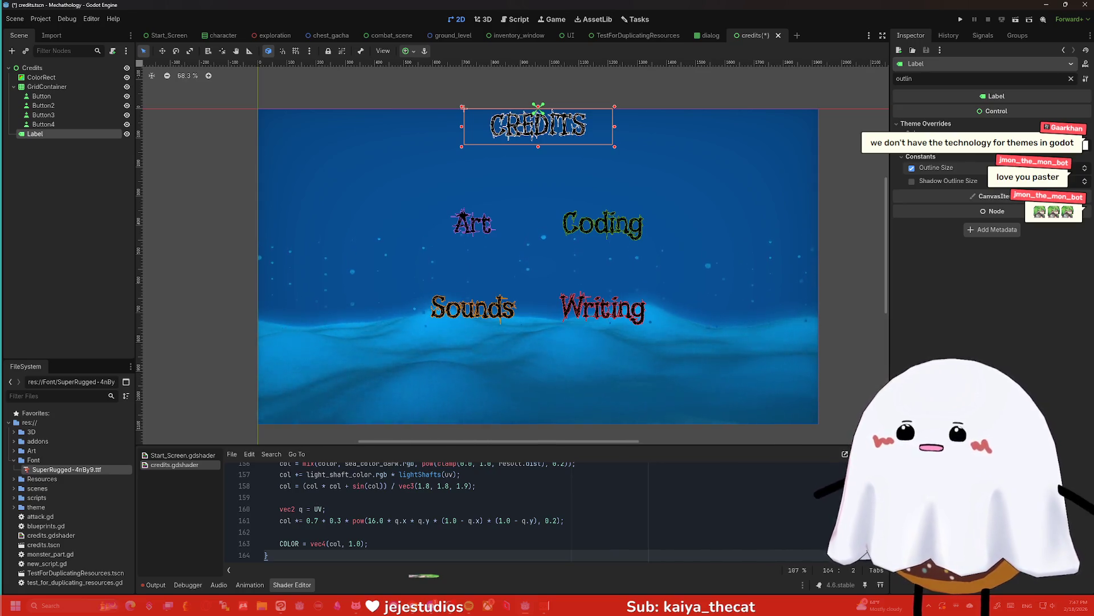
click(626, 151)
scroll(509, 79, up, 1)
scroll(556, 123, up, 4)
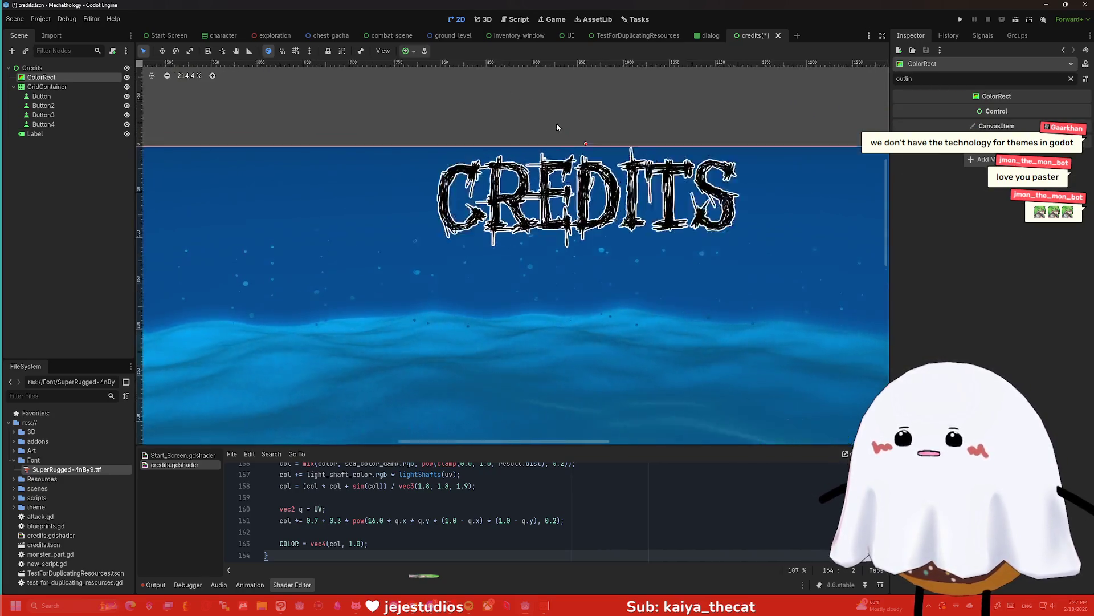
scroll(650, 129, down, 2)
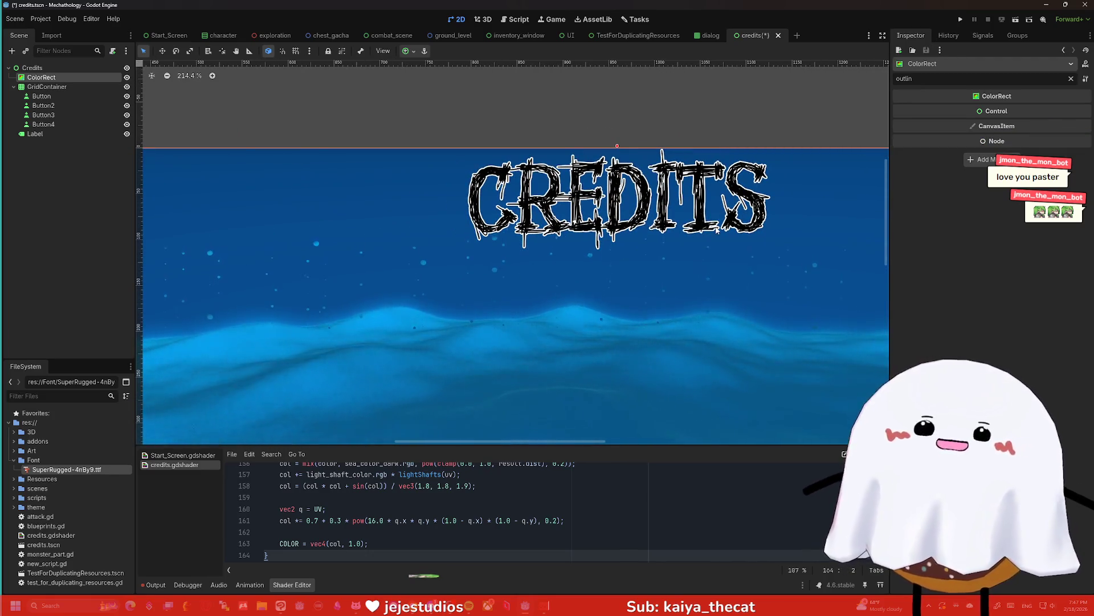
scroll(757, 184, down, 4)
Check the zoomed credits screen, then reselect the CREDITS label's Font Outline Color
right_click(743, 224)
click(779, 172)
scroll(779, 172, down, 2)
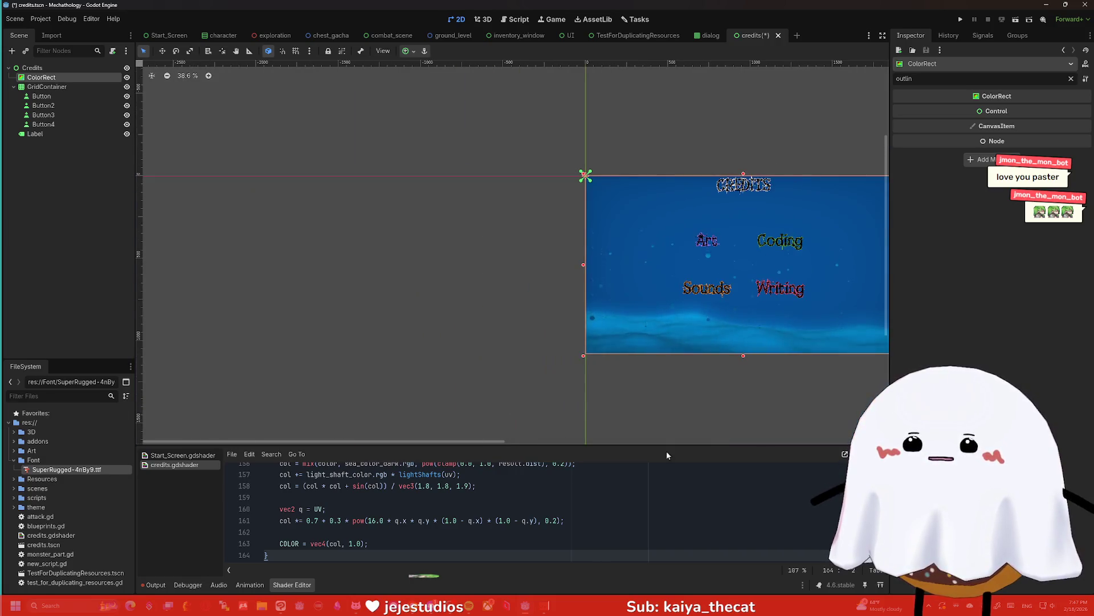
scroll(672, 288, up, 3)
scroll(671, 284, up, 3)
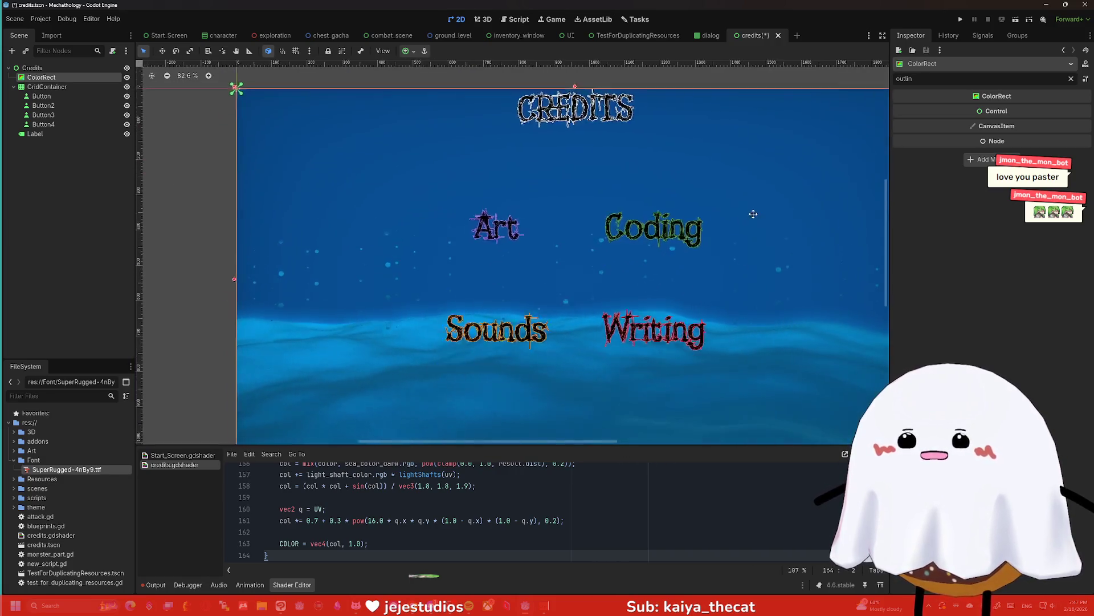
click(590, 119)
click(1024, 146)
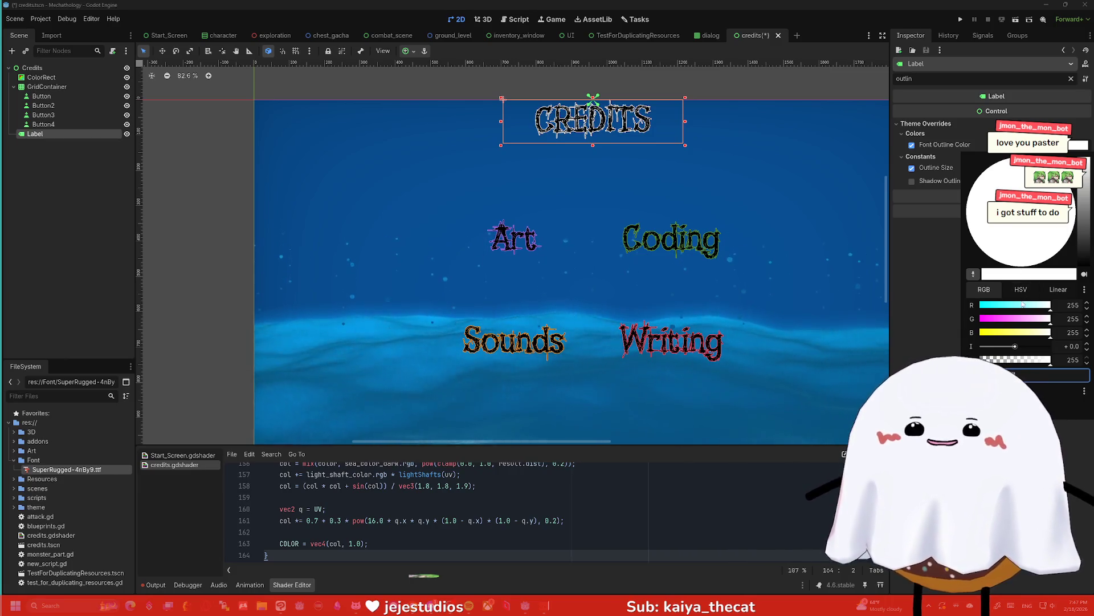
Try outline colours through pale yellow, pink and olive using the RGB sliders
click(1027, 332)
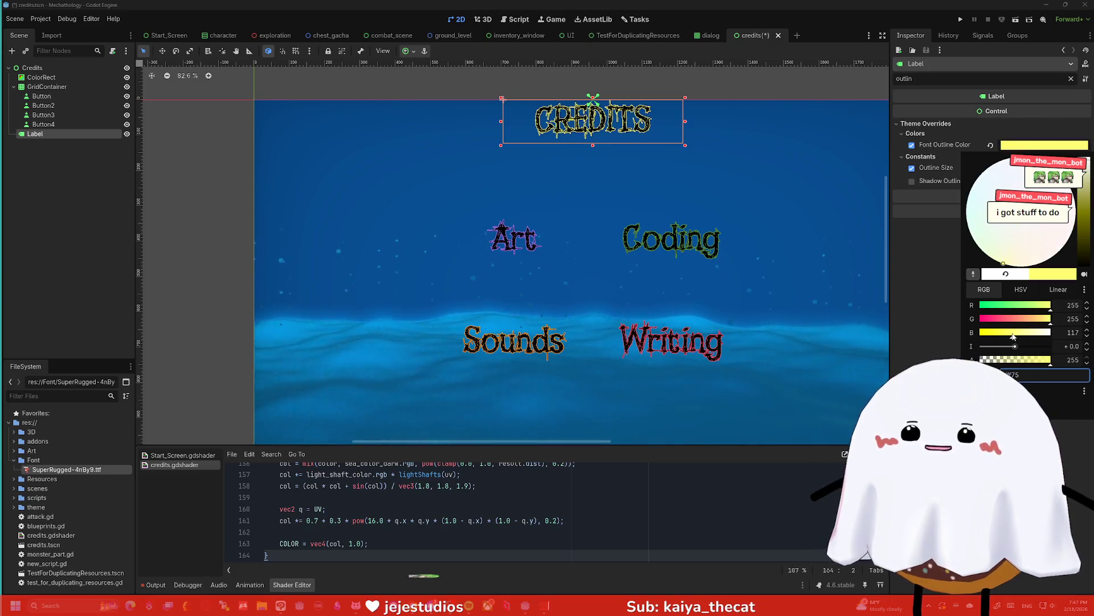
click(1015, 320)
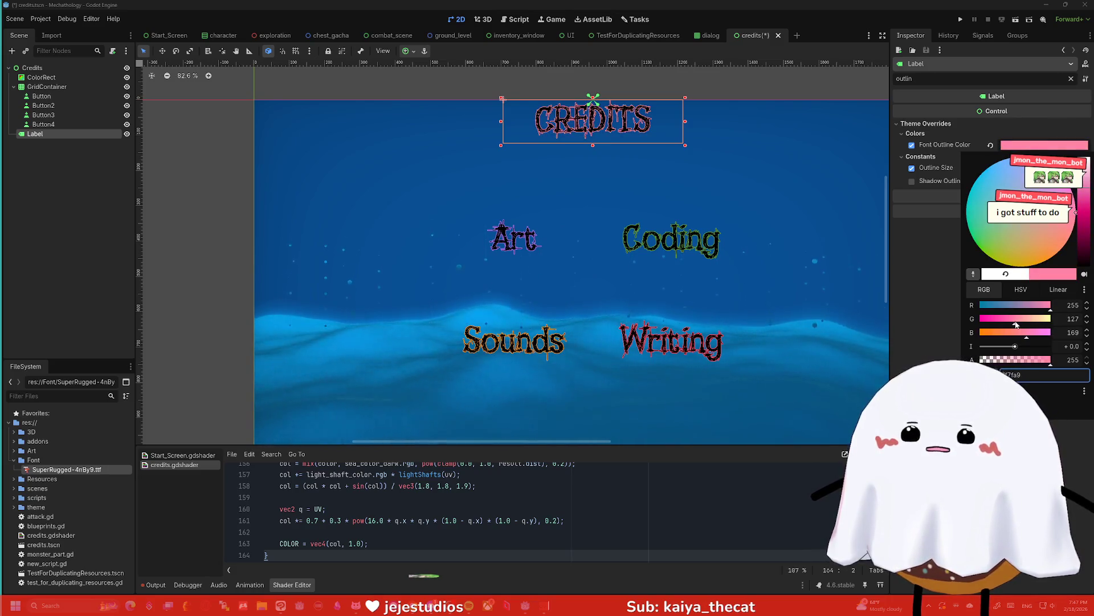
click(1036, 306)
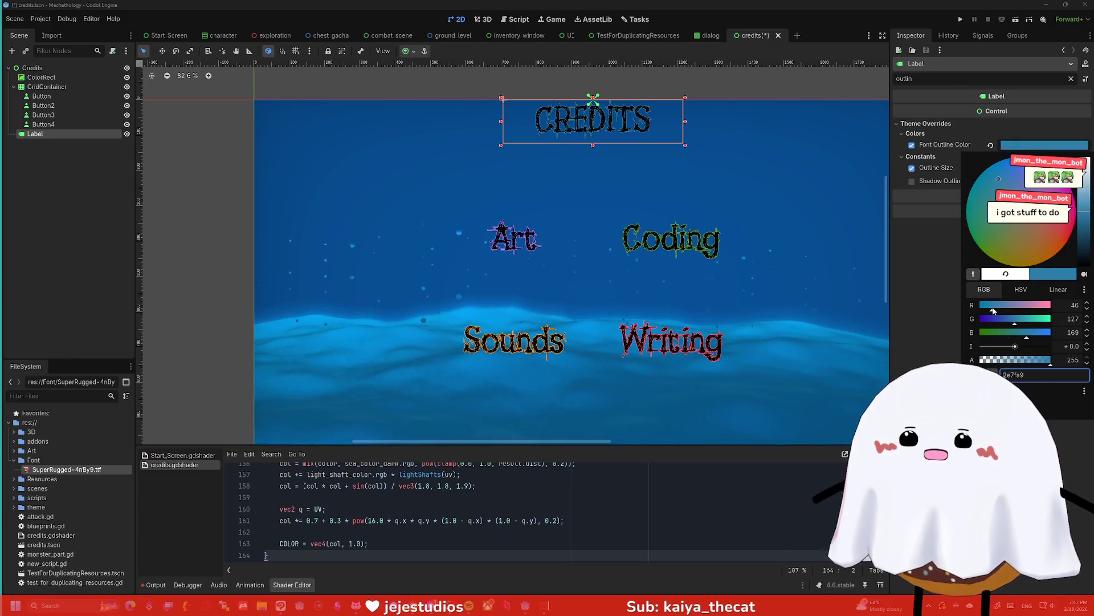
click(1017, 306)
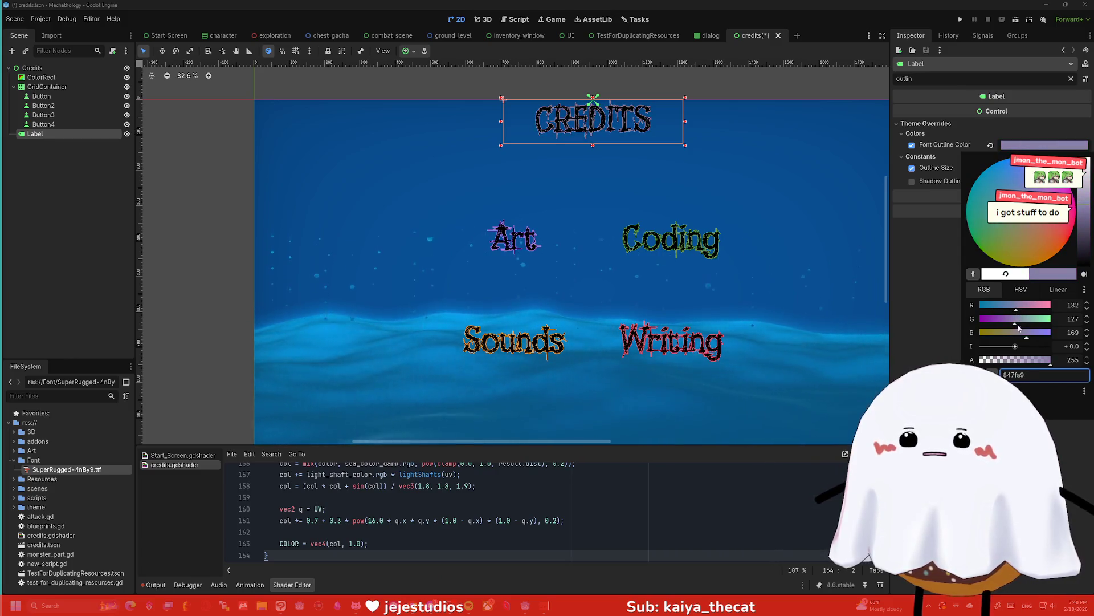
click(1008, 332)
click(1009, 333)
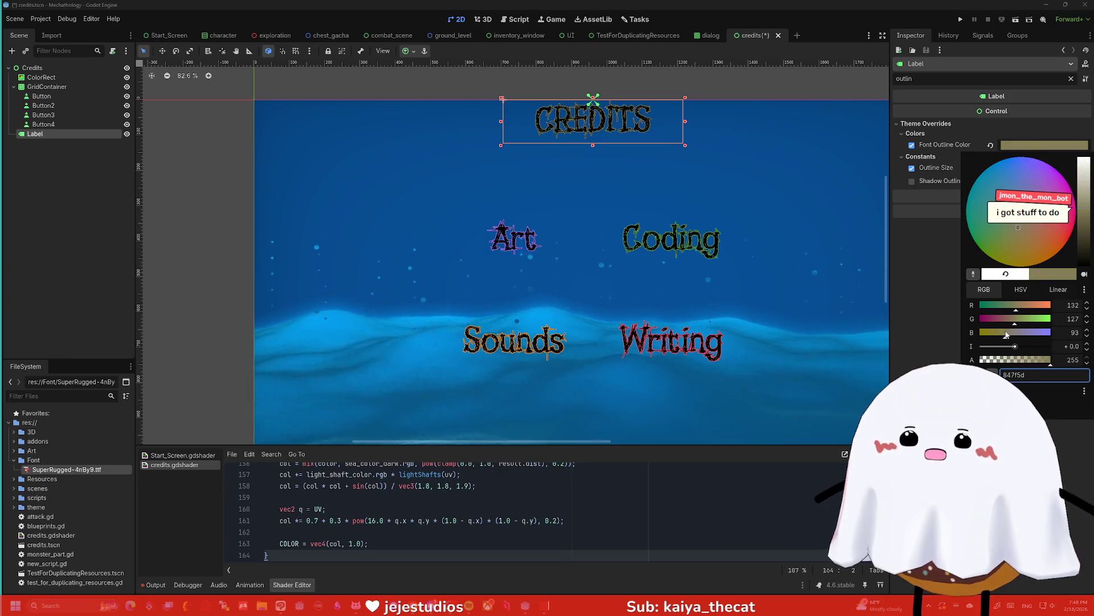
drag(1036, 321, 1017, 321)
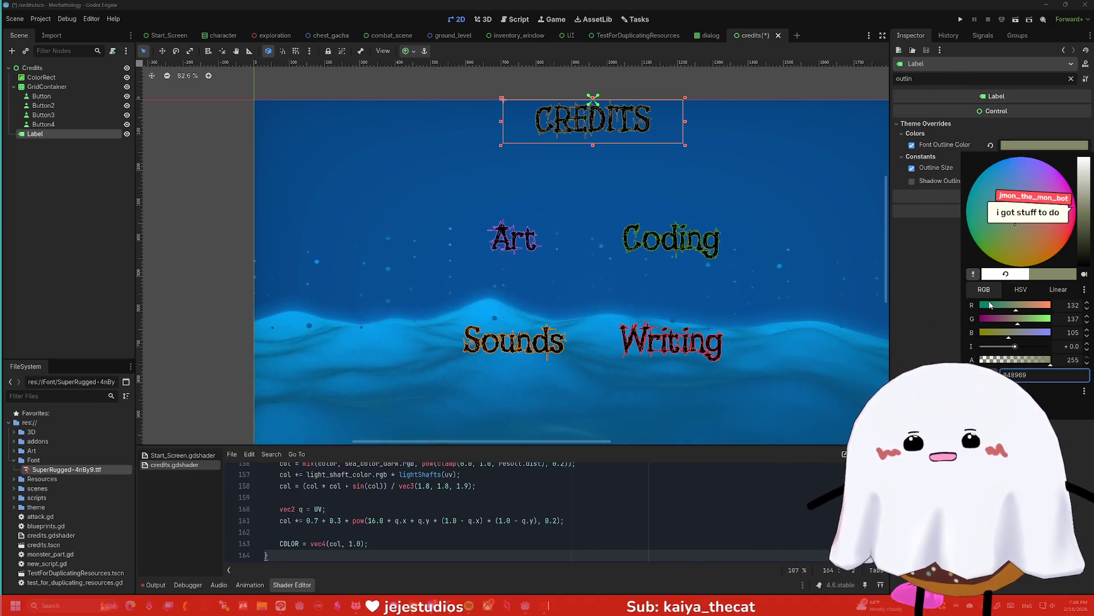
Settle the CREDITS outline on bright purple 8417ff and close the picker
click(986, 319)
click(1044, 333)
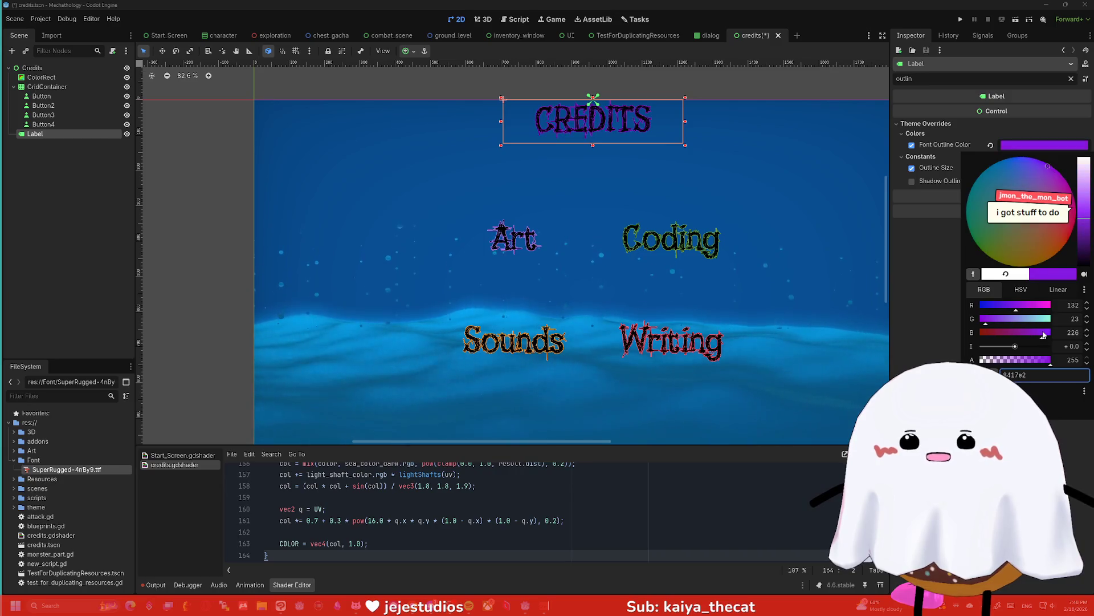
drag(1043, 333, 1064, 332)
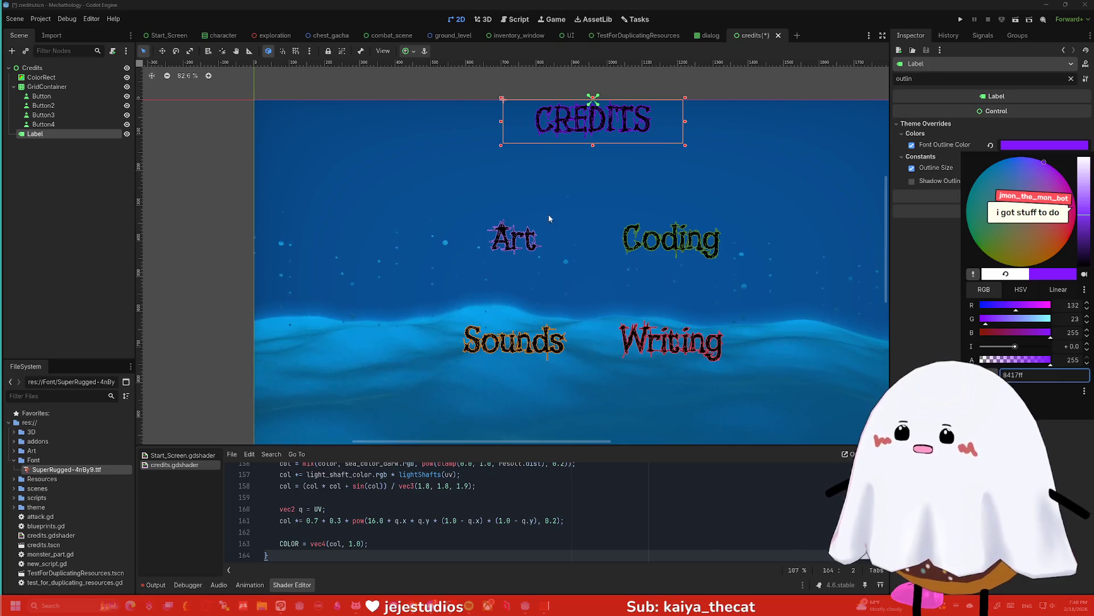
click(744, 107)
click(745, 104)
scroll(752, 111, down, 2)
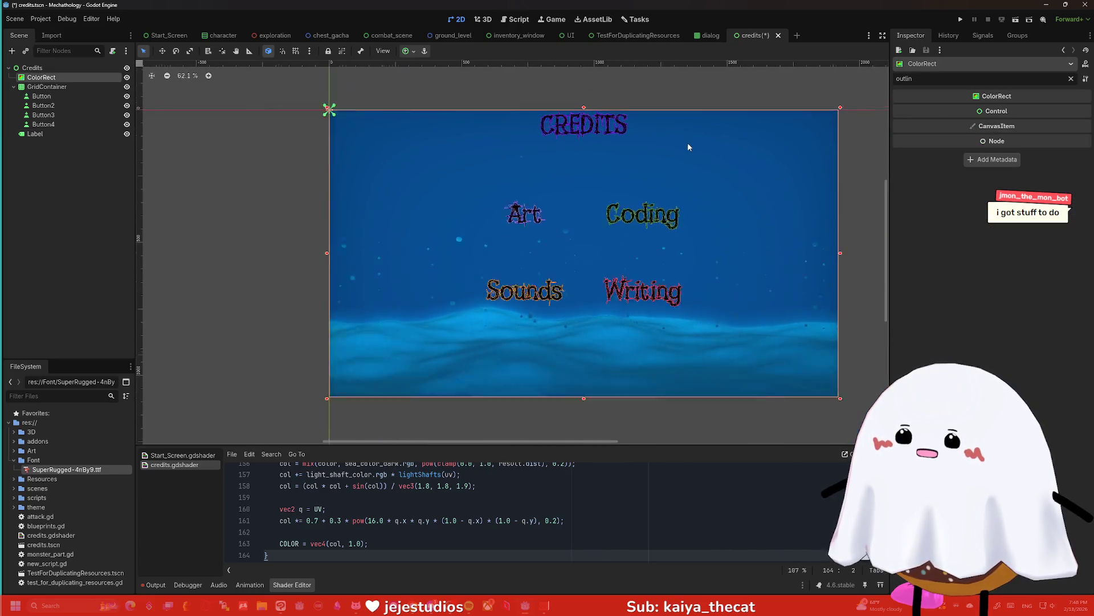
Set the CREDITS title's Font Outline Color back to white
scroll(688, 146, up, 1)
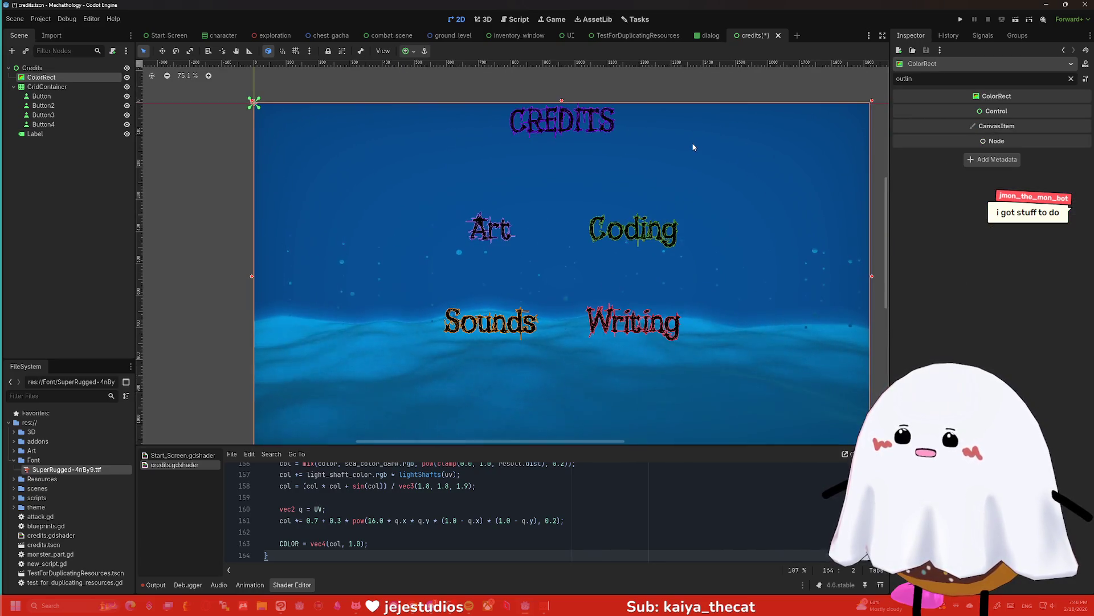
click(577, 121)
click(1037, 144)
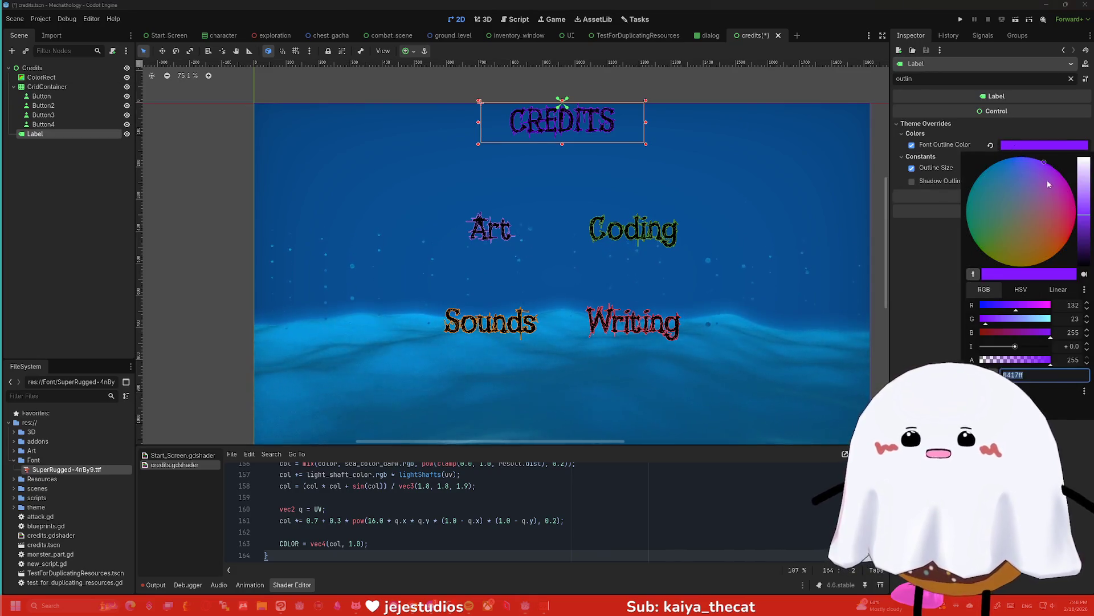
drag(1083, 215, 1083, 155)
click(847, 87)
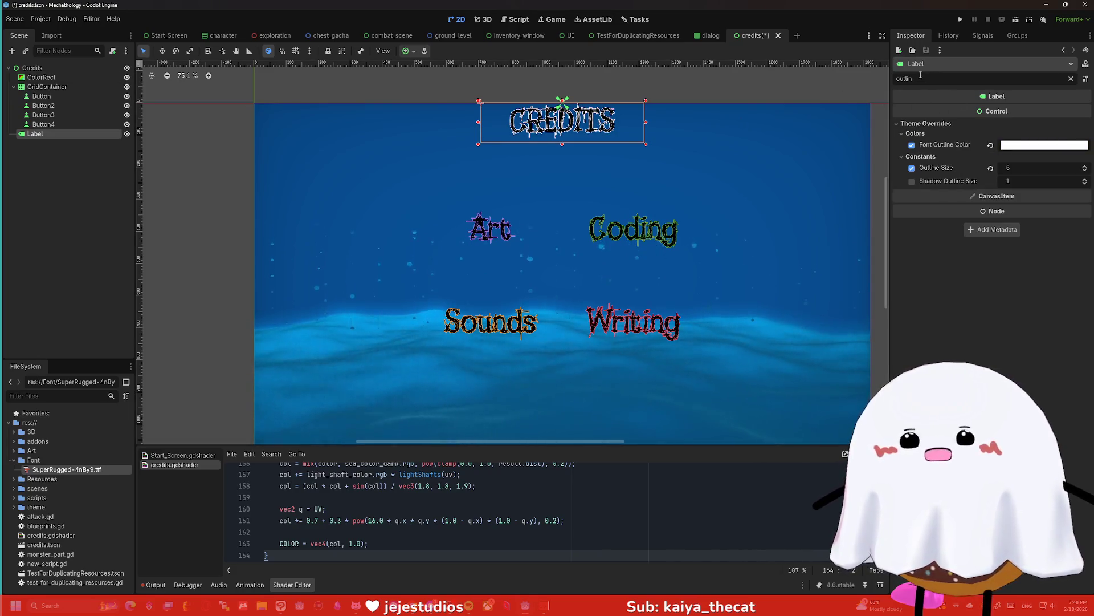
Filter the Inspector for 'font size' and set the title's Font Size to 200
click(1071, 79)
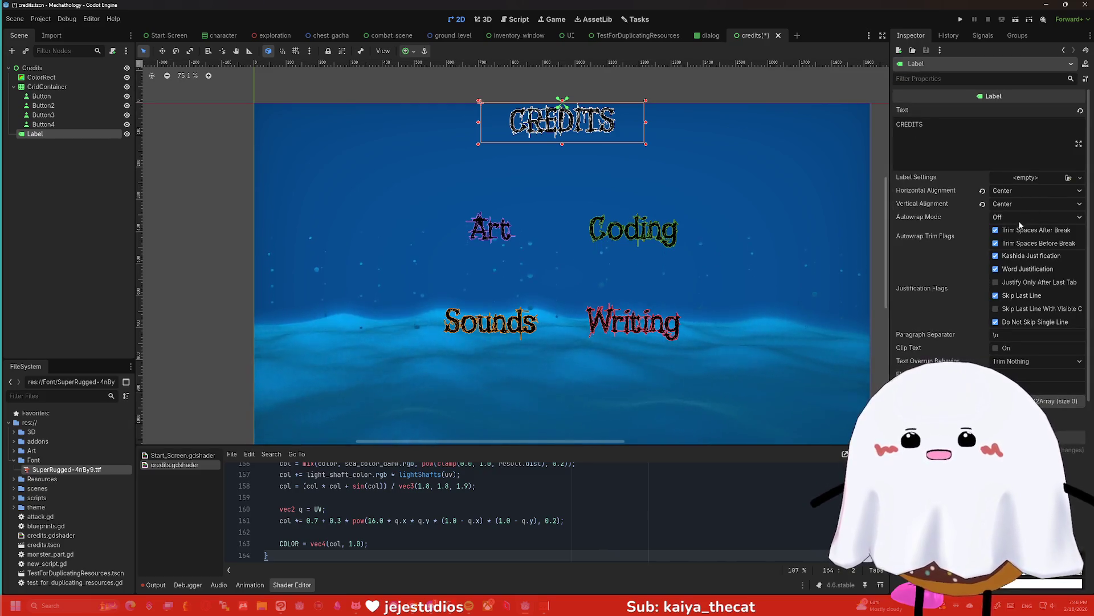
click(920, 81)
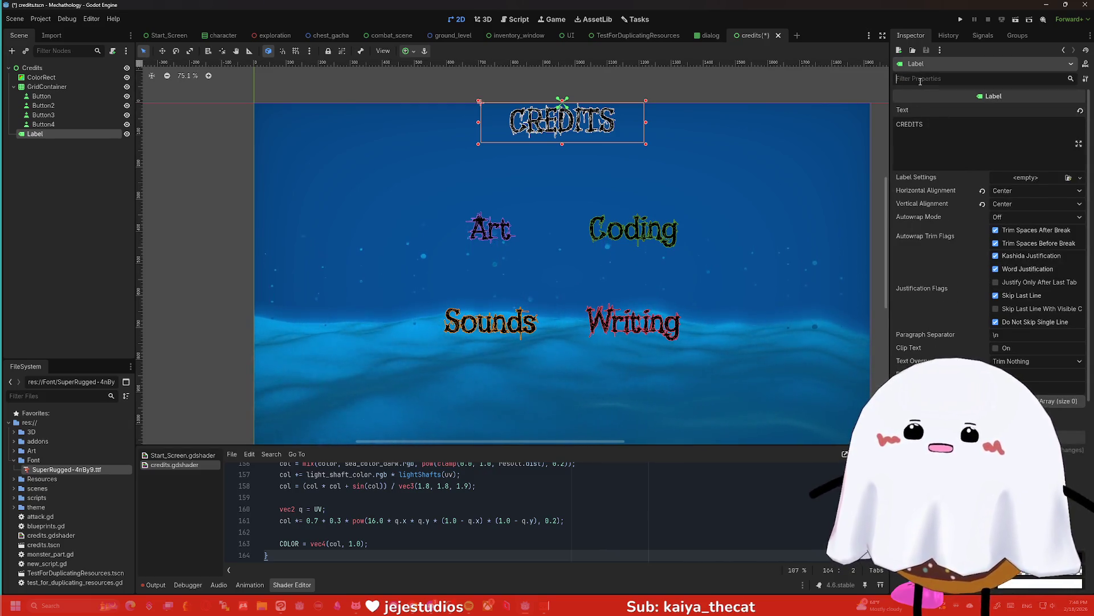
text(font siz)
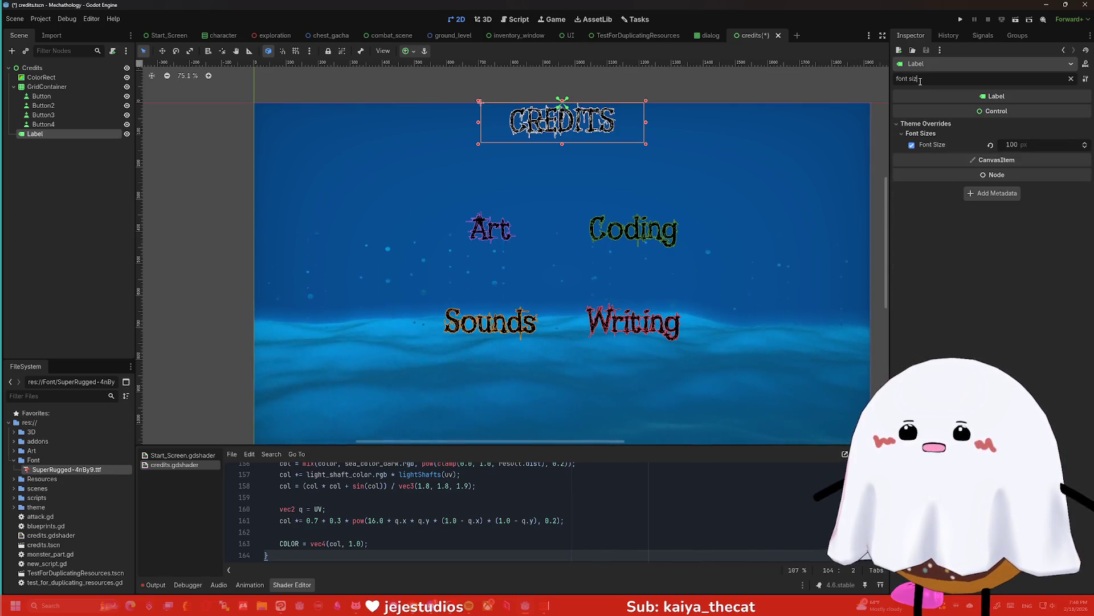
text(e)
click(1039, 145)
text(200)
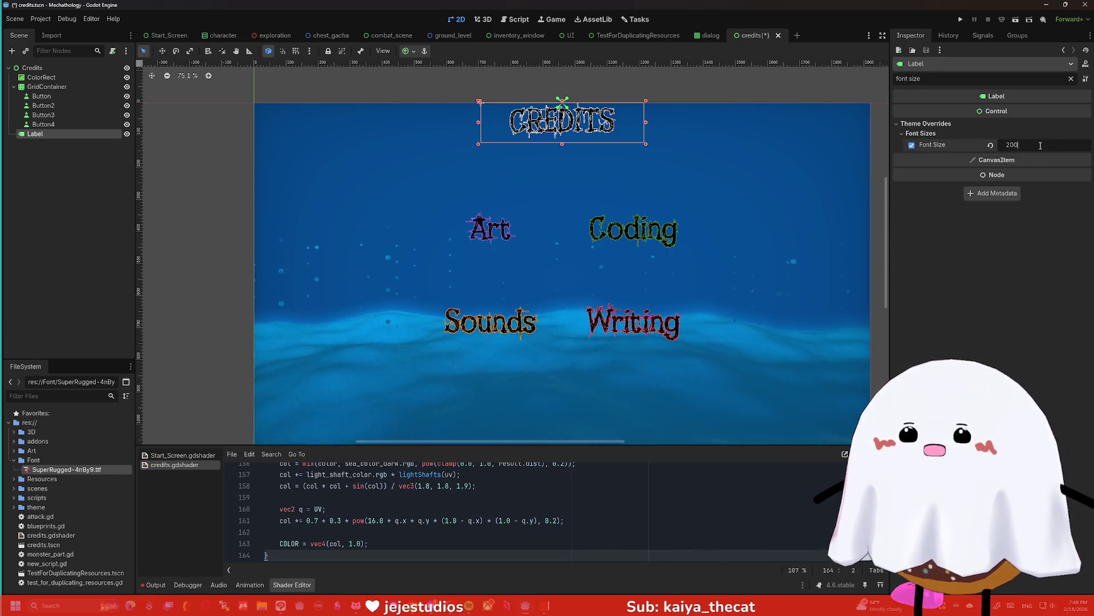
key(Return)
Try a Font Size of 150, then enter 12 for the CREDITS title
click(1040, 146)
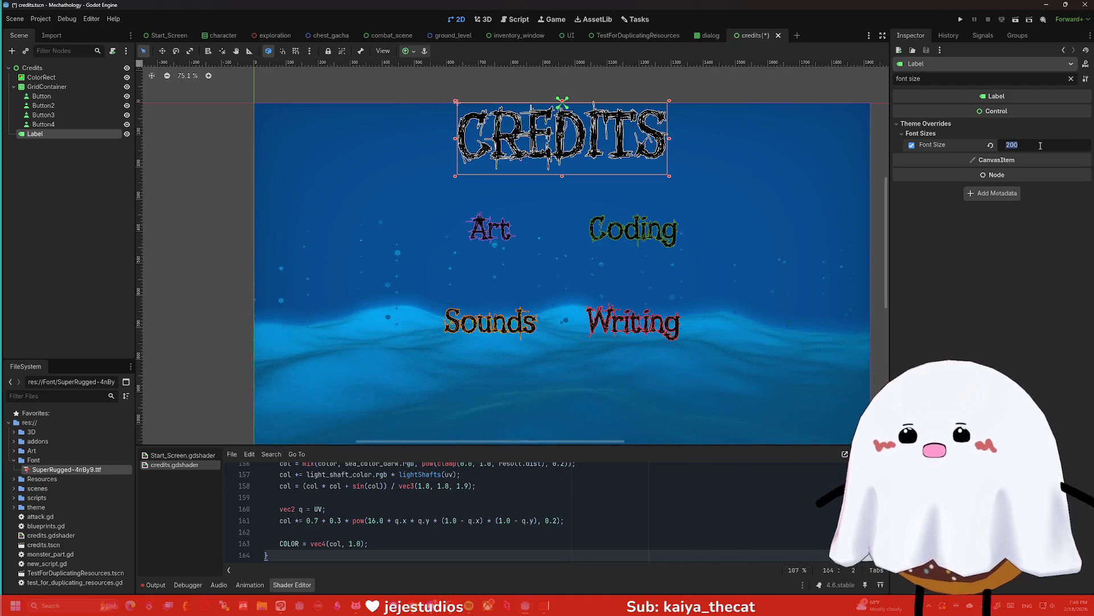
text(150)
key(Return)
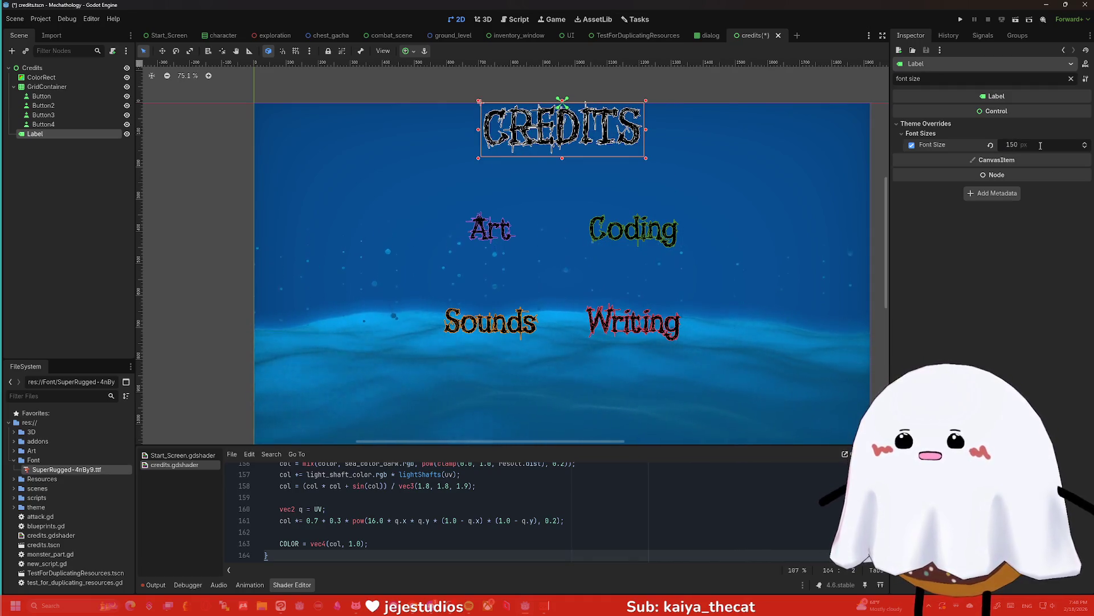
click(1040, 146)
text(12)
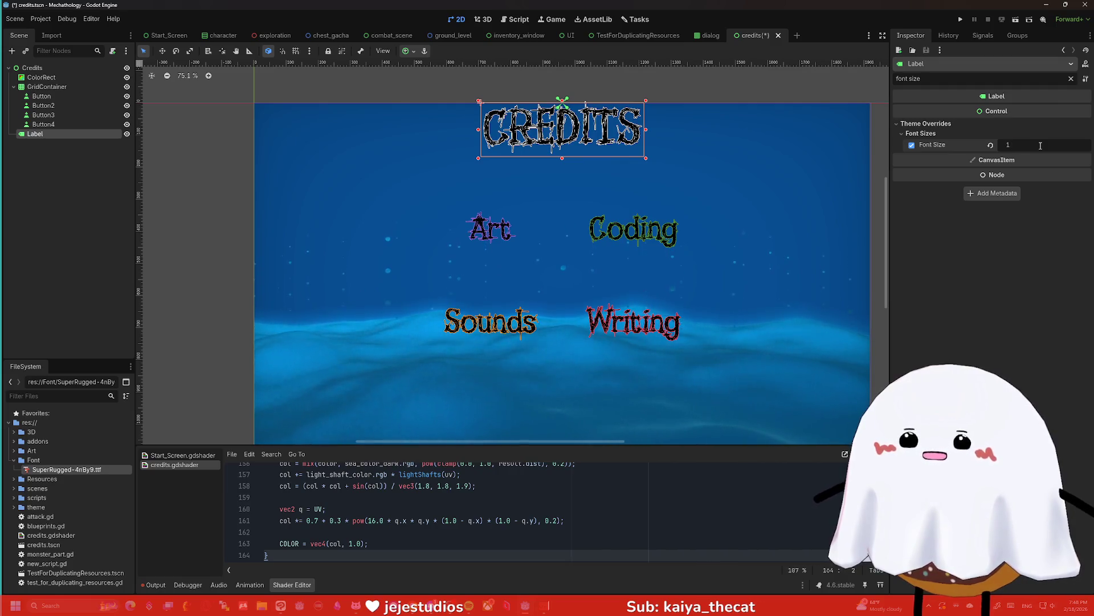
key(Return)
click(704, 101)
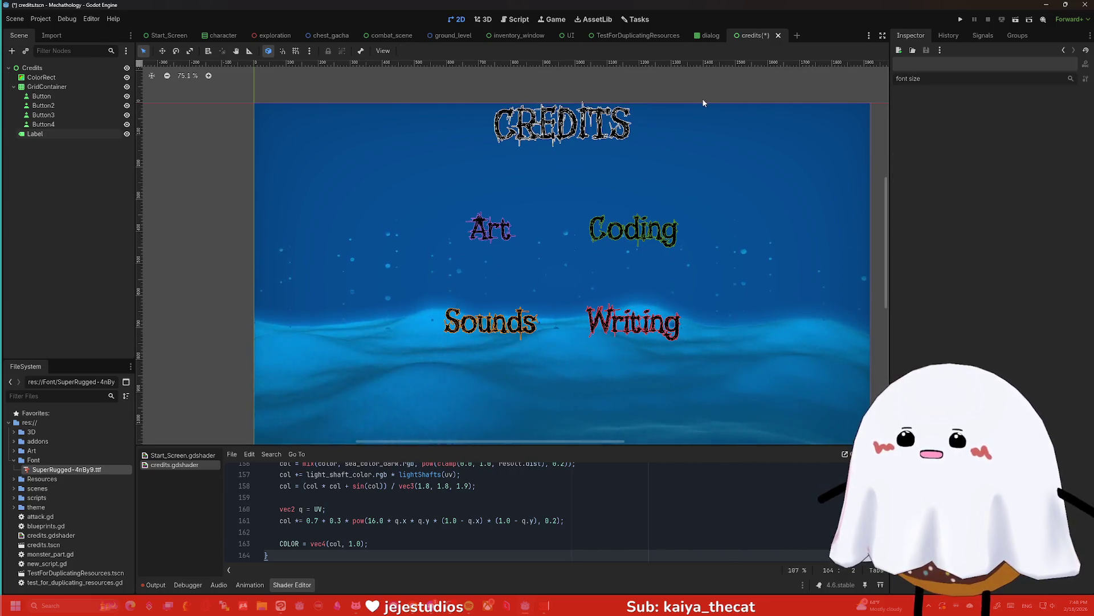
Leave the Godot credits scene and bring Clip Studio Paint to the front
scroll(703, 102, down, 2)
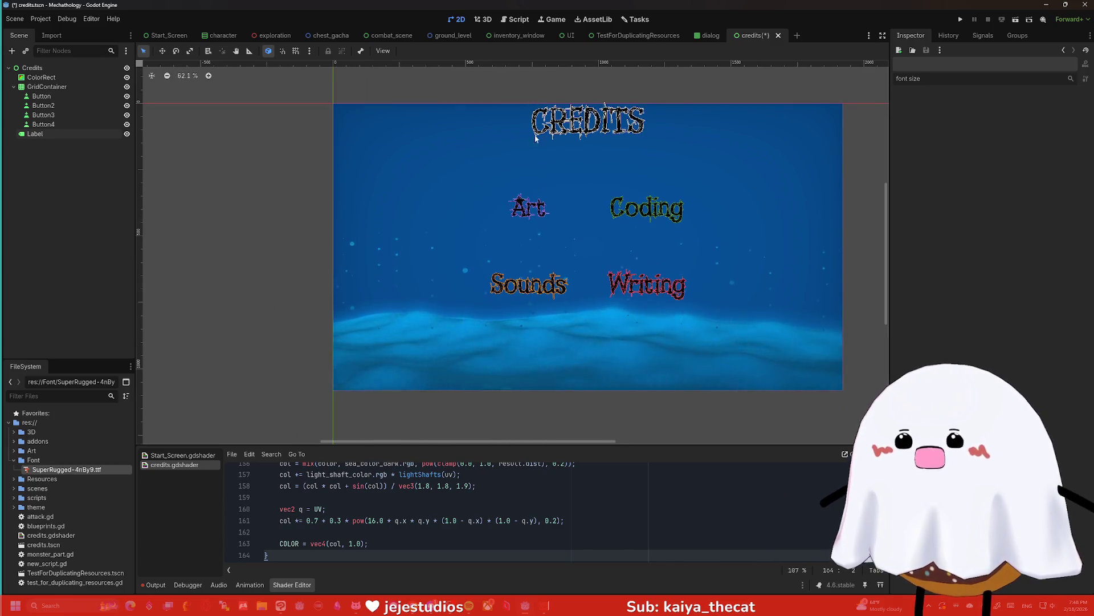
scroll(586, 214, up, 1)
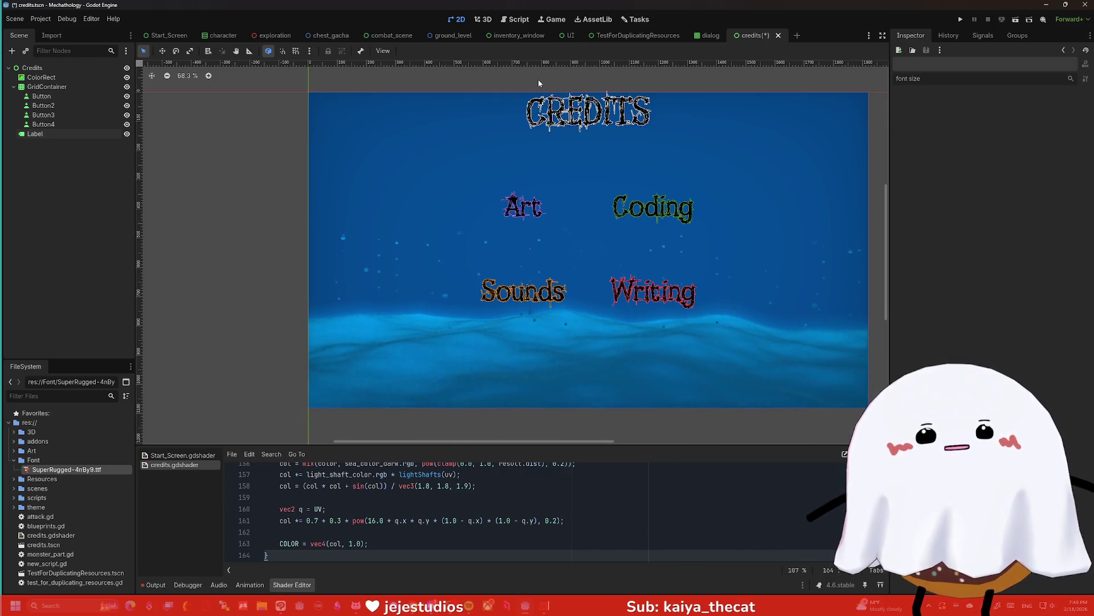
key(super)
text(p)
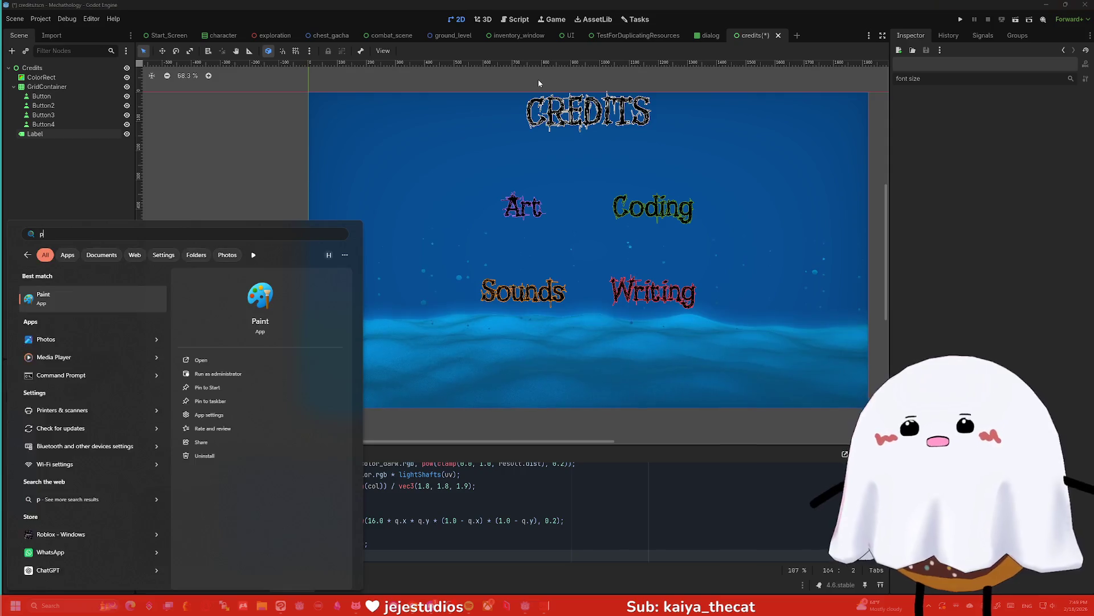
text(ai)
key(BackSpace)
key(BackSpace)
key(BackSpace)
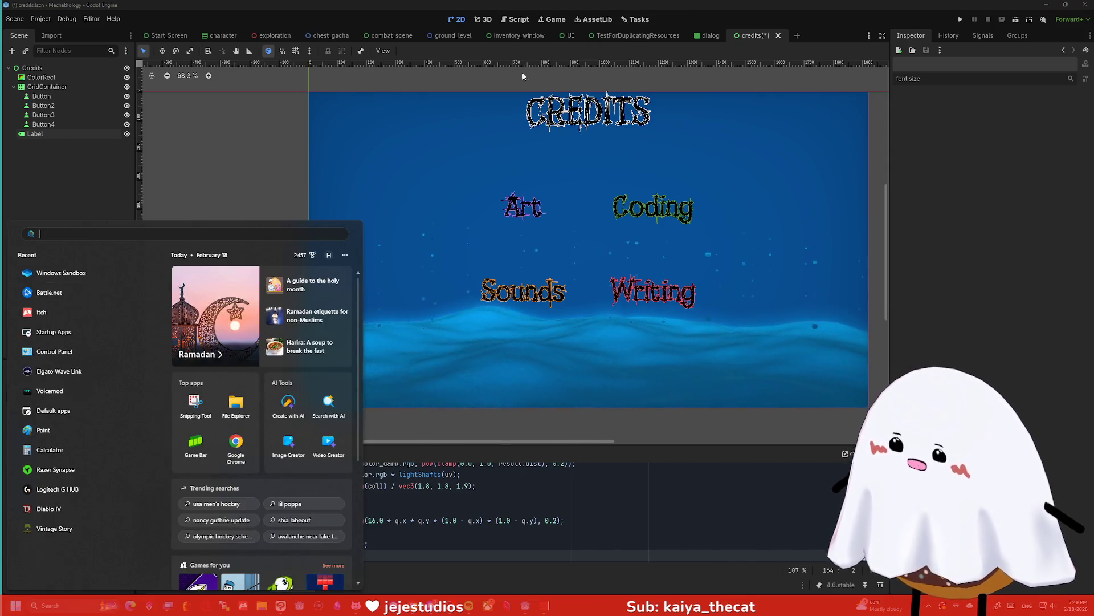
click(279, 607)
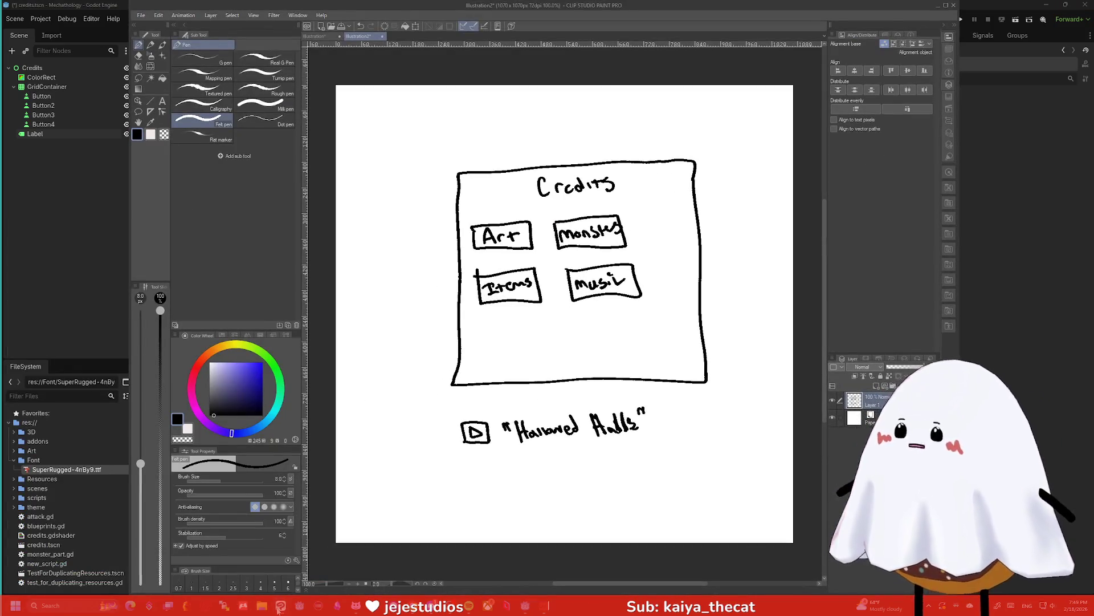
On a new canvas, sketch a tilted Credits panel with an arrow to a note box
key(ctrl+n)
key(Return)
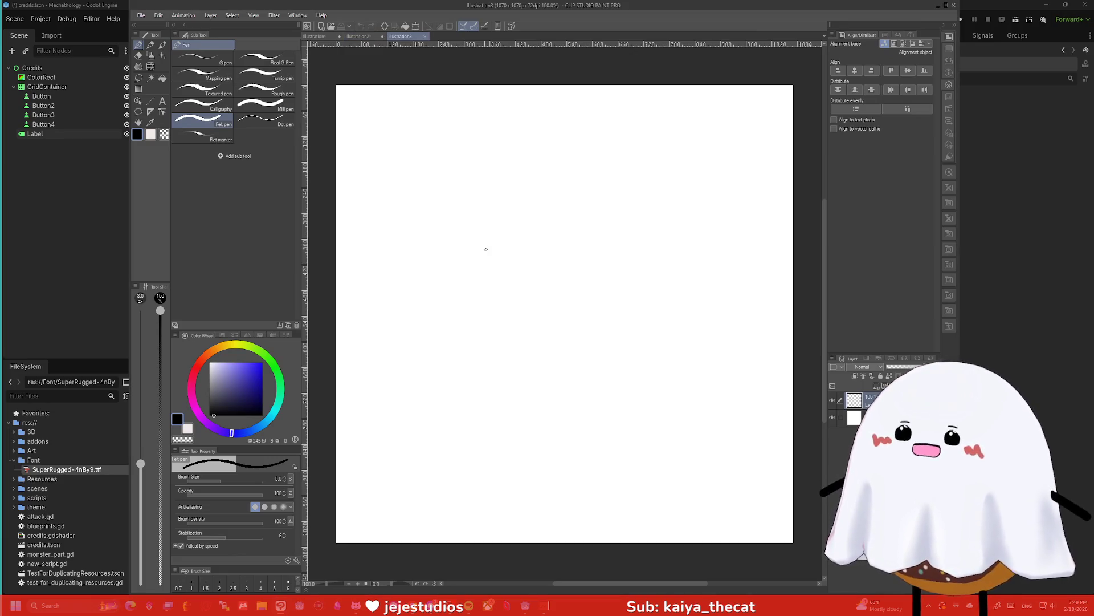
mouse_move(716, 137)
mouse_down()
mouse_move(733, 225)
mouse_move(625, 271)
mouse_move(693, 135)
mouse_move(723, 142)
mouse_up()
mouse_move(652, 245)
mouse_down()
mouse_move(651, 257)
mouse_move(697, 251)
mouse_up()
drag(699, 239, 701, 254)
drag(588, 199, 651, 226)
drag(573, 207, 584, 196)
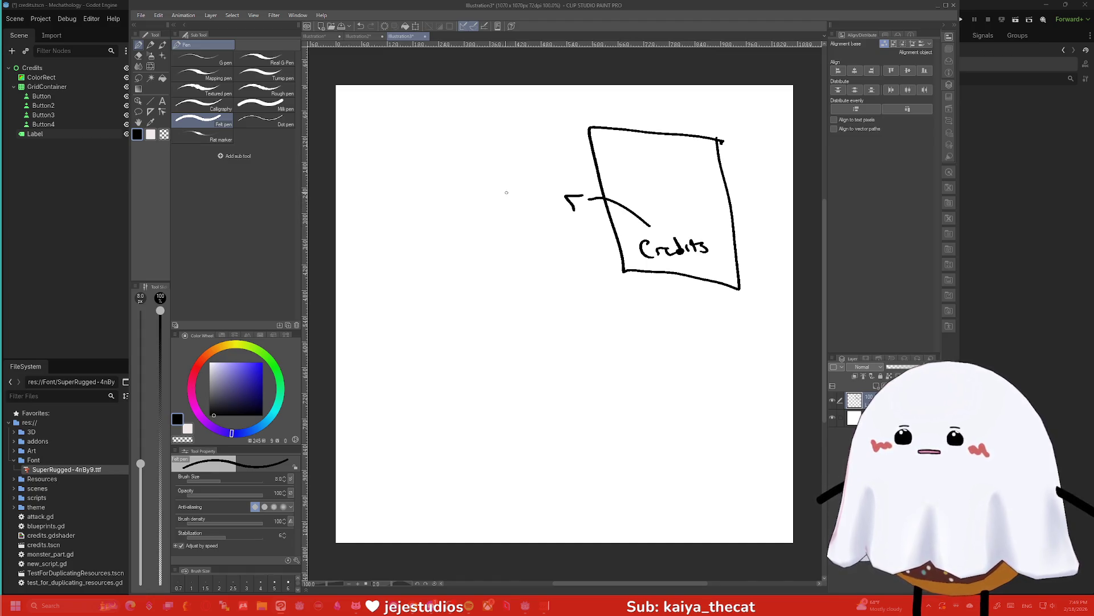
mouse_move(526, 146)
mouse_down()
mouse_move(463, 202)
mouse_move(526, 144)
mouse_up()
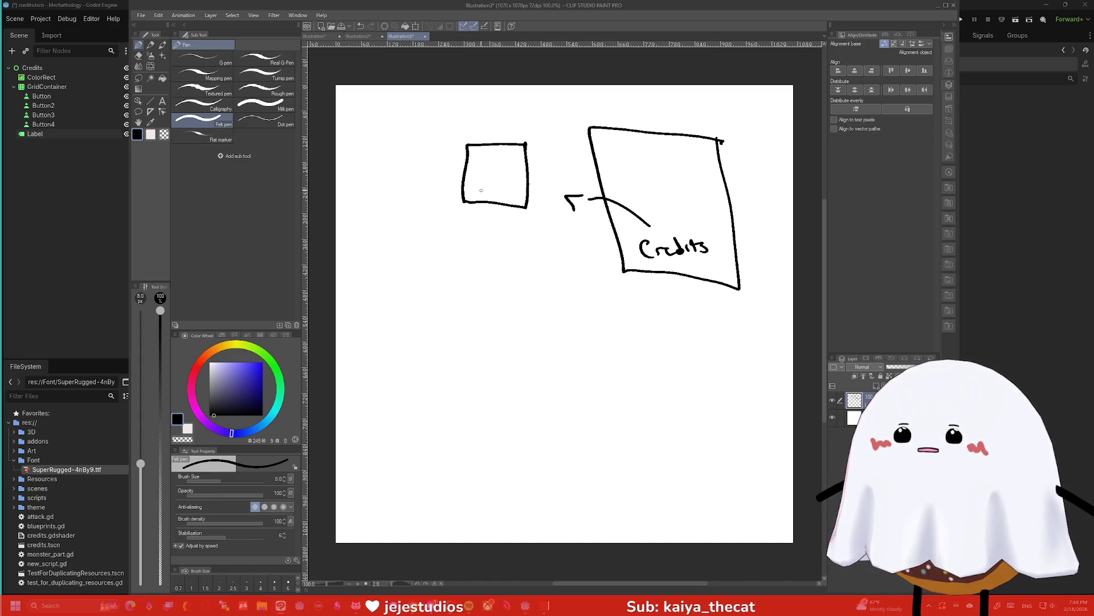
drag(477, 175, 479, 192)
mouse_move(472, 183)
mouse_down()
mouse_move(501, 180)
mouse_move(498, 198)
mouse_up()
click(491, 169)
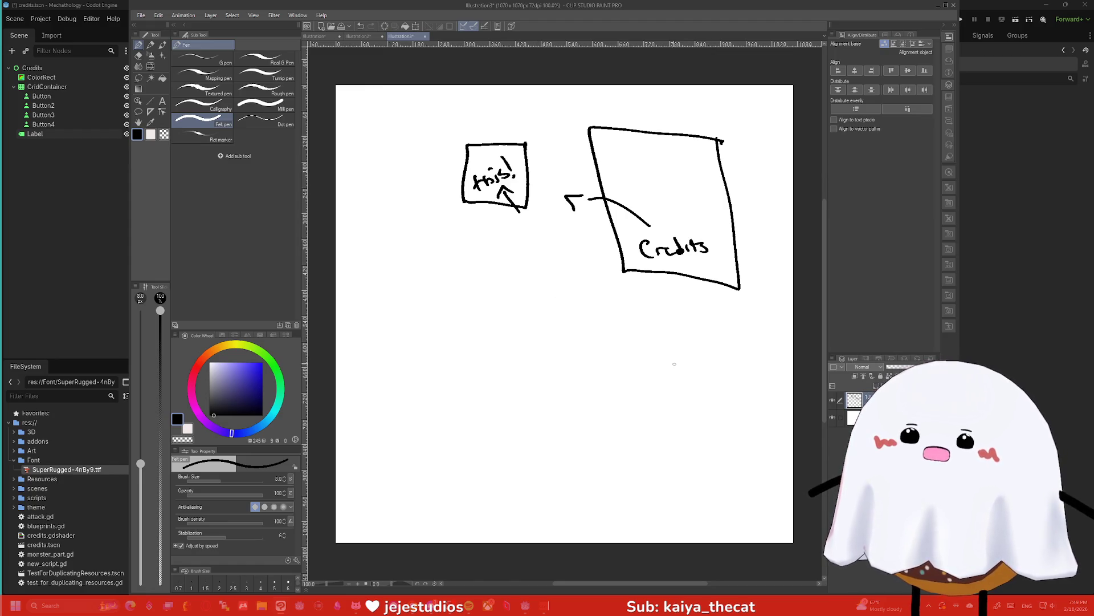
Draw a game screen frame with plants and a horned, hatted character holding an object
mouse_move(696, 328)
mouse_down()
mouse_move(719, 467)
mouse_move(463, 486)
mouse_move(440, 337)
mouse_move(626, 296)
mouse_move(696, 328)
mouse_up()
mouse_move(533, 464)
mouse_down()
mouse_move(532, 472)
mouse_move(578, 469)
mouse_move(580, 489)
mouse_up()
drag(614, 456, 619, 471)
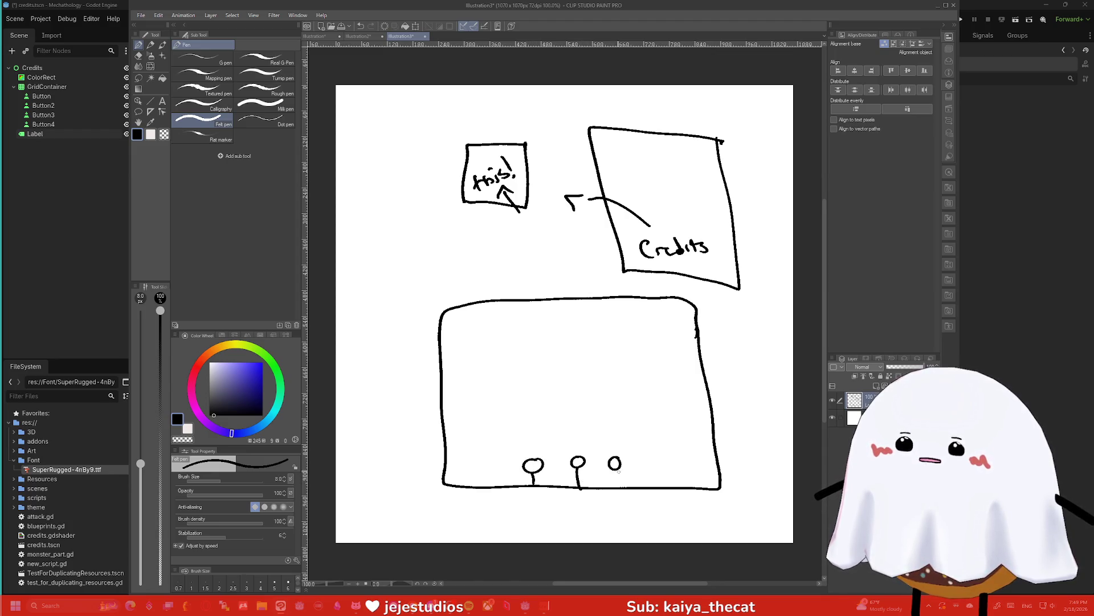
mouse_move(570, 363)
mouse_down()
mouse_move(586, 398)
mouse_move(570, 439)
mouse_up()
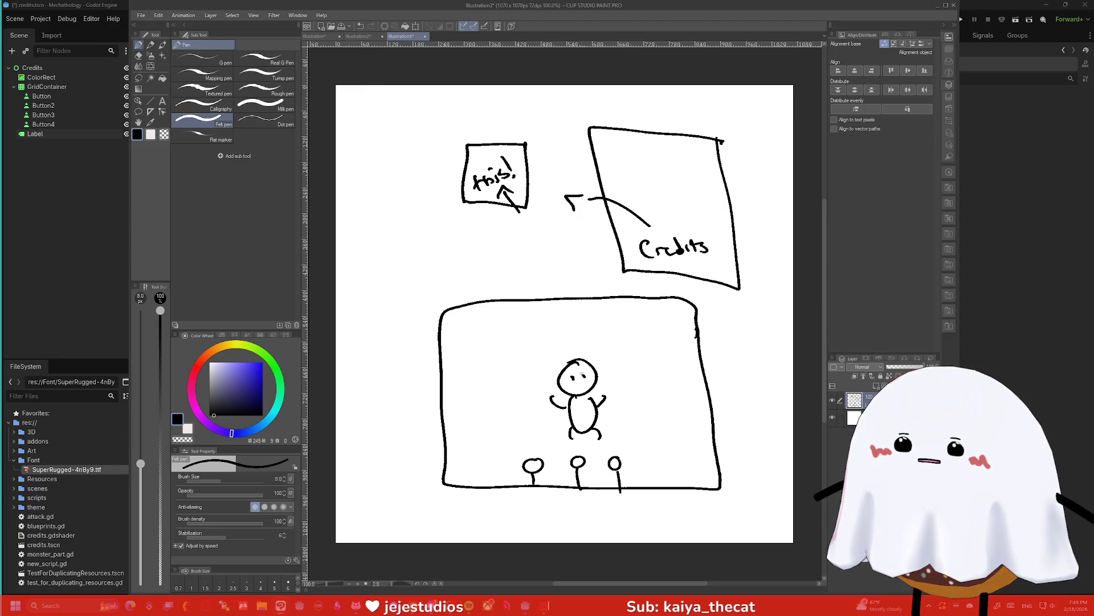
drag(561, 362, 565, 354)
drag(581, 359, 593, 367)
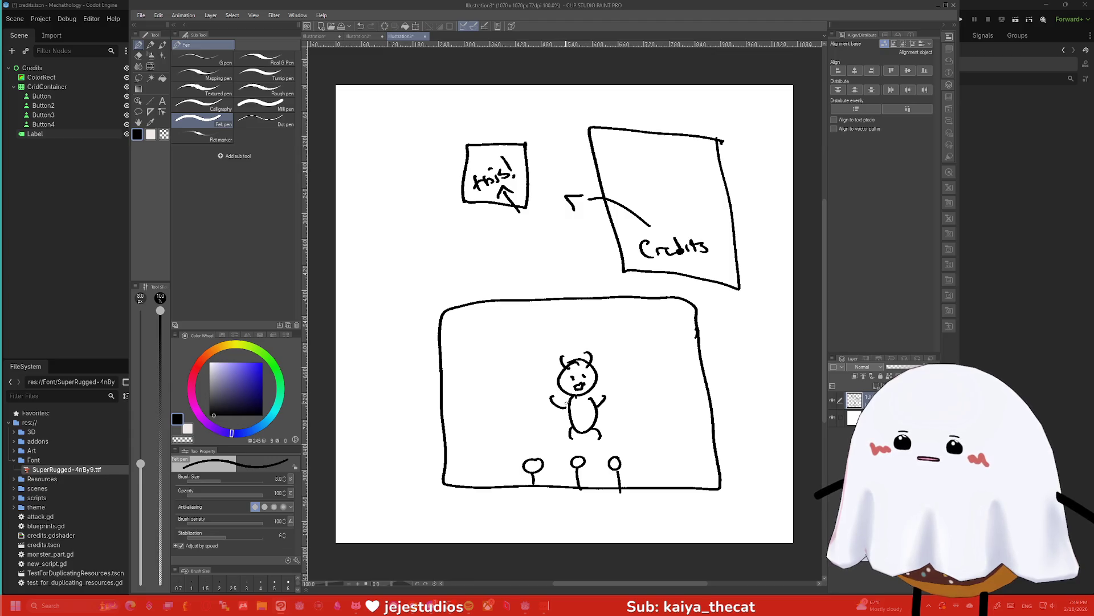
mouse_move(563, 408)
mouse_down()
mouse_move(567, 430)
mouse_move(601, 432)
mouse_move(590, 438)
mouse_move(581, 424)
mouse_move(597, 408)
mouse_up()
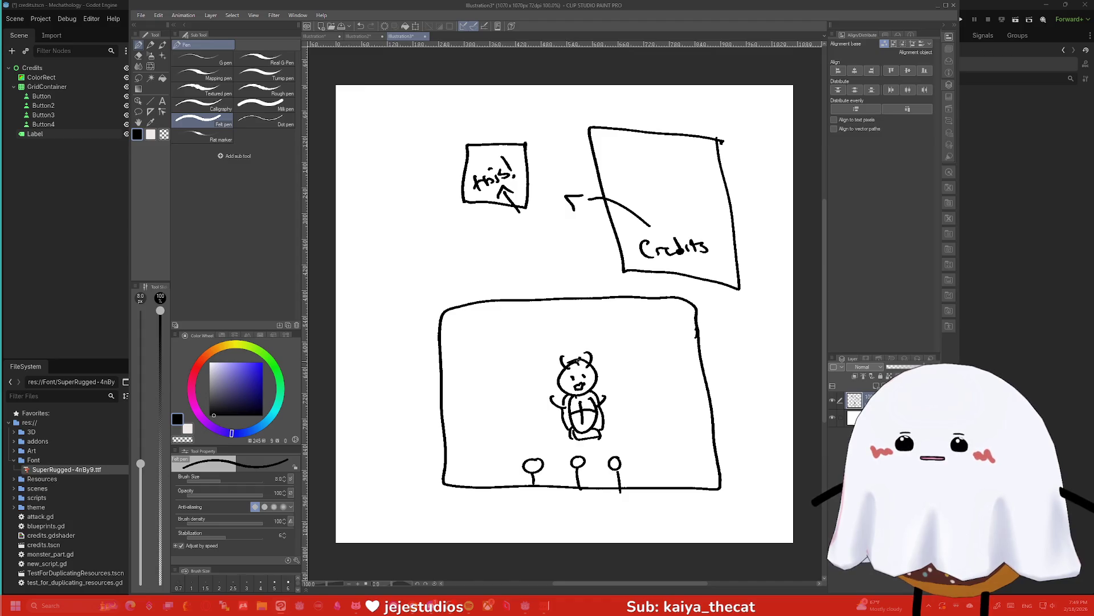
drag(567, 345, 575, 356)
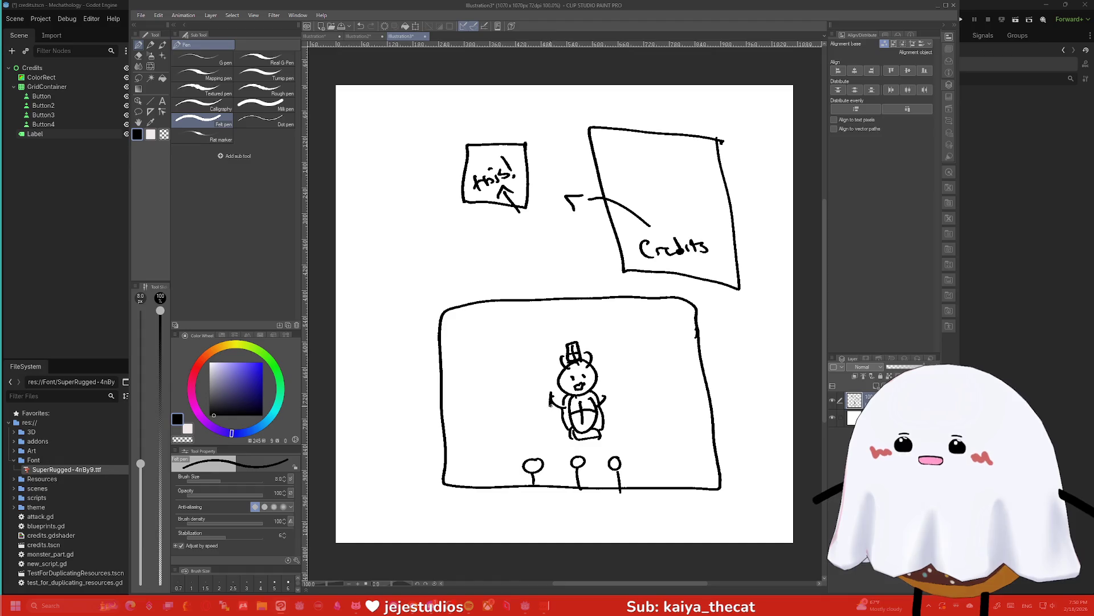
mouse_move(553, 404)
mouse_down()
mouse_move(547, 369)
mouse_move(551, 391)
mouse_up()
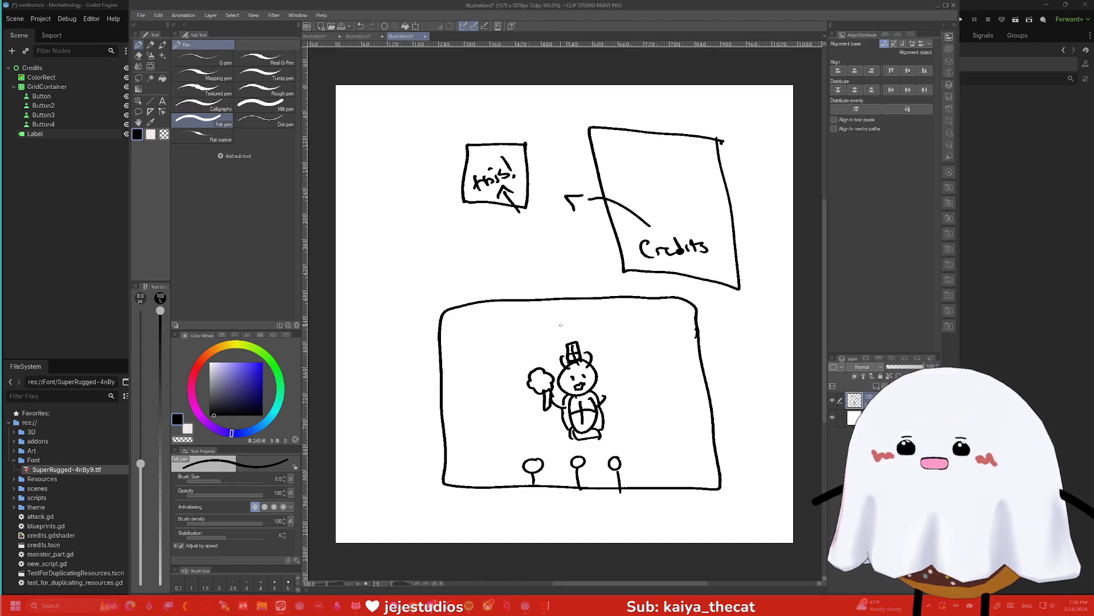
Add menu lines down the frame's left side and a bar across its top
drag(451, 359, 473, 354)
drag(455, 405, 476, 401)
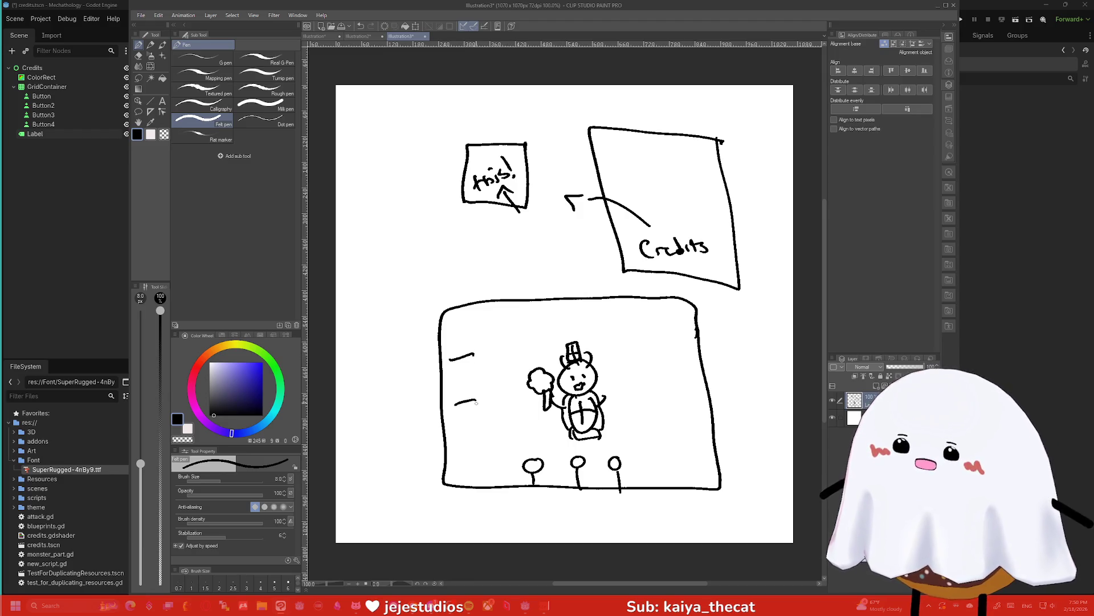
drag(465, 443, 475, 441)
drag(456, 469, 482, 461)
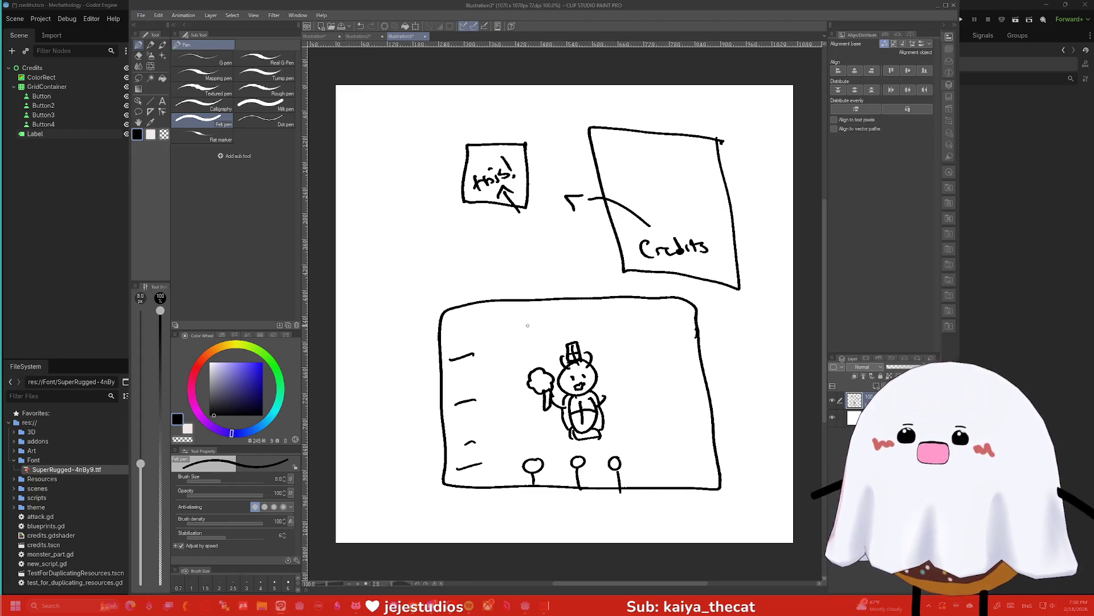
mouse_move(463, 305)
mouse_down()
mouse_move(466, 326)
mouse_move(676, 322)
mouse_move(671, 293)
mouse_up()
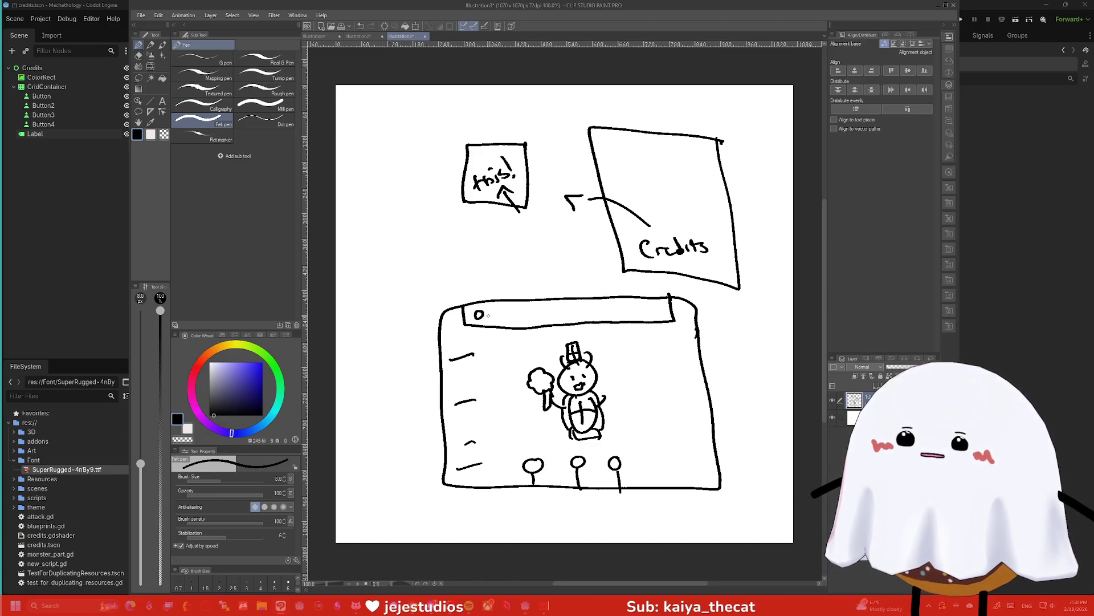
key(ctrl+z)
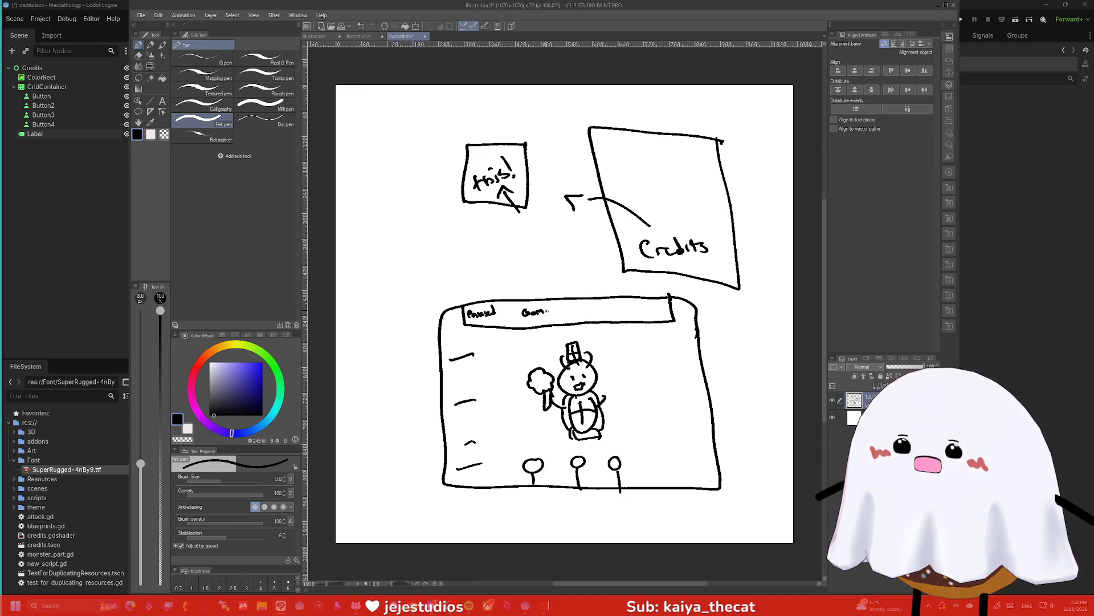
Box the Game and Sound tabs in the top bar and draw an arrow upward
mouse_move(557, 304)
mouse_down()
mouse_move(517, 322)
mouse_move(554, 302)
mouse_move(600, 318)
mouse_move(566, 302)
mouse_up()
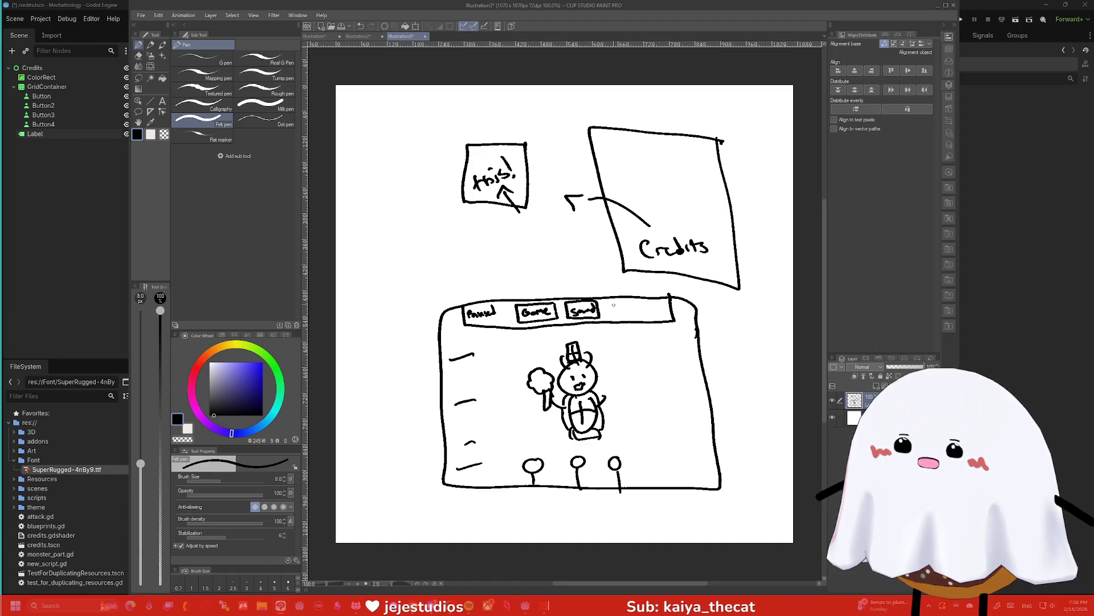
mouse_move(639, 305)
mouse_down()
mouse_move(616, 317)
mouse_move(608, 301)
mouse_move(638, 301)
mouse_up()
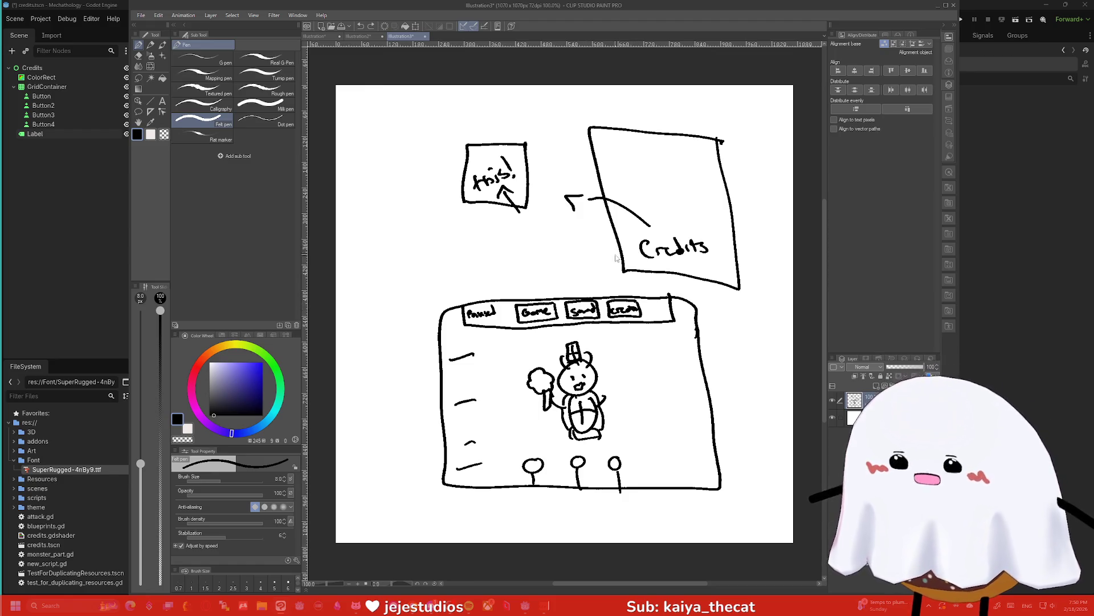
drag(632, 307, 611, 306)
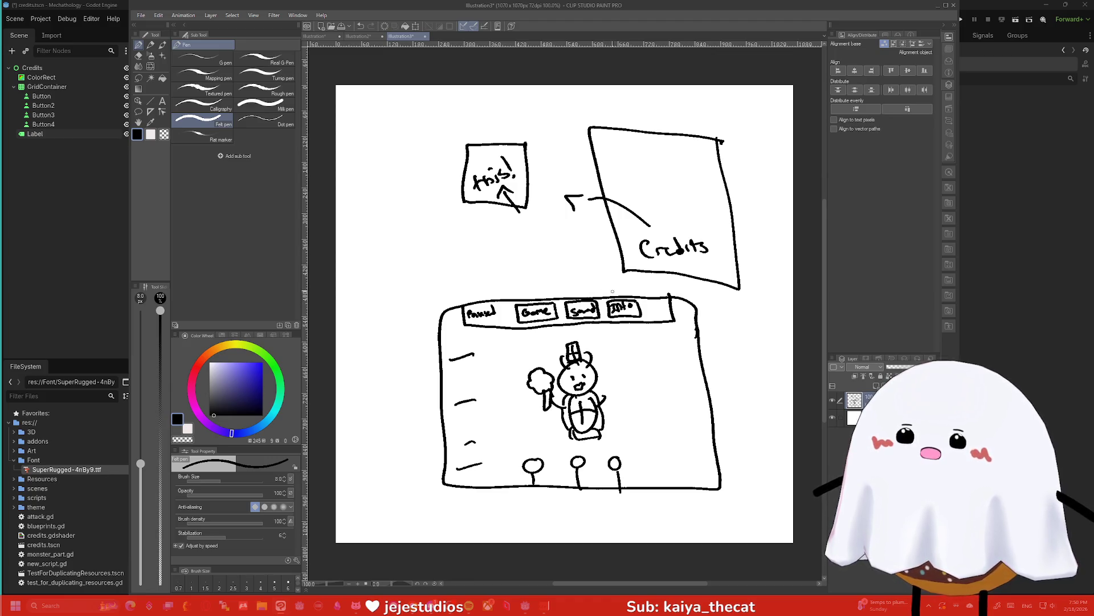
drag(612, 292, 550, 230)
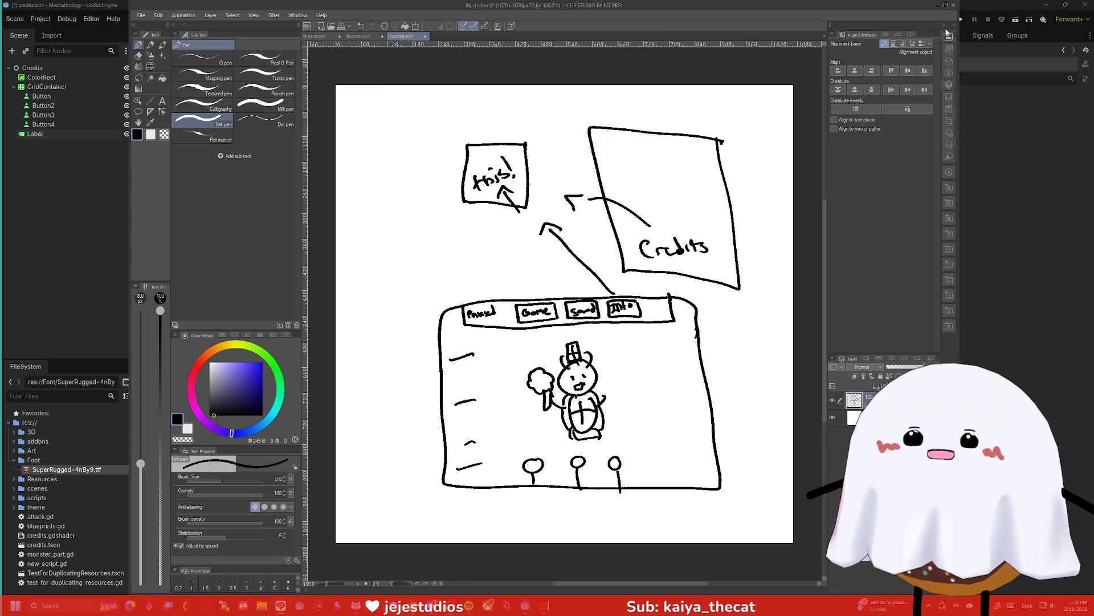
click(937, 8)
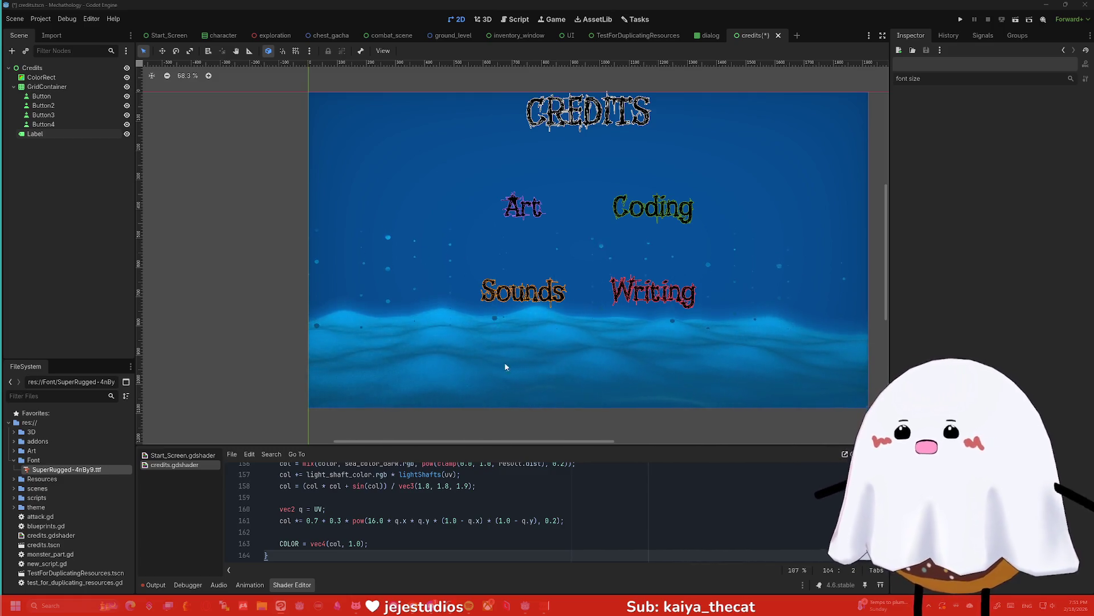
key(alt+Tab)
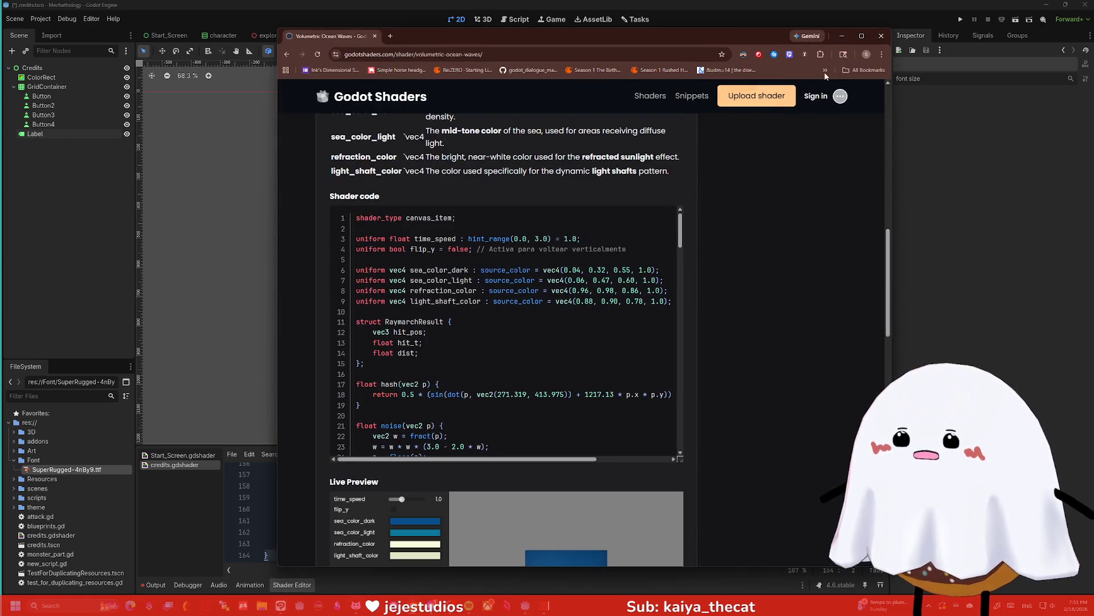
key(alt+Tab)
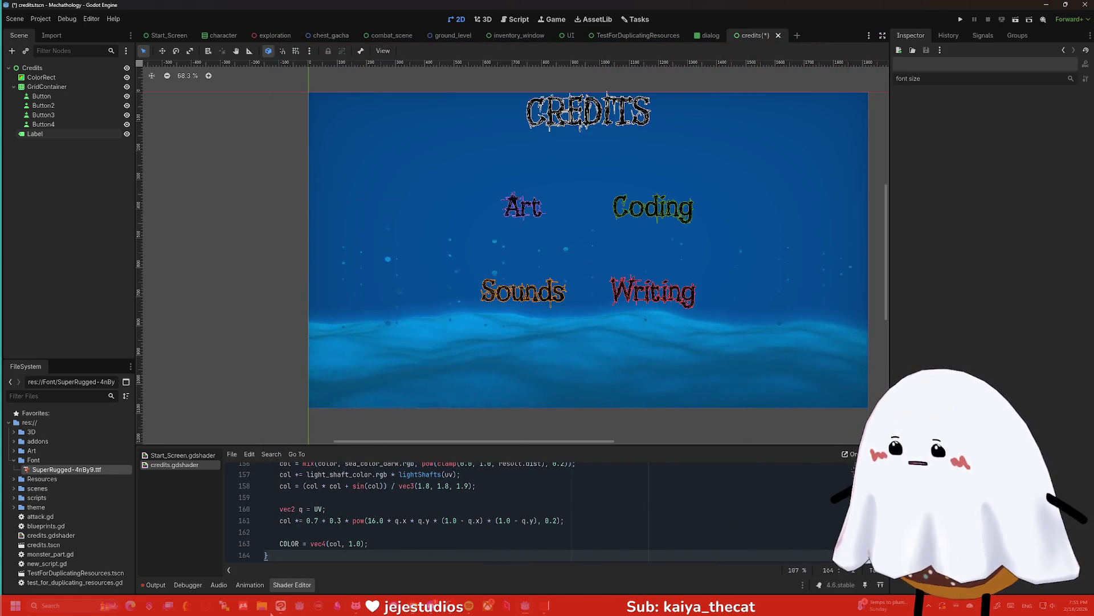
key(alt+Tab)
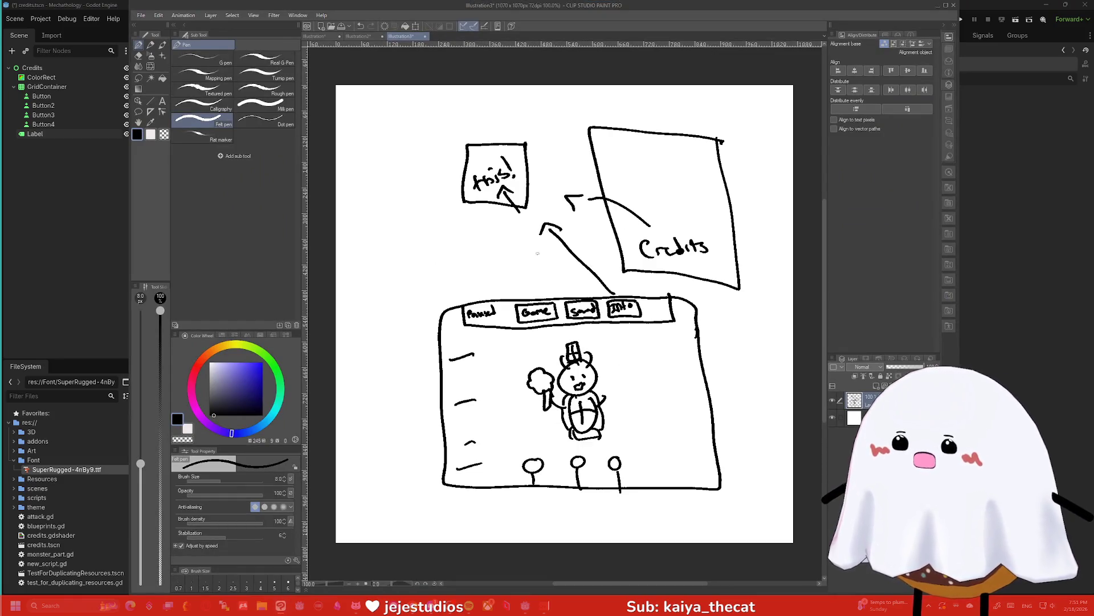
Write 'Creators' above the game frame with a downward arrow and a creator name
drag(542, 264, 542, 269)
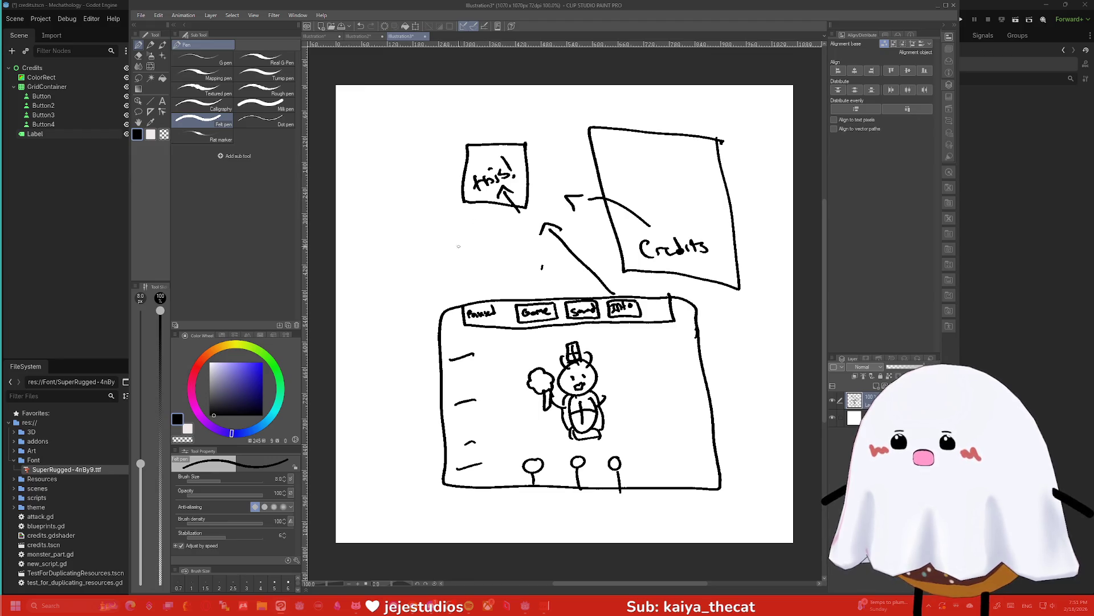
drag(446, 247, 447, 258)
mouse_move(449, 256)
mouse_down()
mouse_move(487, 230)
mouse_move(478, 263)
mouse_up()
click(480, 263)
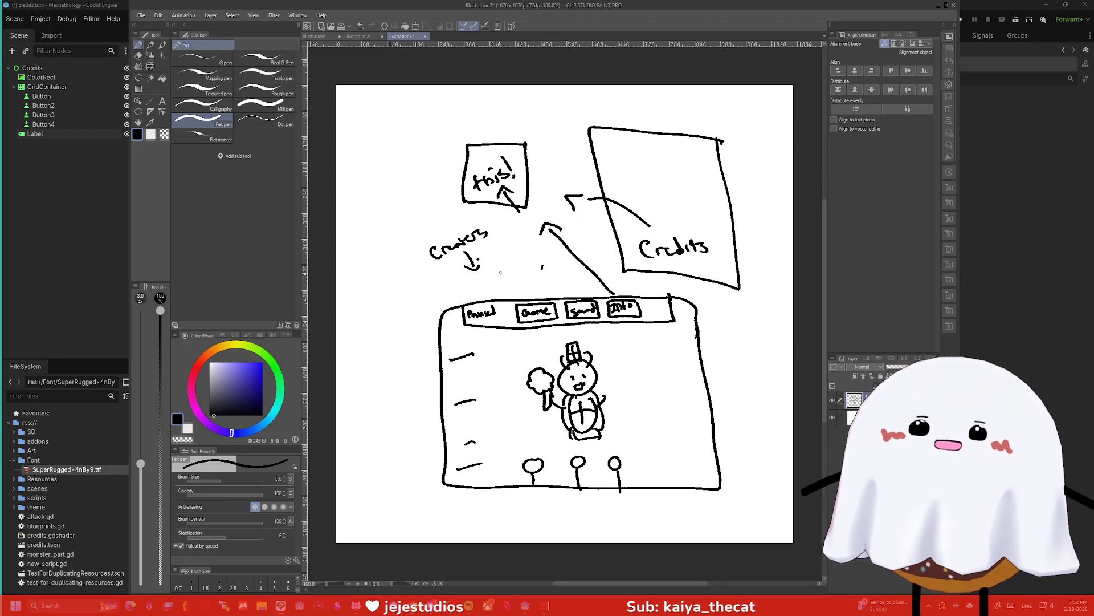
drag(454, 280, 455, 294)
drag(455, 281, 472, 293)
click(473, 290)
drag(476, 285, 516, 278)
drag(524, 267, 526, 278)
drag(520, 268, 531, 264)
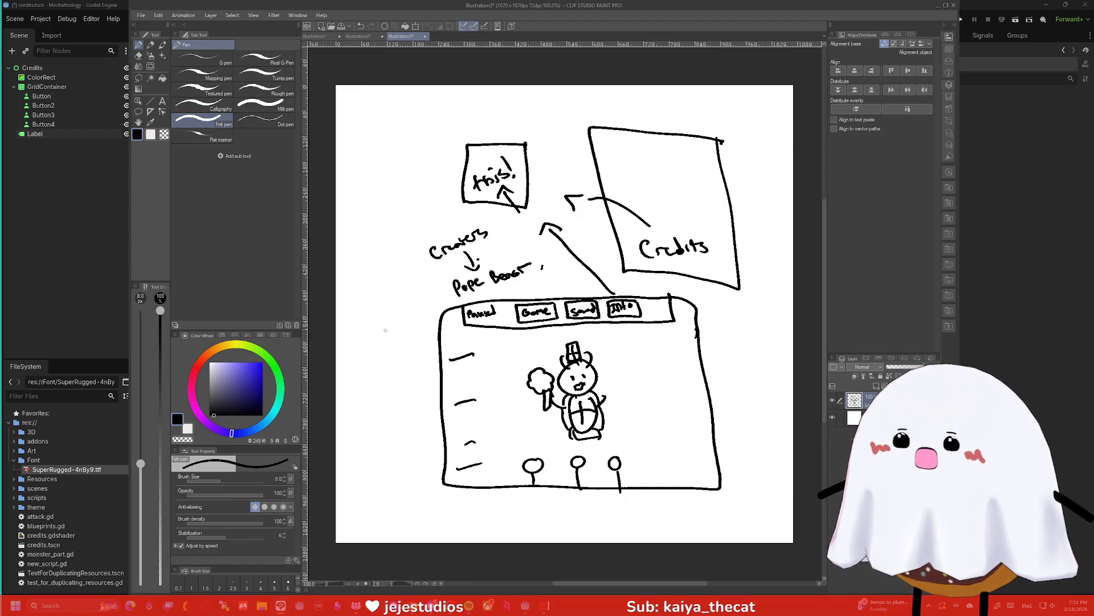
Sketch a side panel left of the frame with a small figure, caption and text lines
mouse_move(429, 307)
mouse_down()
mouse_move(433, 370)
mouse_move(354, 377)
mouse_move(438, 298)
mouse_up()
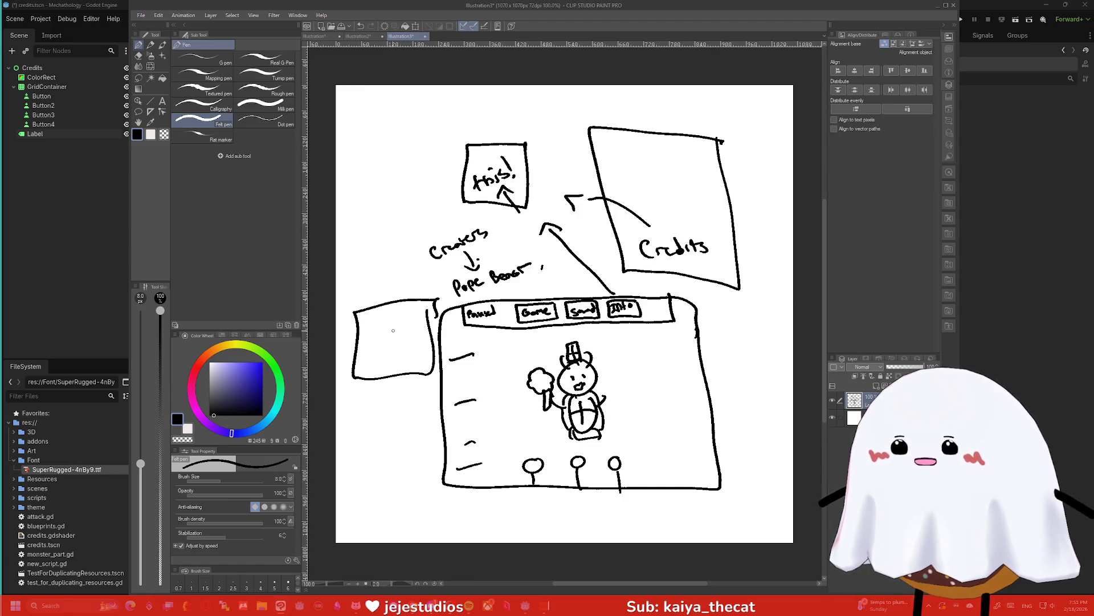
drag(394, 327, 392, 329)
drag(395, 333, 406, 339)
mouse_move(399, 344)
mouse_down()
mouse_move(393, 351)
mouse_move(413, 346)
mouse_up()
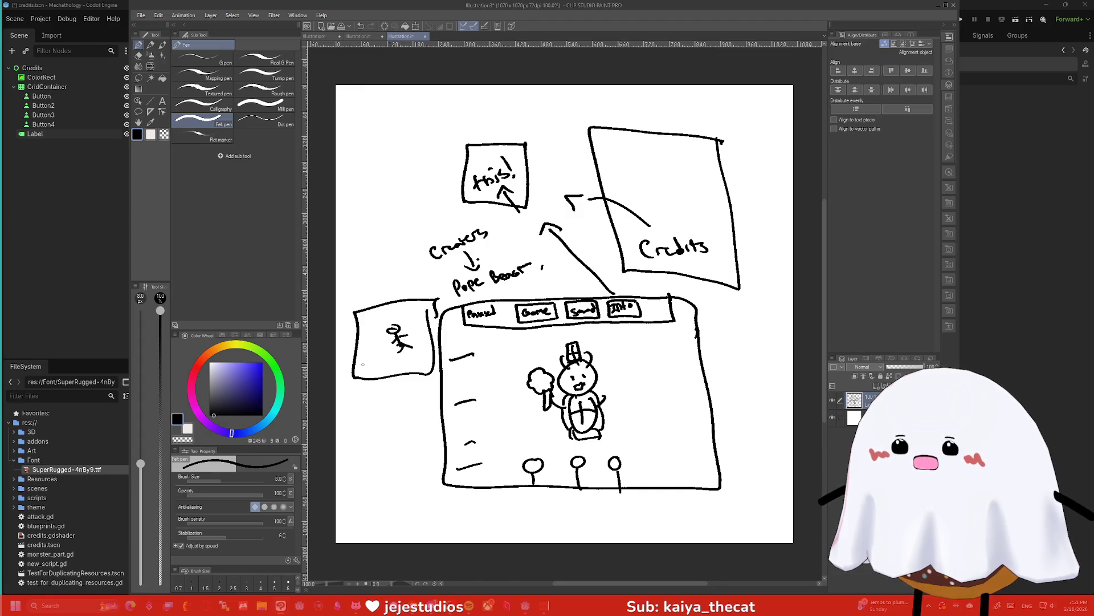
drag(356, 372, 403, 371)
drag(410, 369, 422, 369)
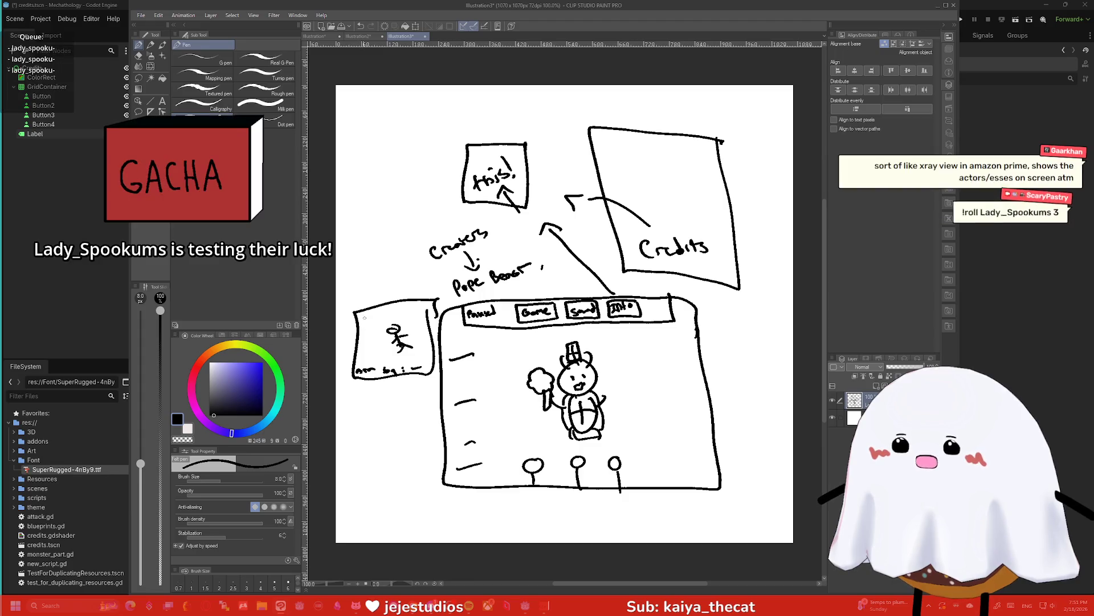
drag(361, 318, 378, 323)
drag(362, 336, 381, 331)
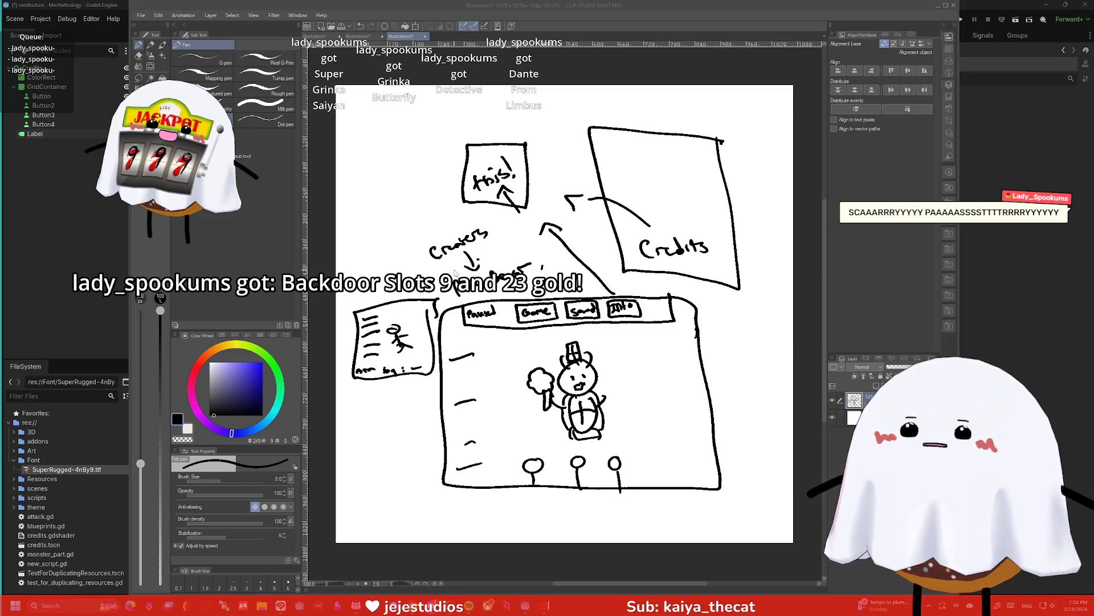
click(740, 353)
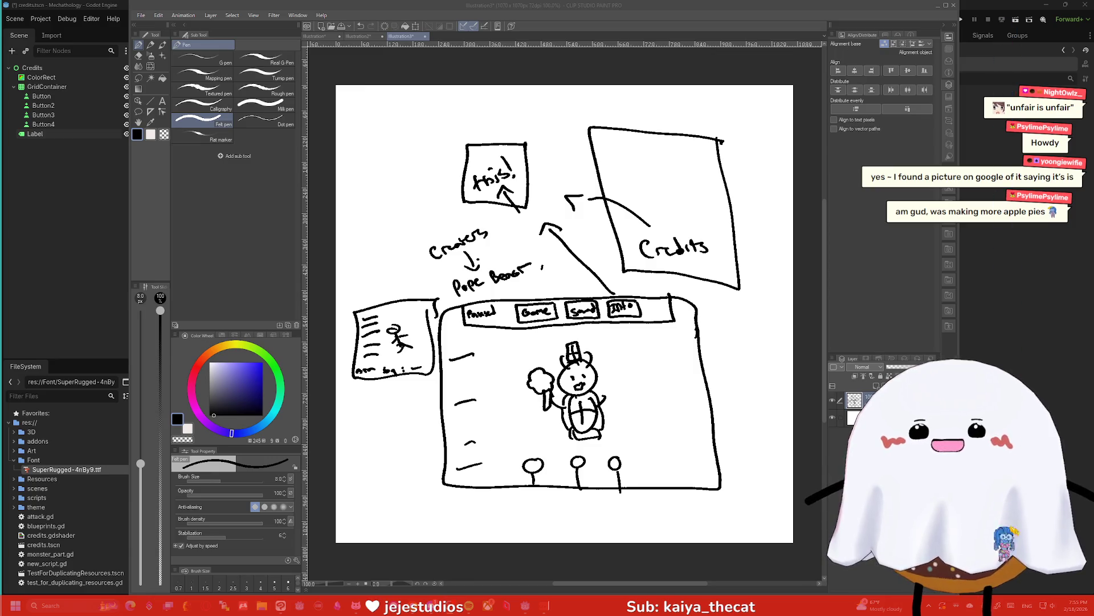
Search 'scarypastry' in Chrome's image results and preview the April 20 anniversary image
key(alt+Tab)
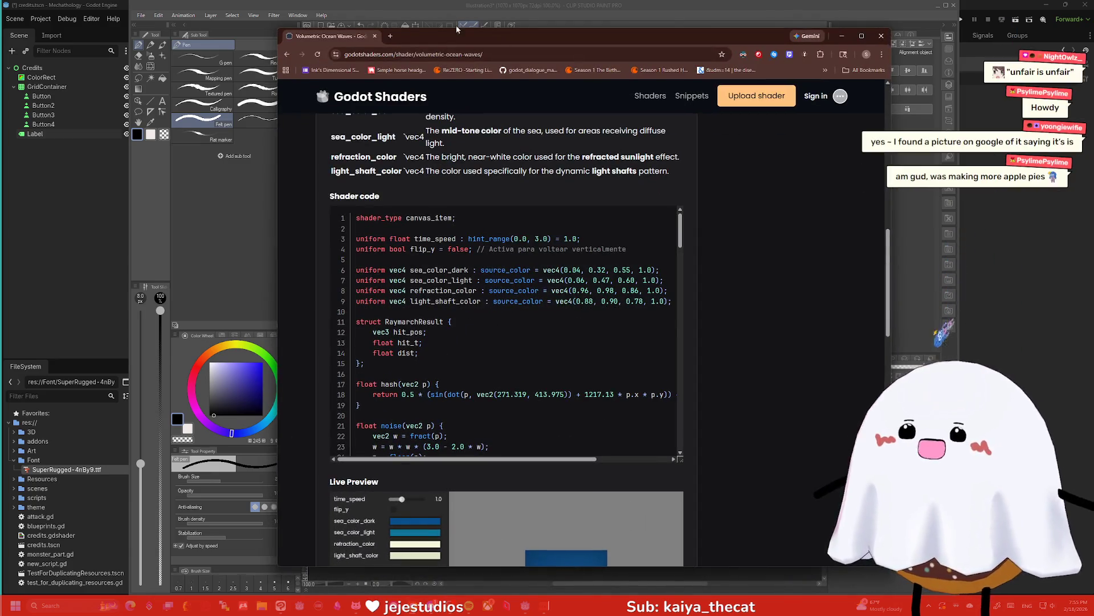
click(391, 36)
text(scarypastry)
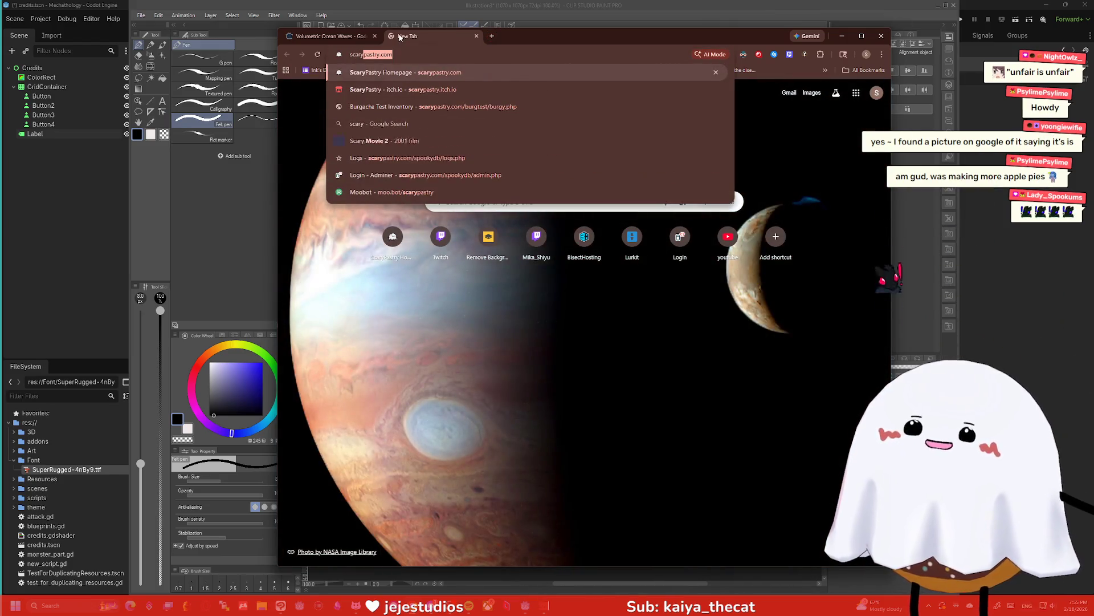
key(Return)
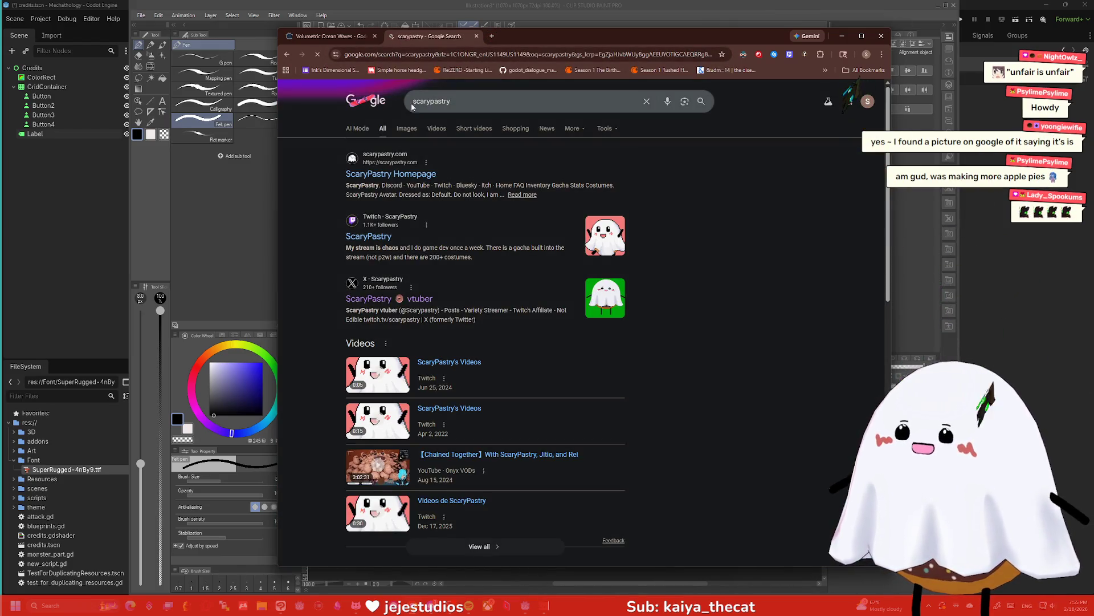
click(407, 128)
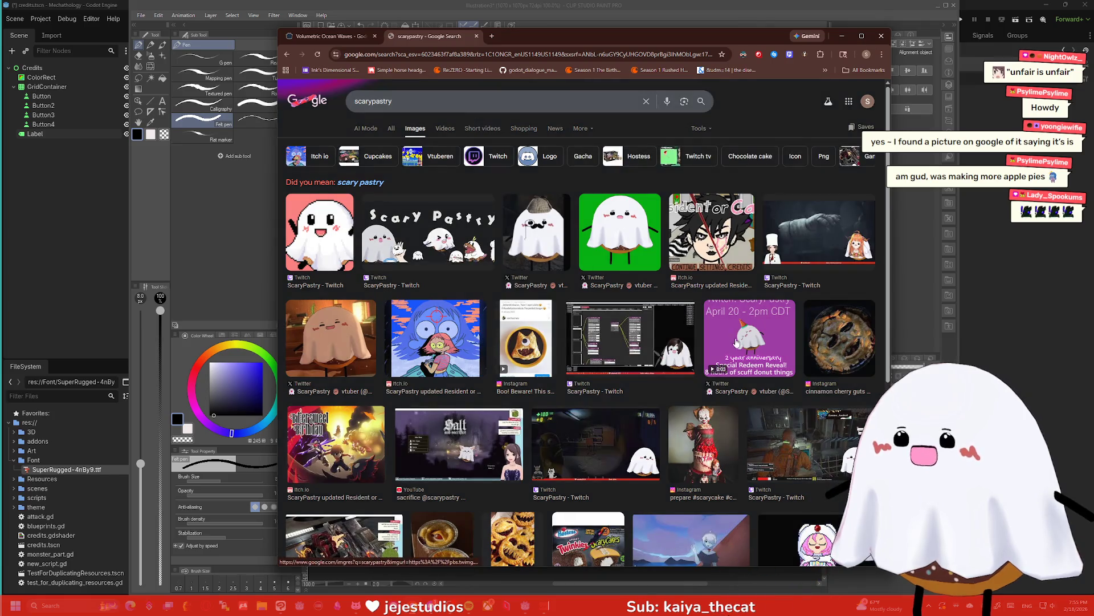
click(749, 337)
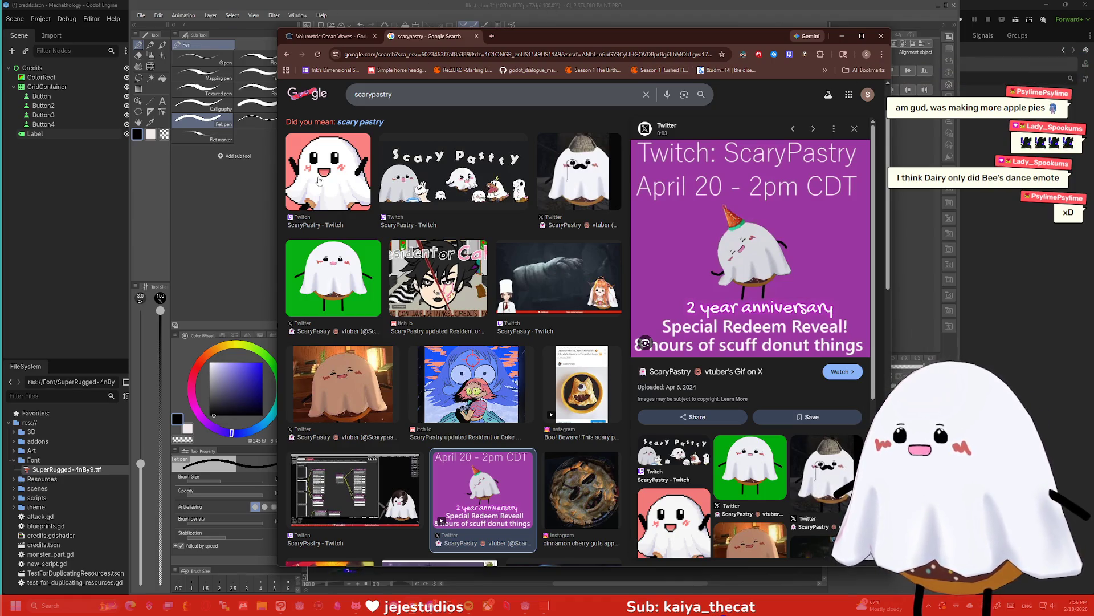
click(856, 129)
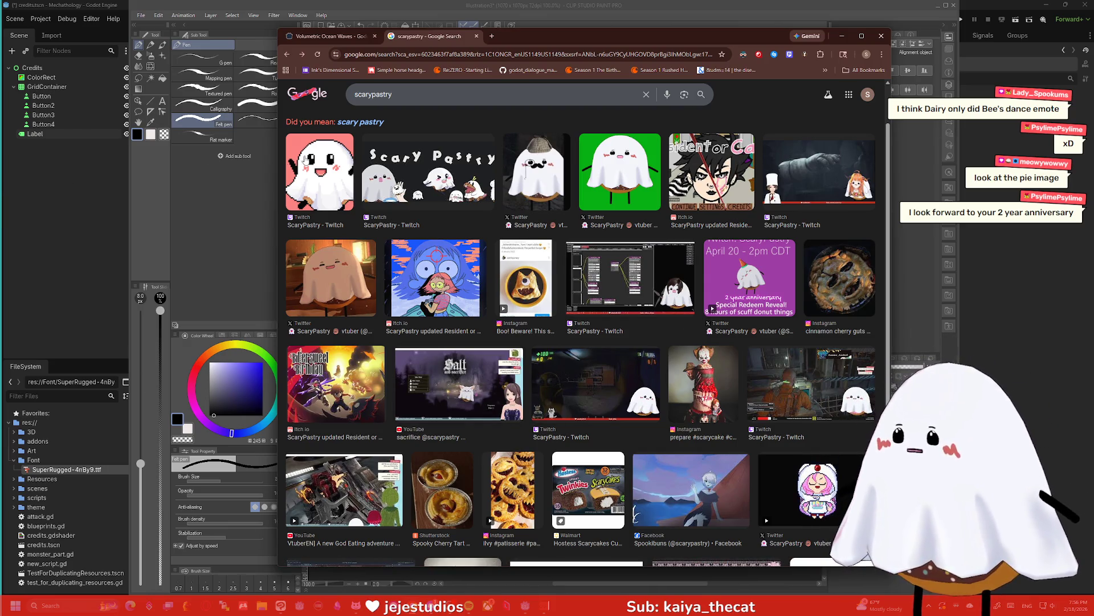
Rerun the 'scarypastry' web search from Google's home page and browse to the next results page
click(311, 101)
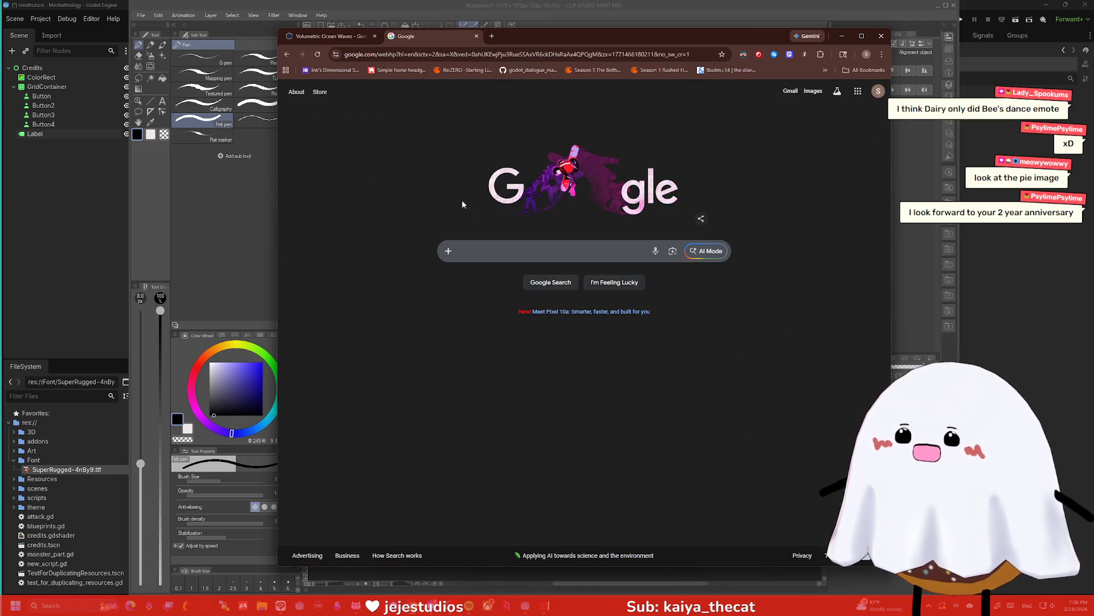
click(542, 256)
text(scaryp)
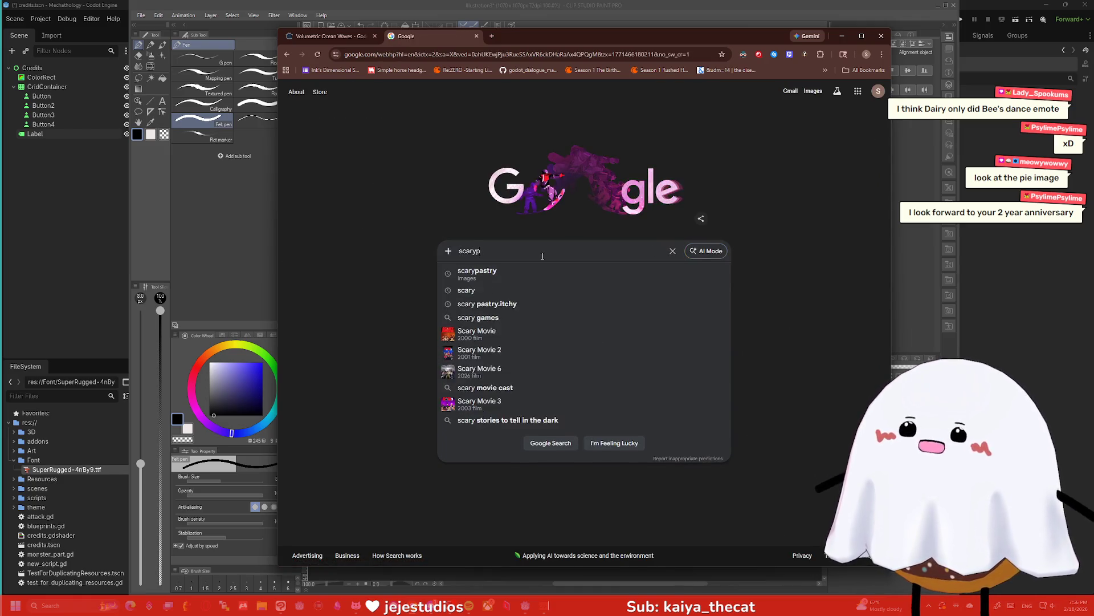
text(astry)
key(Return)
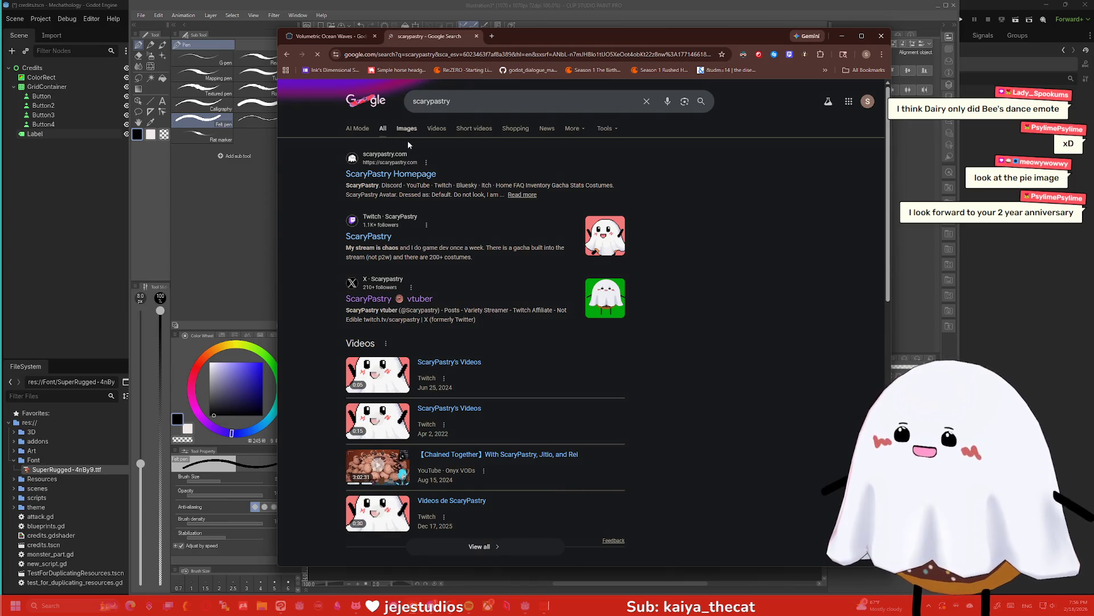
scroll(461, 182, down, 2)
scroll(461, 183, down, 6)
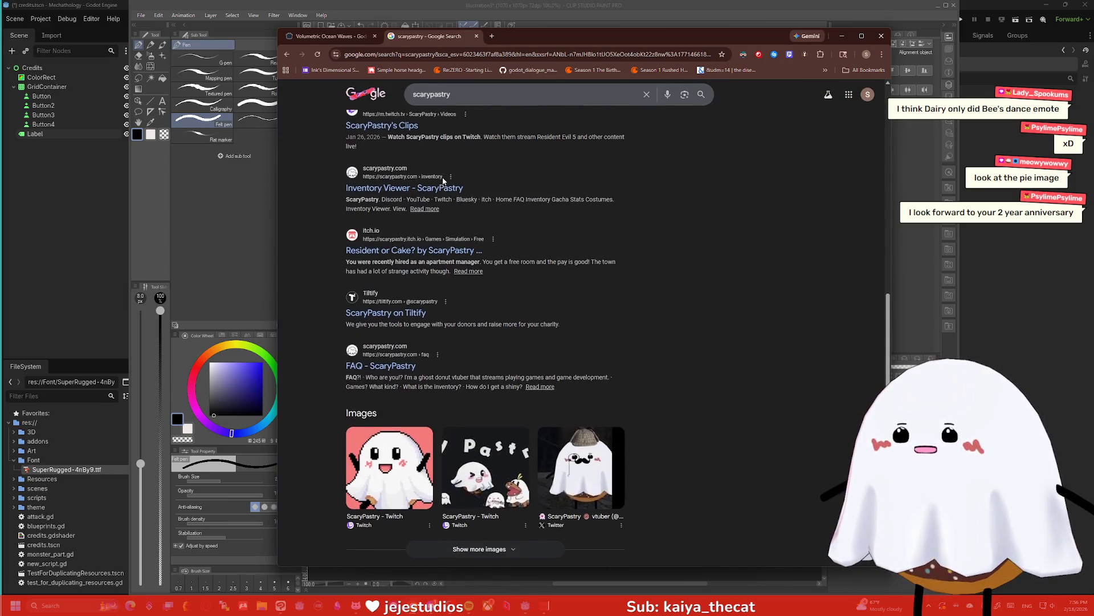
scroll(473, 195, down, 1)
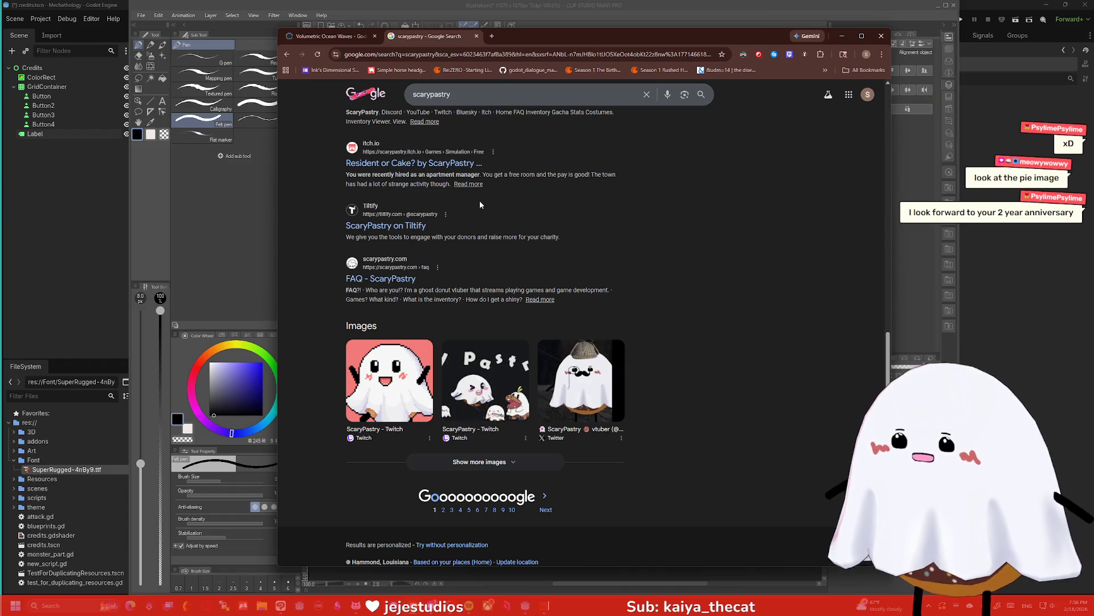
scroll(480, 200, up, 2)
scroll(496, 213, up, 7)
scroll(511, 251, down, 10)
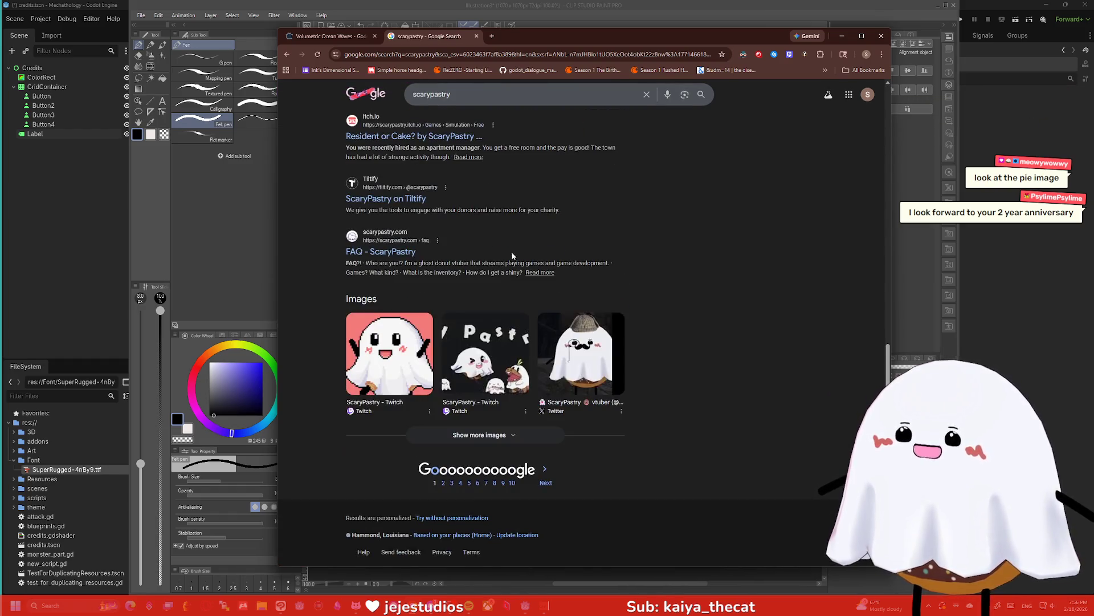
click(445, 471)
Browse further result pages, return to the first one, and close Chrome
scroll(490, 256, down, 1)
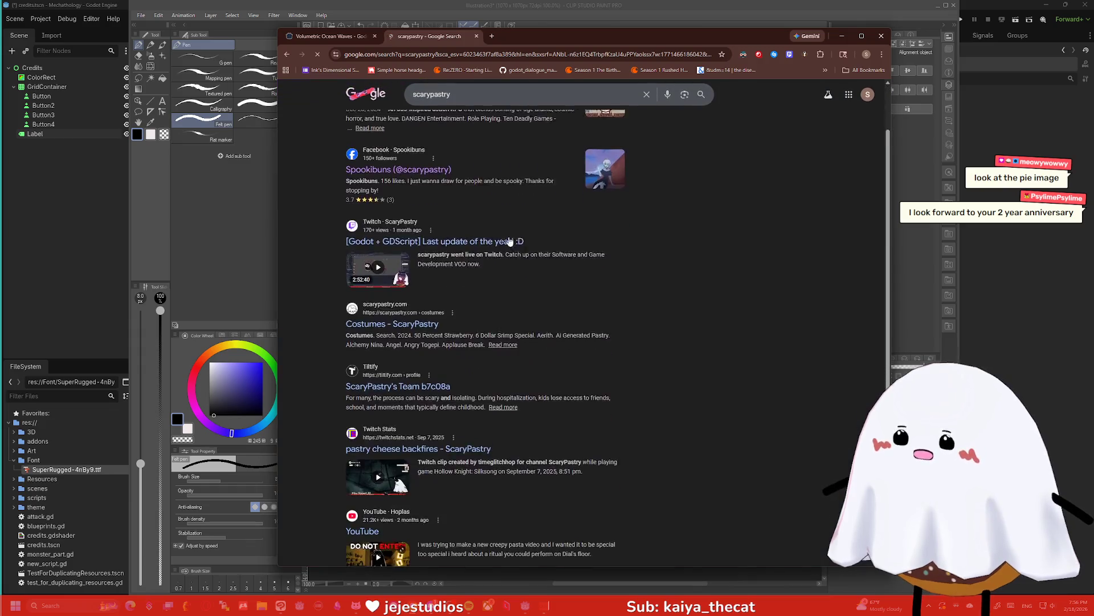
scroll(500, 236, up, 1)
scroll(484, 230, down, 1)
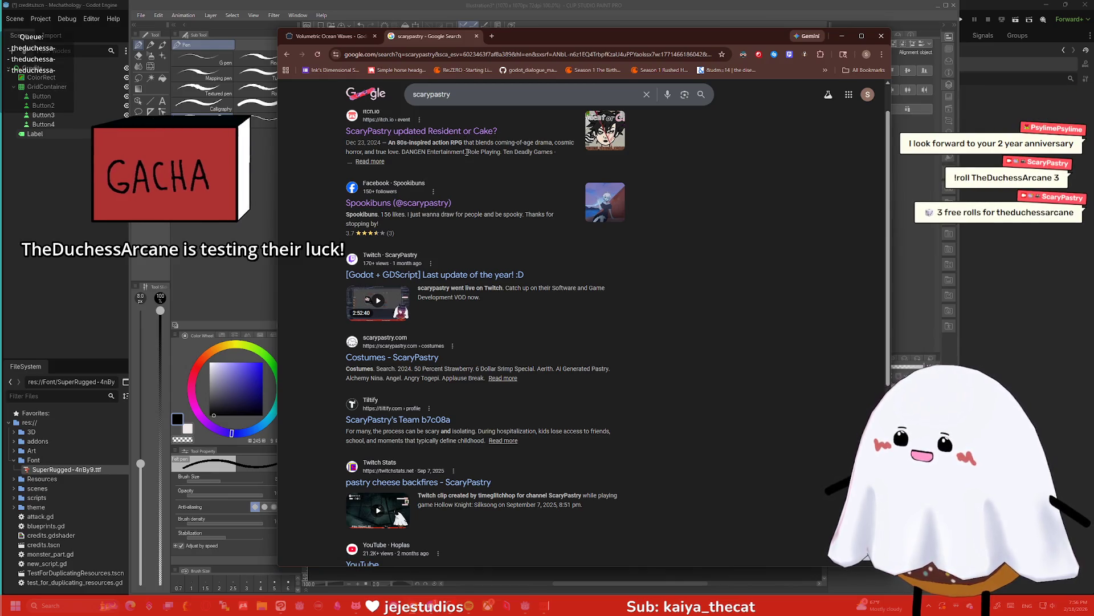
scroll(477, 175, down, 3)
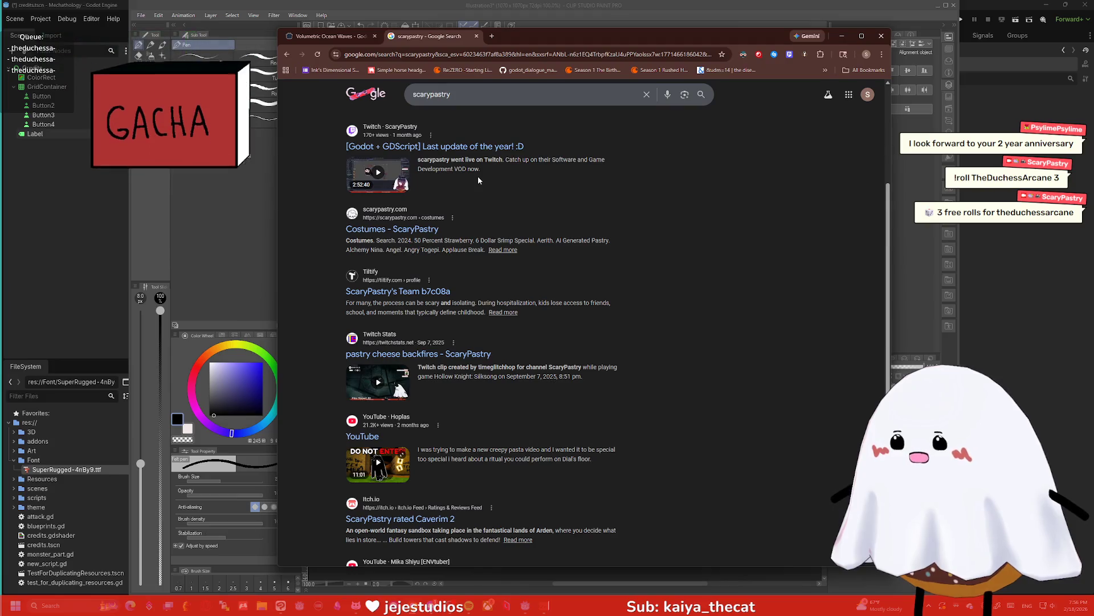
scroll(479, 182, down, 2)
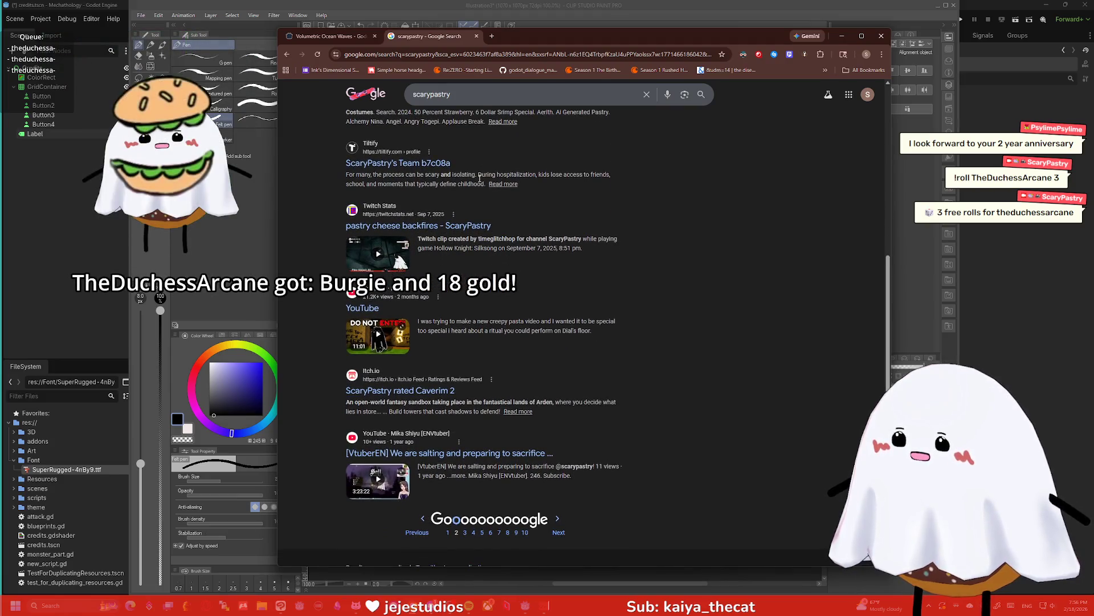
scroll(483, 197, down, 1)
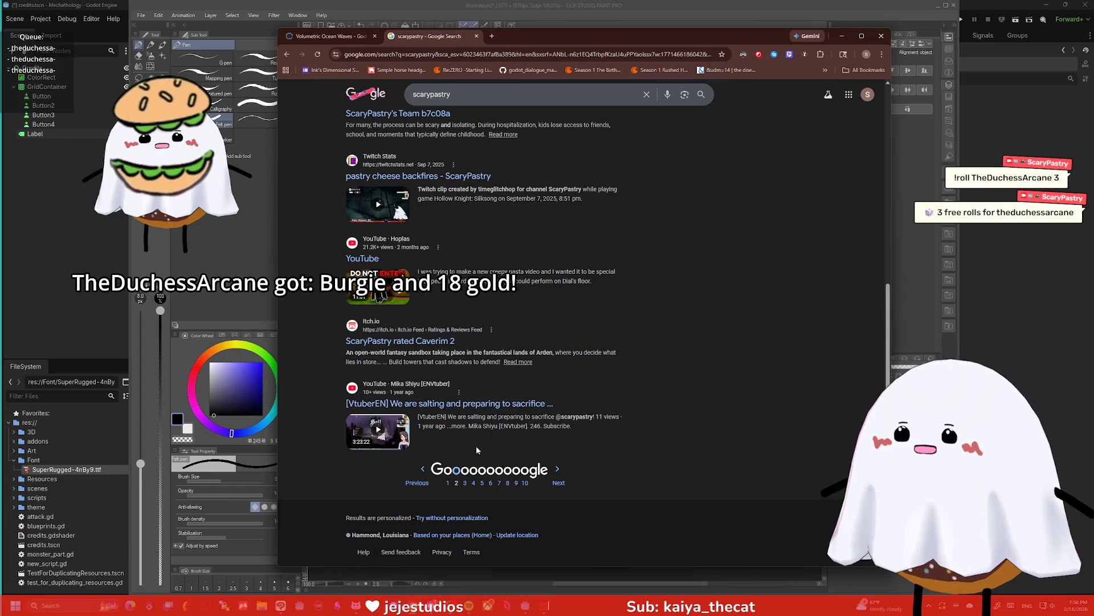
click(448, 483)
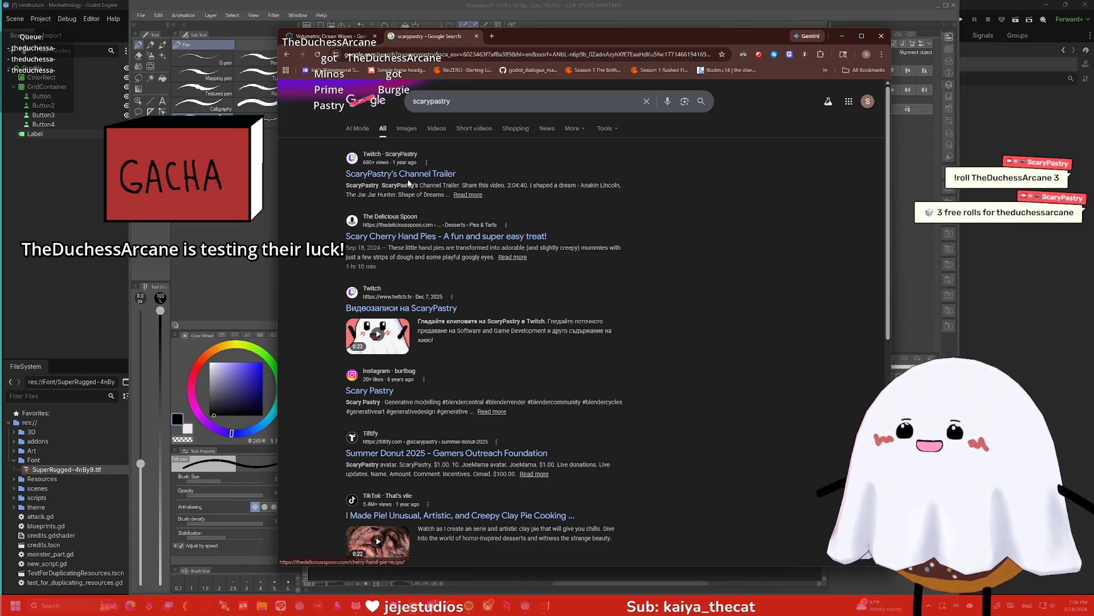
scroll(446, 200, down, 2)
scroll(446, 200, down, 3)
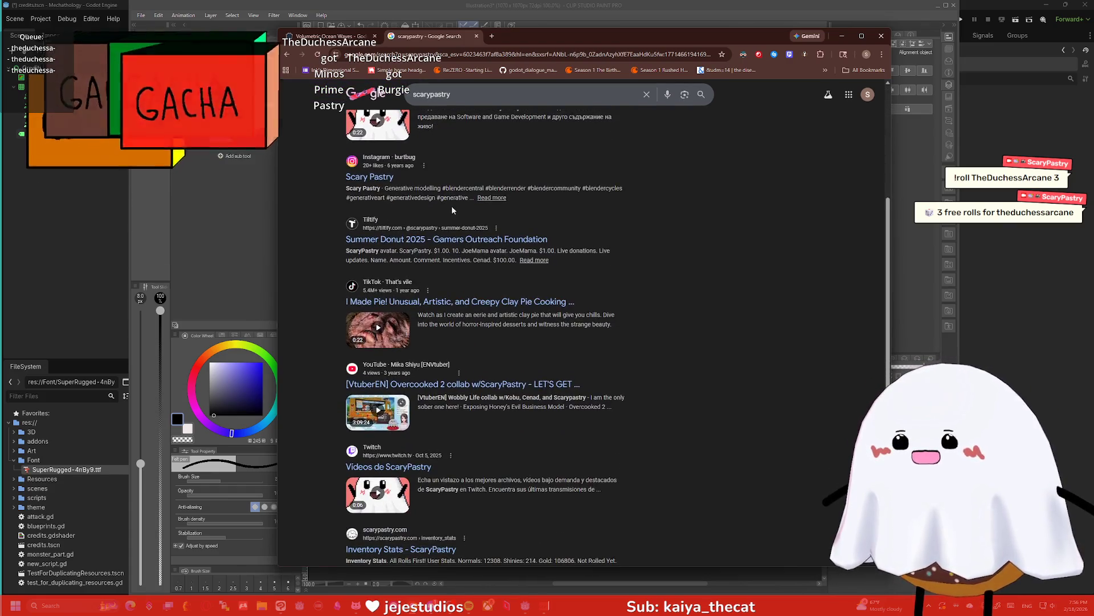
scroll(462, 244, down, 2)
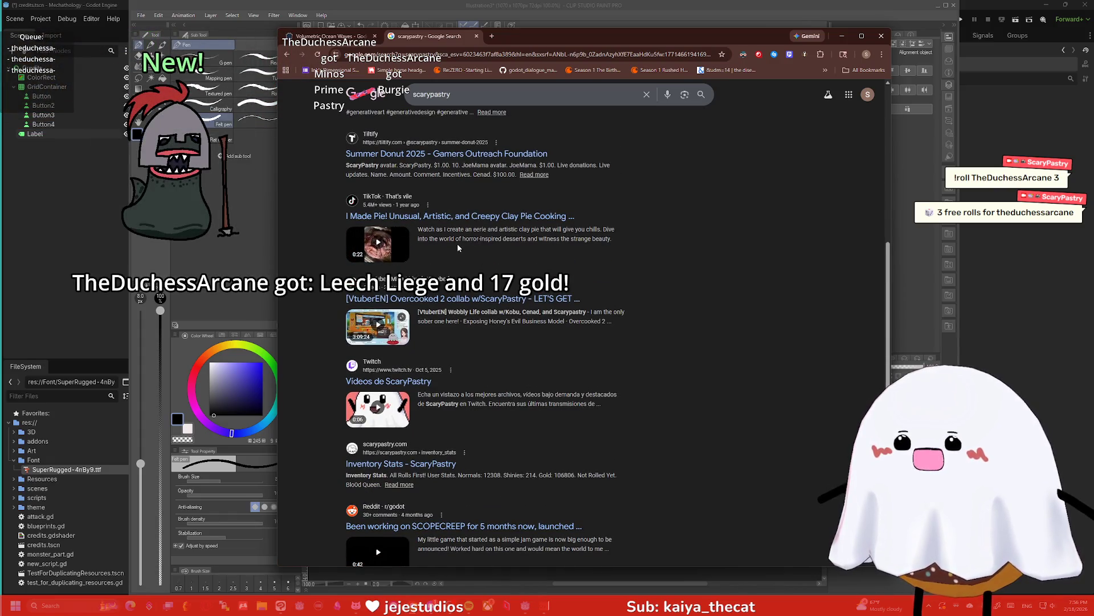
scroll(457, 244, down, 3)
click(448, 483)
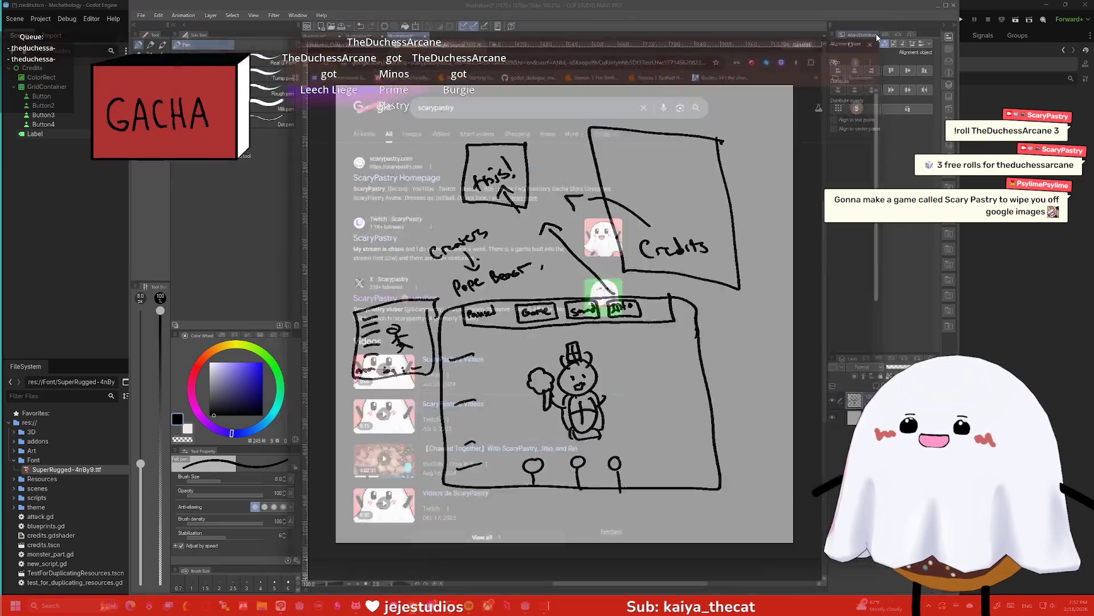
click(881, 35)
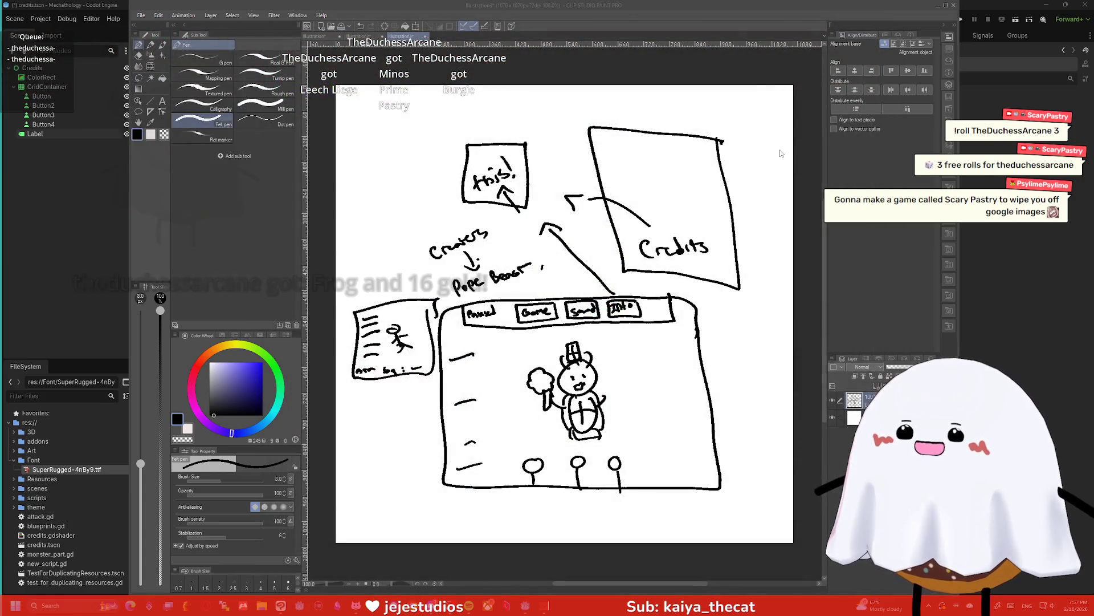
Minimize Clip Studio Paint and select ColorRect in Godot's Scene dock
click(938, 6)
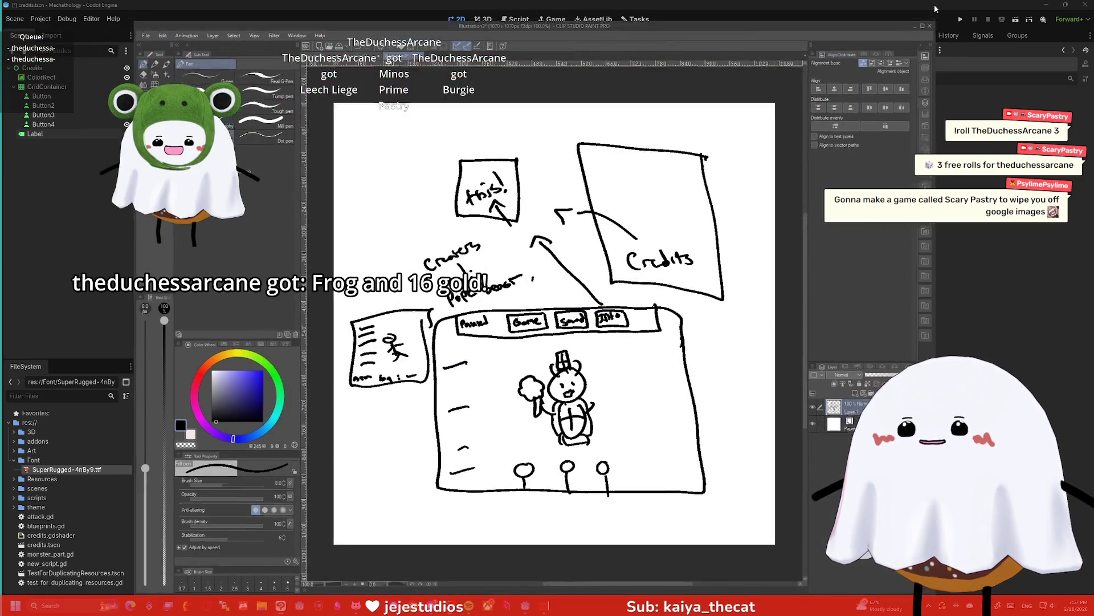
click(739, 216)
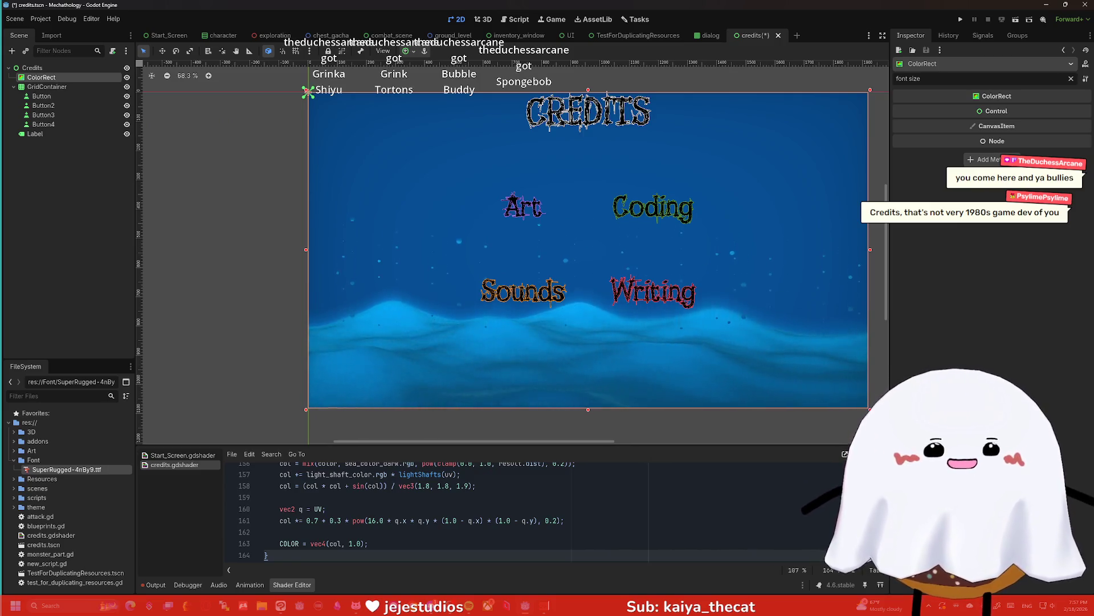
Search 'did mario 1 have credits at the end' in Chrome, then close the browser
key(alt+Tab)
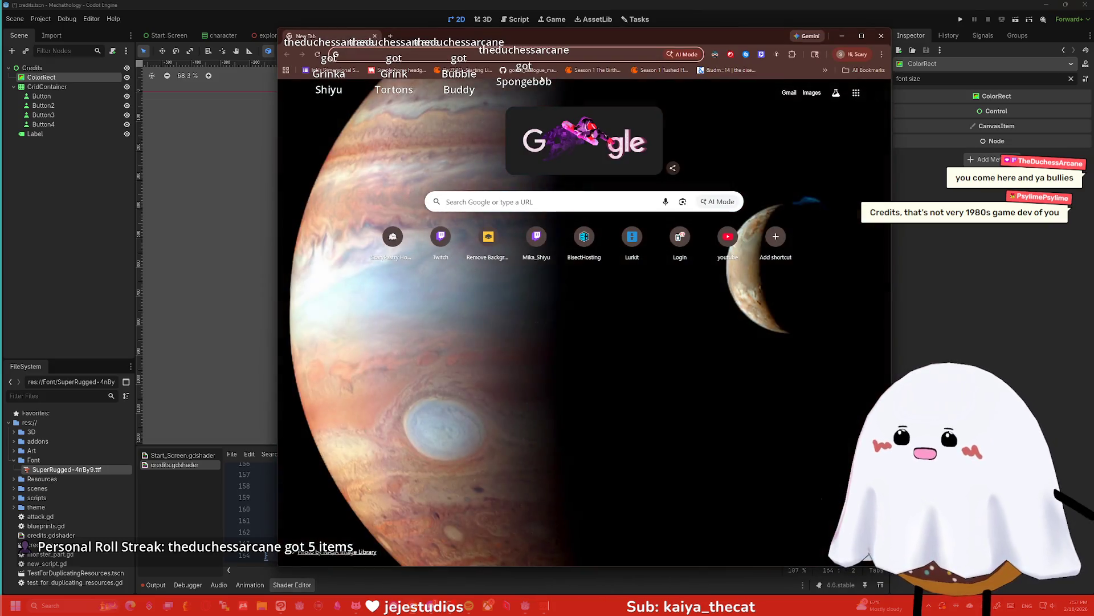
click(529, 55)
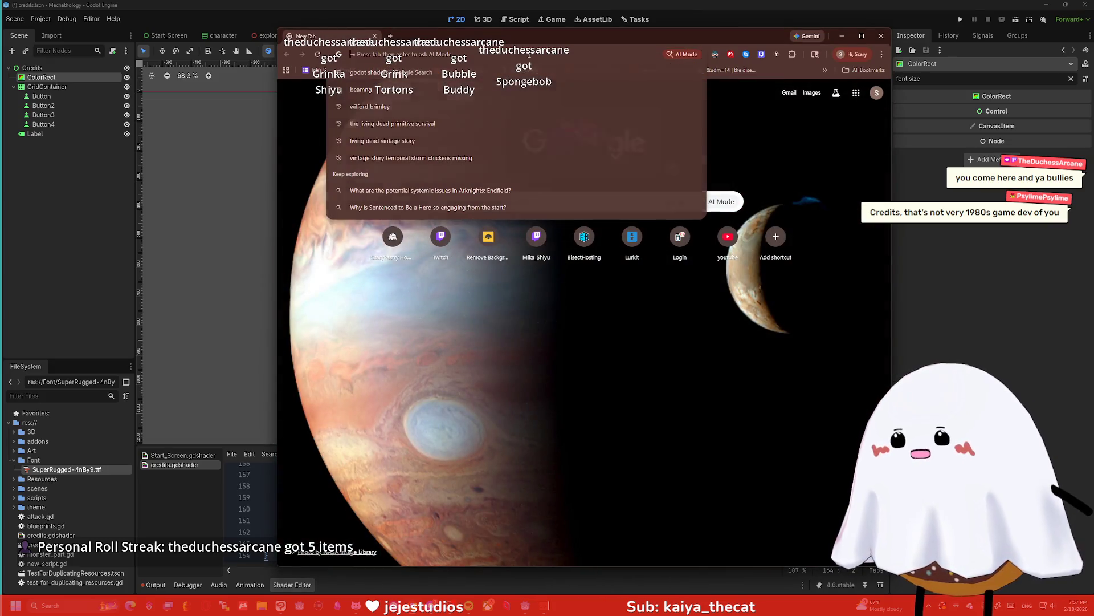
text(did mario)
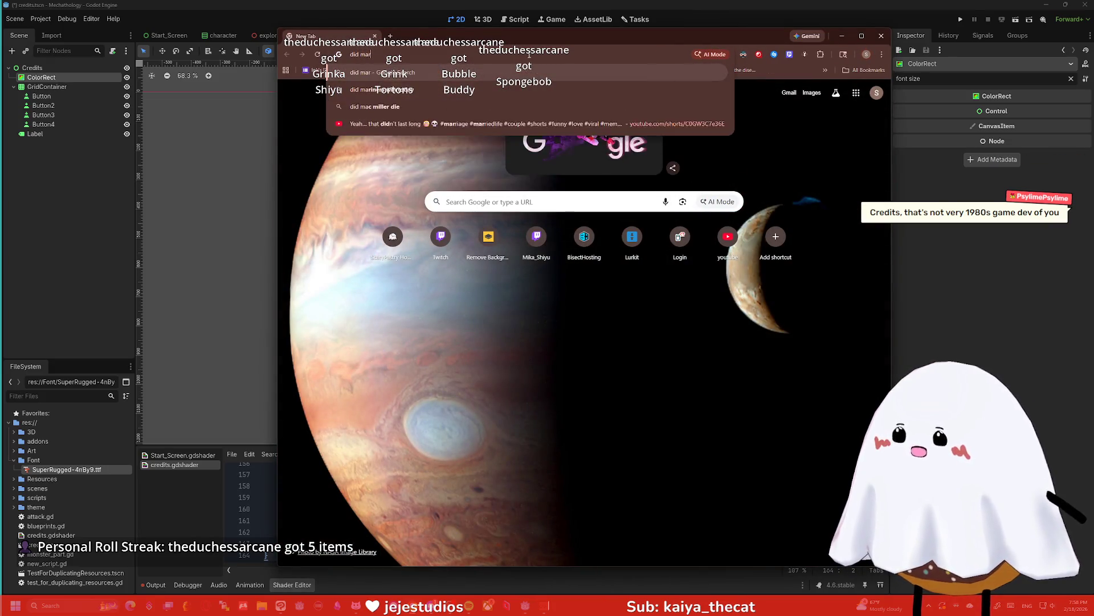
text( 1 hav)
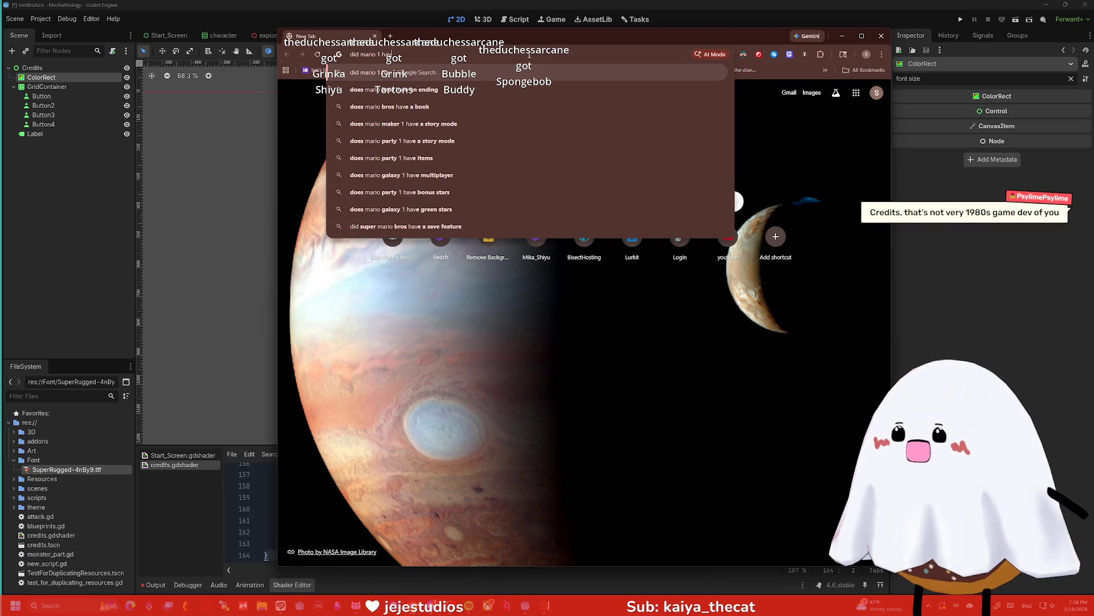
text(e credits at the end)
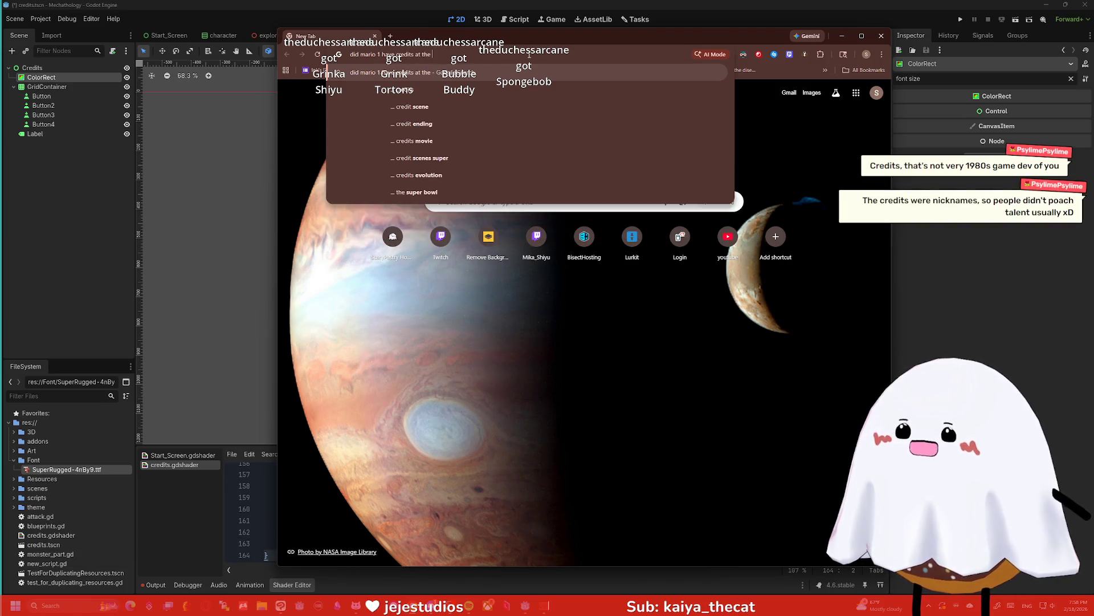
key(Return)
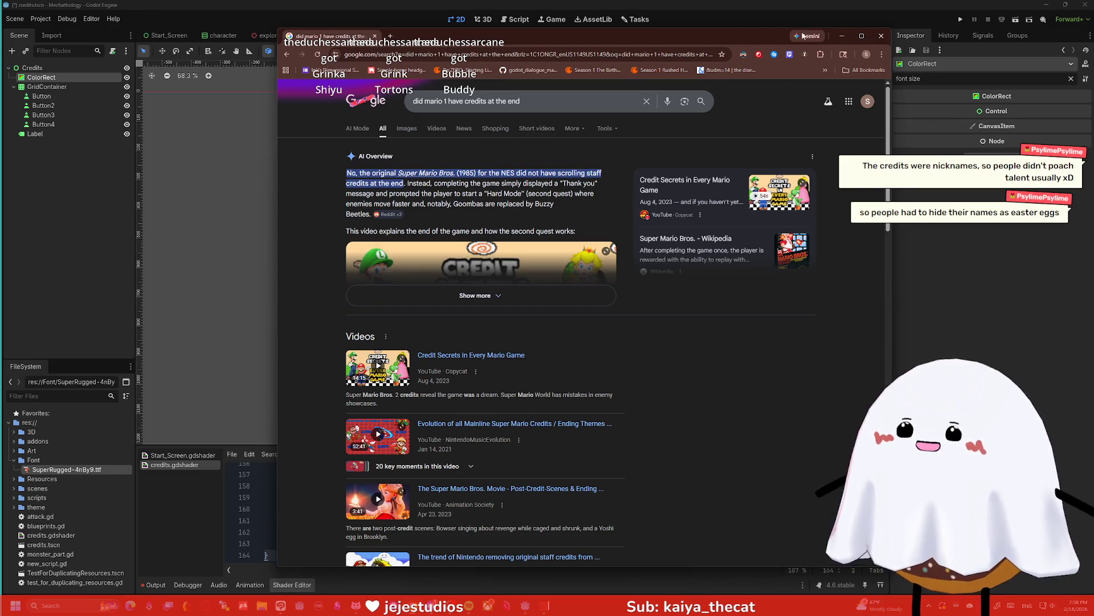
click(881, 36)
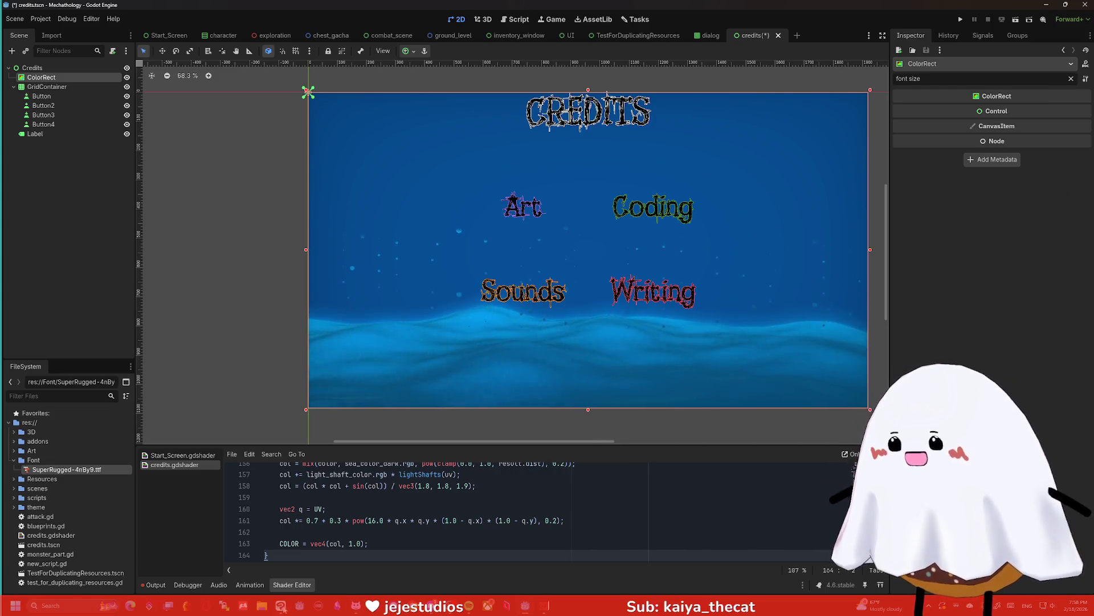
Draw a short curved pen stroke inside the sketched game screen, then minimize Clip Studio Paint
key(alt+Tab)
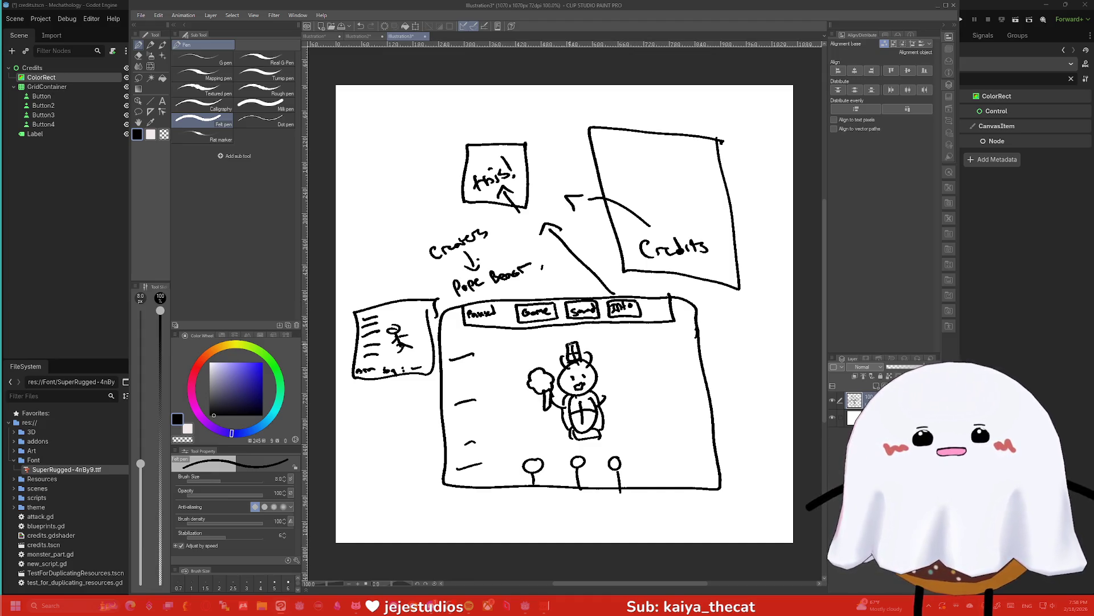
drag(676, 388, 635, 360)
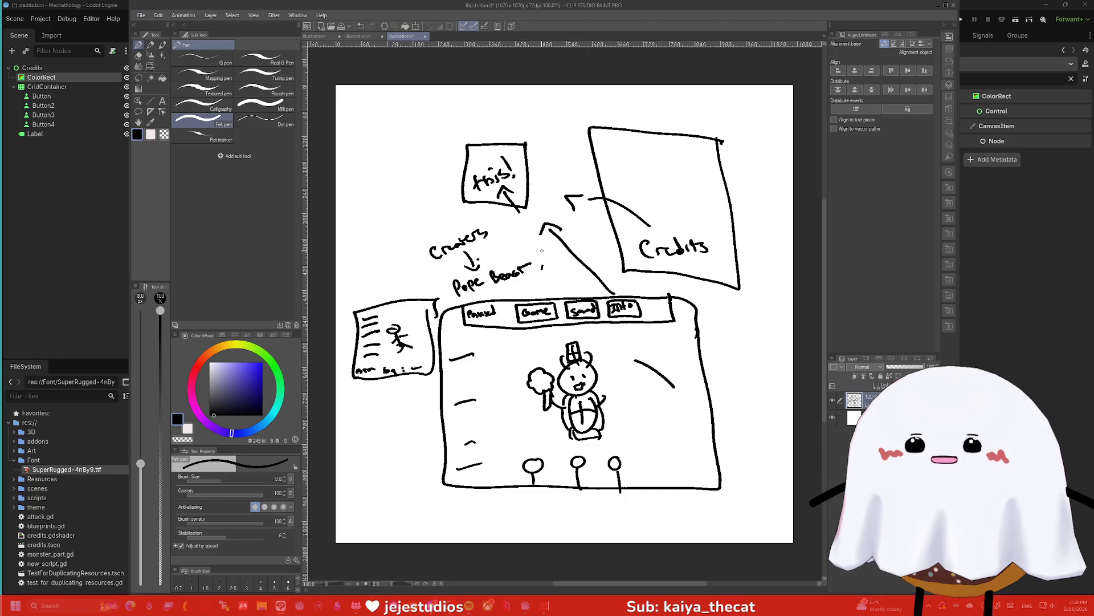
click(938, 7)
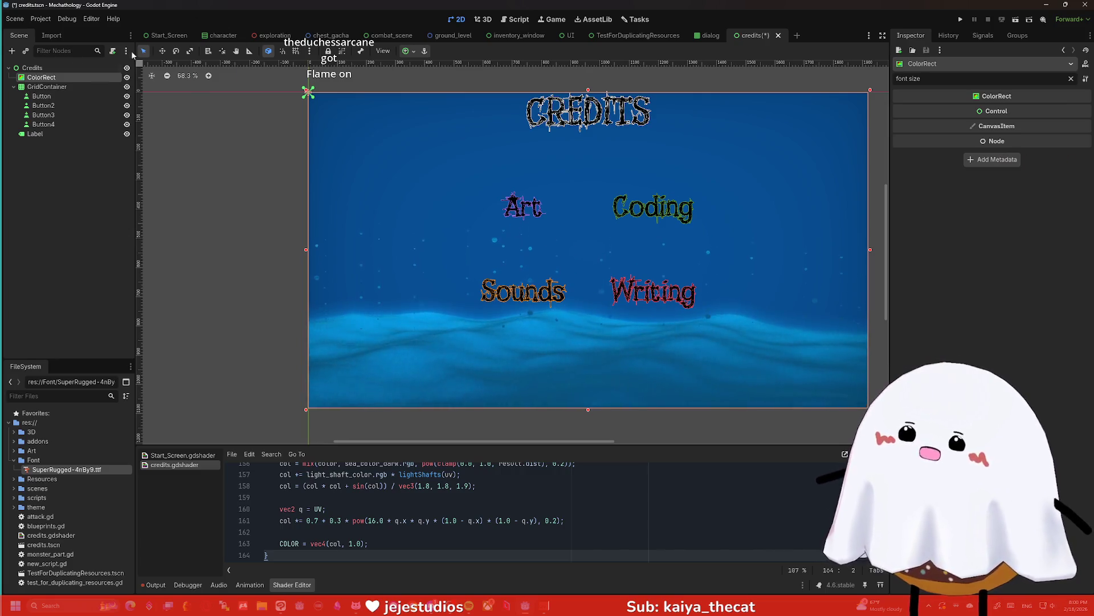
Relabel the Art and Coding buttons to Monsters and Items
click(57, 106)
click(66, 96)
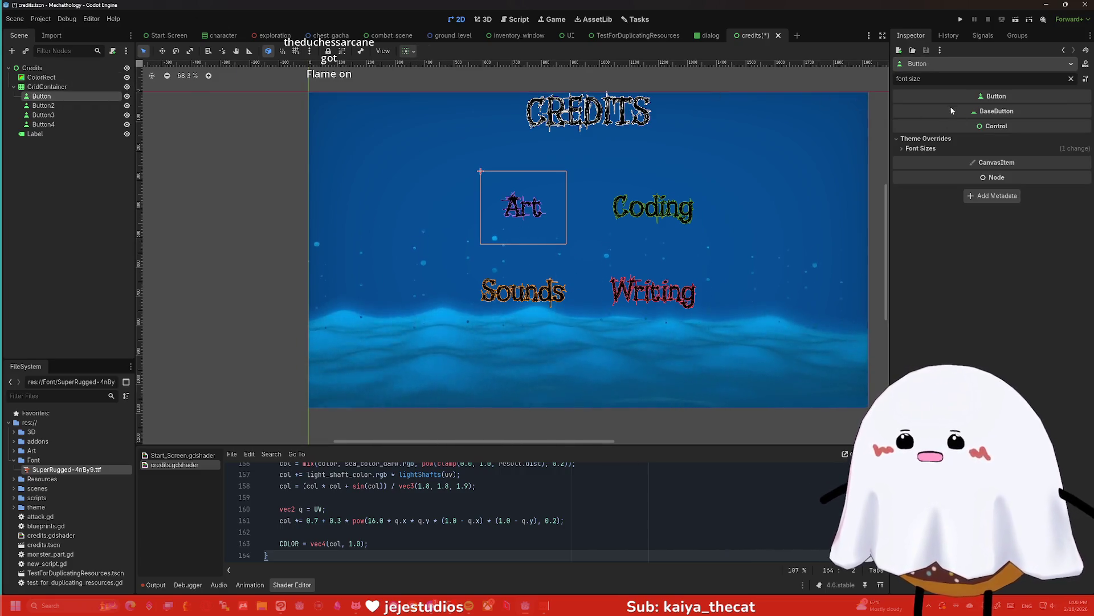
key(ctrl+a)
key(BackSpace)
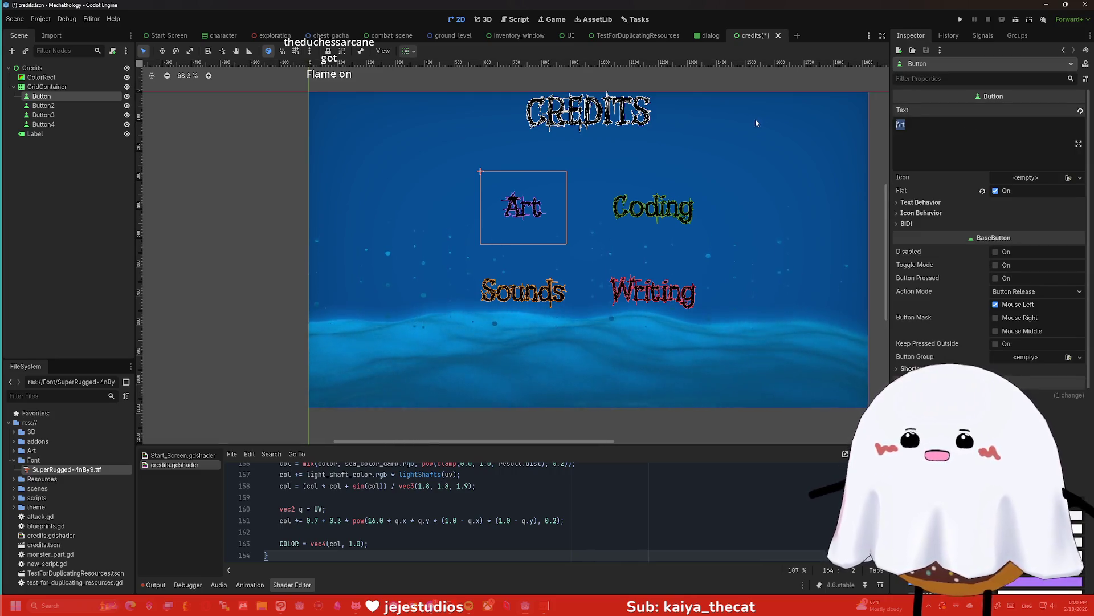
text(Mons)
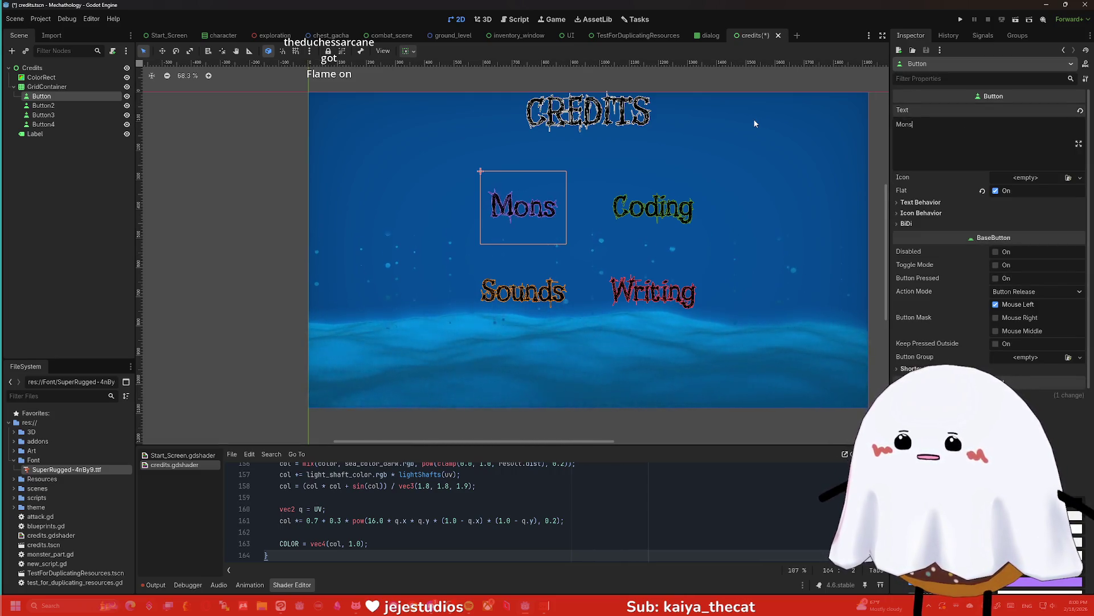
text(ters)
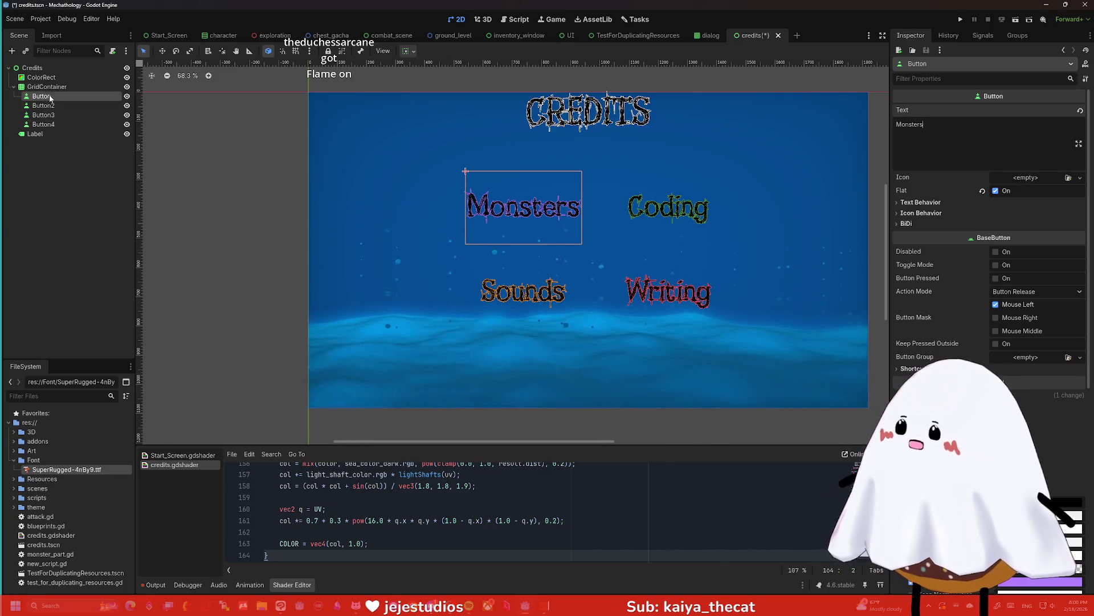
click(60, 106)
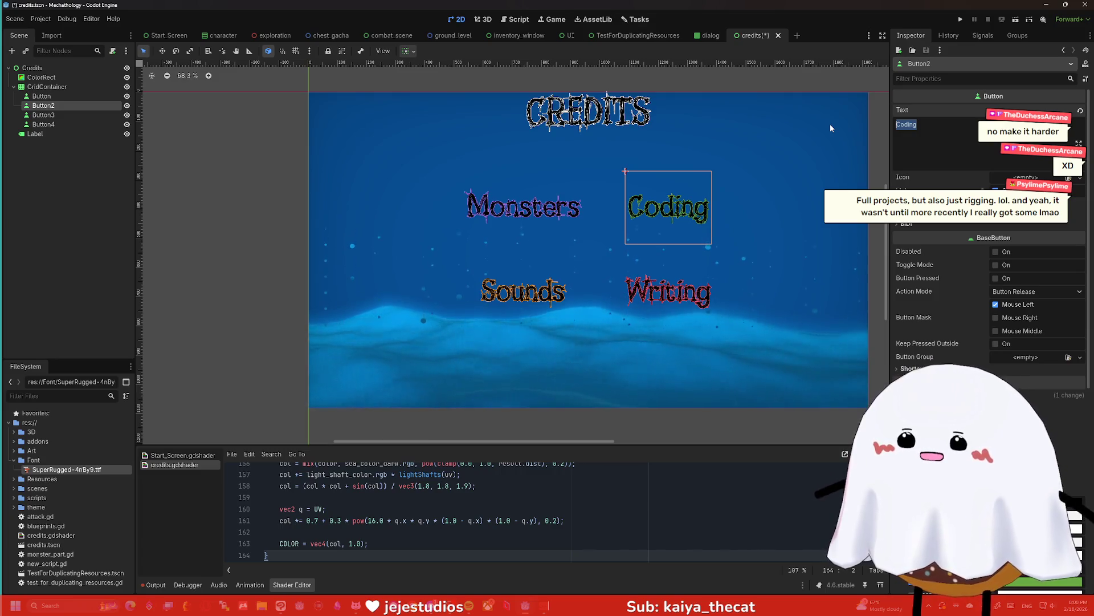
text(Items)
Relabel the Sounds and Writing buttons to Music and Other
click(524, 291)
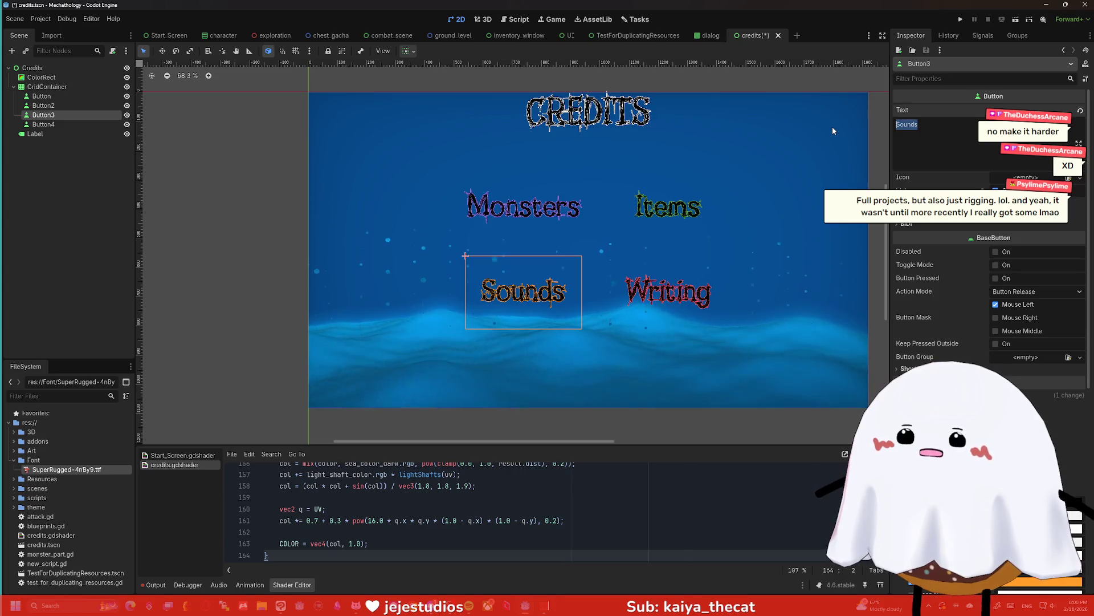
text(Spells)
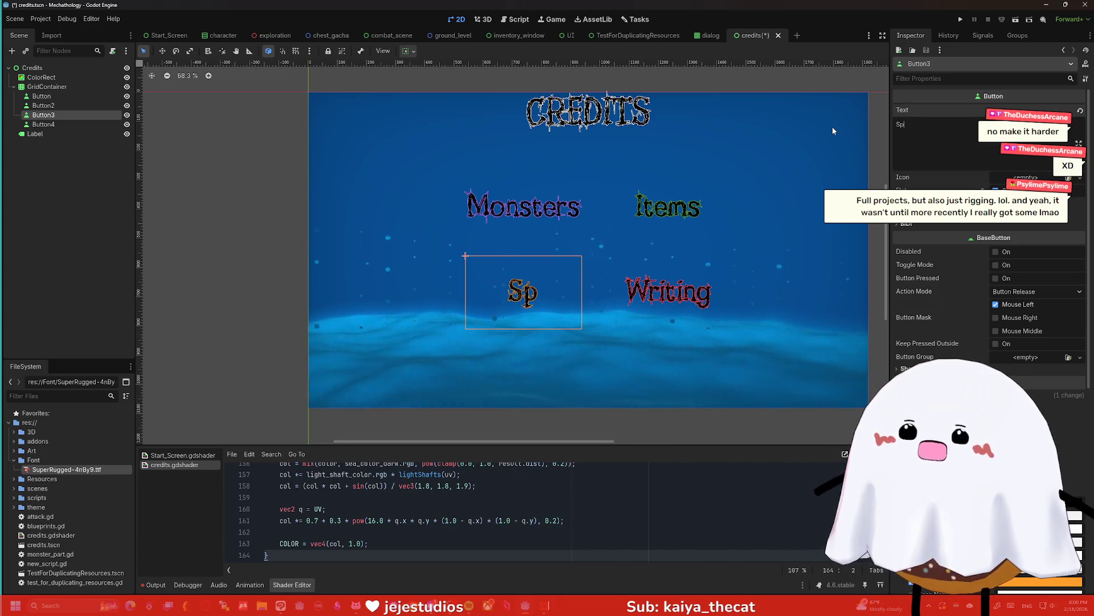
key(BackSpace)
key(BackSpace)
key(BackSpace)
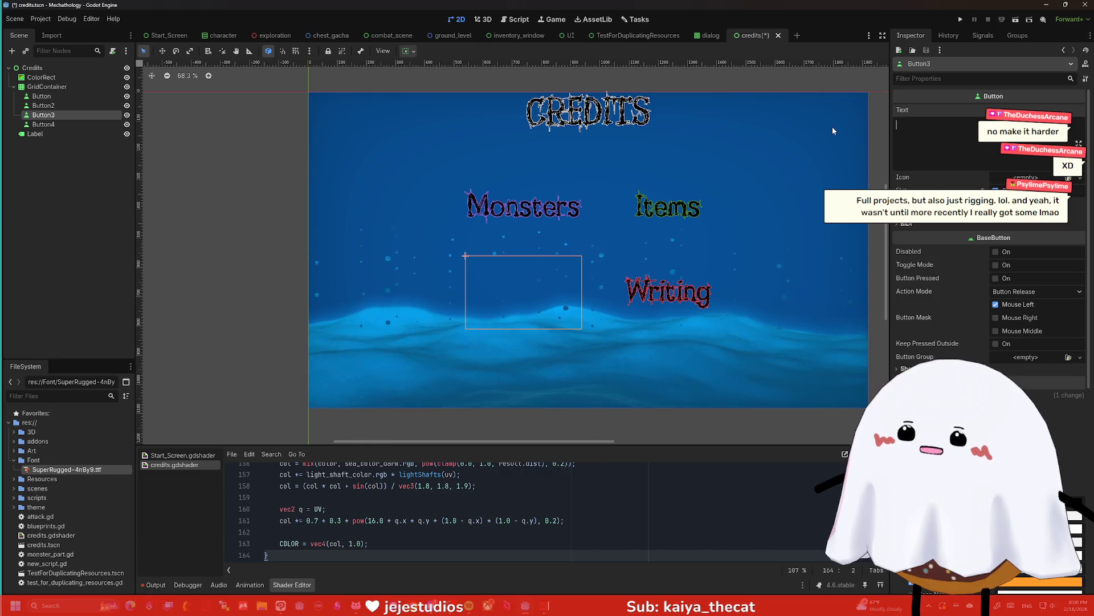
text(Music)
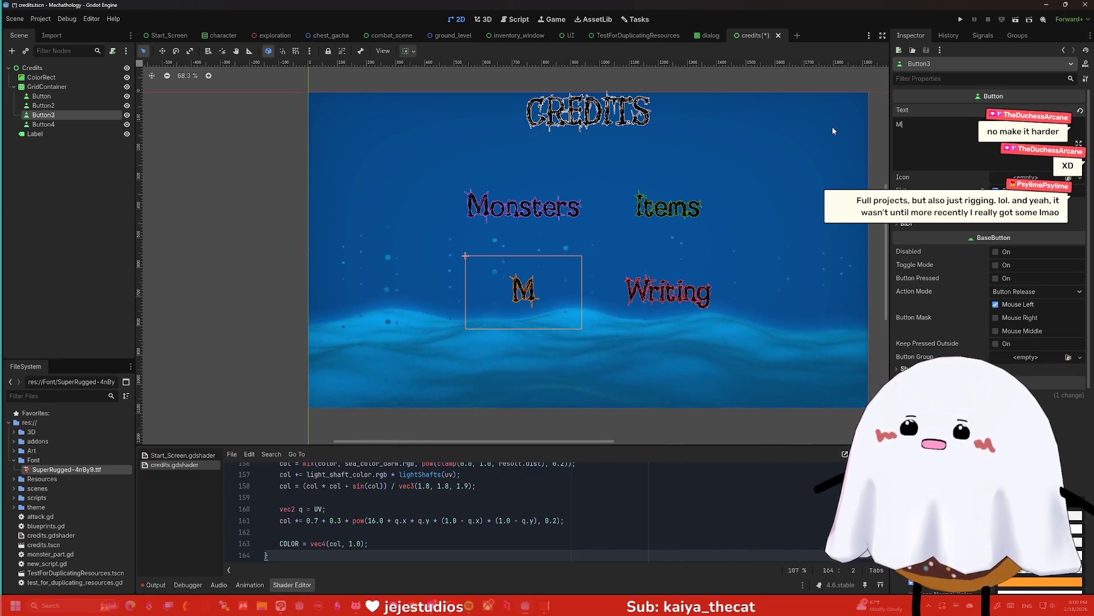
click(69, 123)
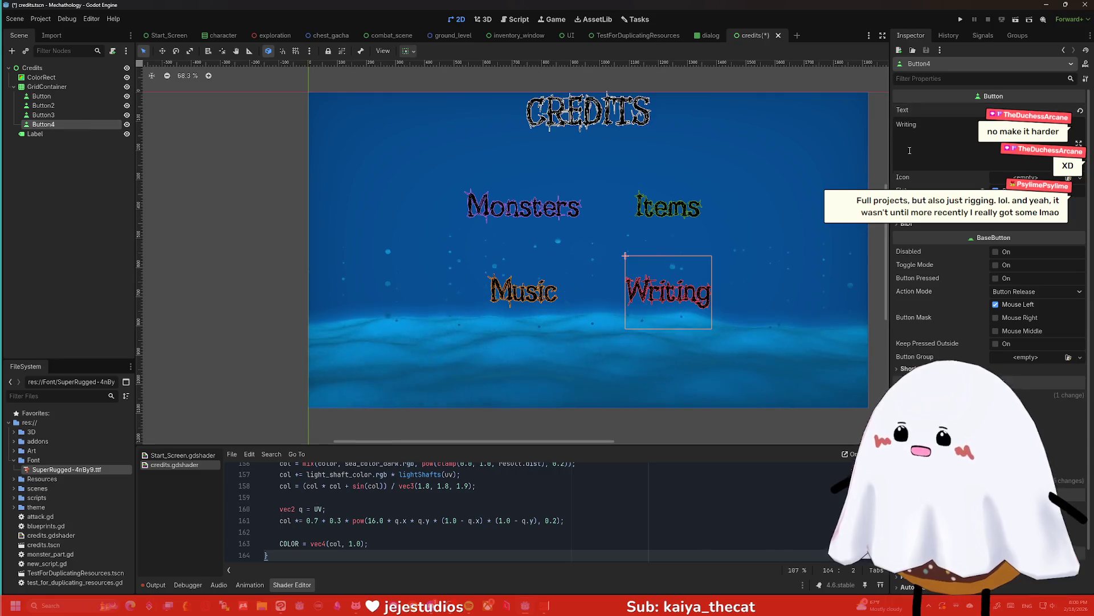
key(BackSpace)
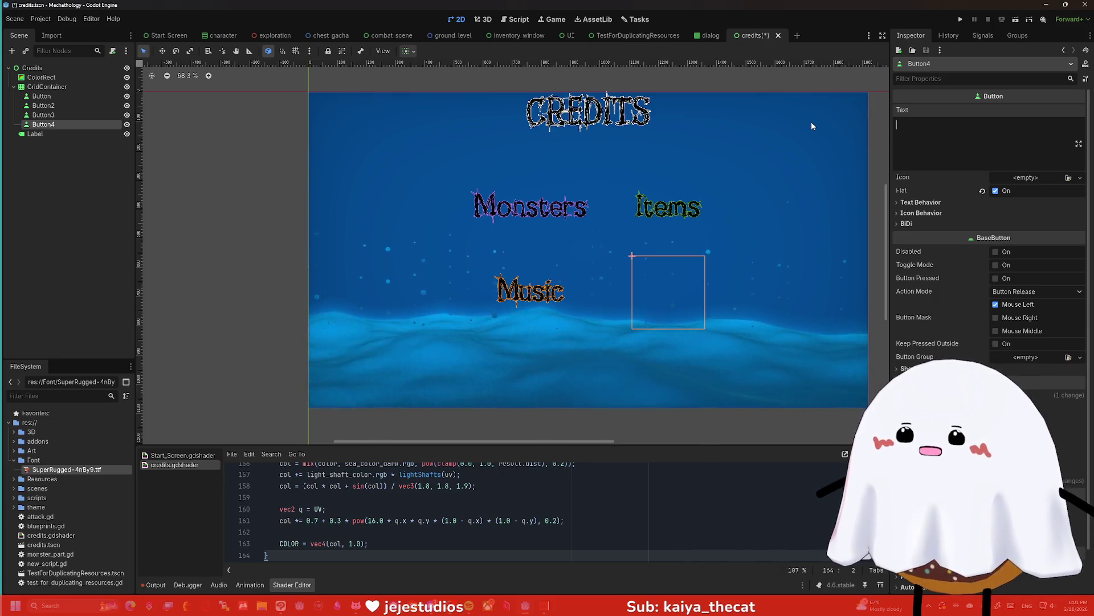
text(Other)
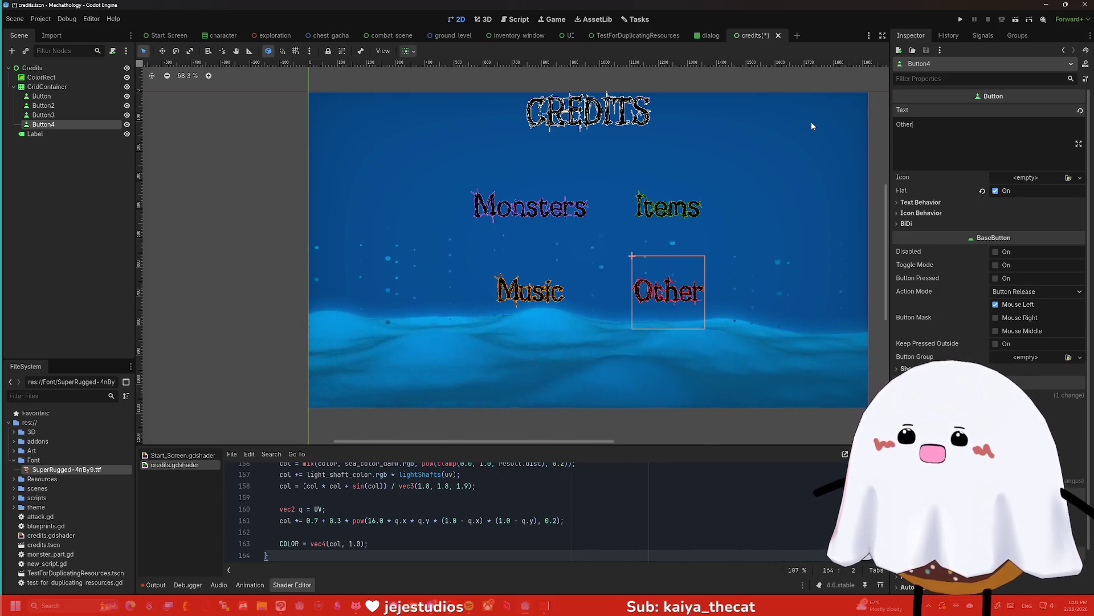
click(811, 143)
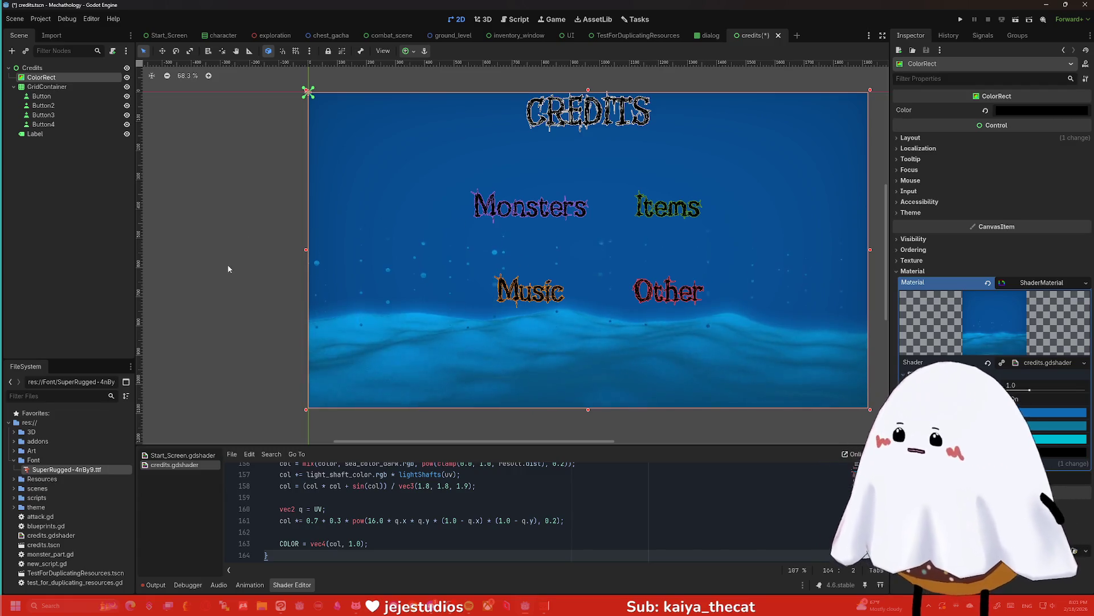
Duplicate the CREDITS label to the bottom, naming the original Credits and the copy Programming
click(63, 135)
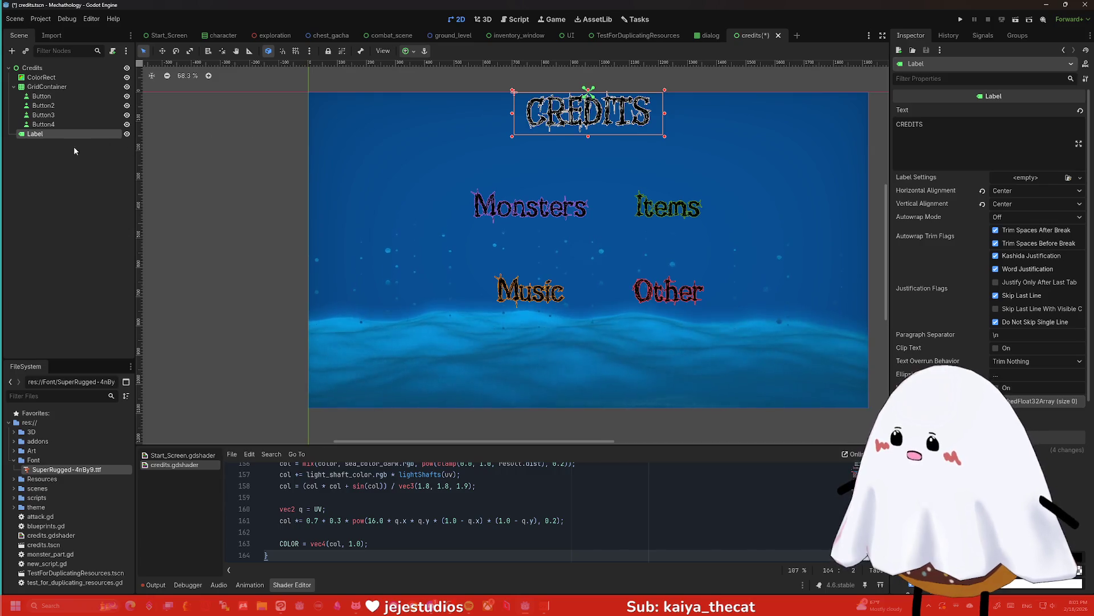
key(ctrl+v)
mouse_move(571, 115)
mouse_down()
mouse_move(562, 196)
mouse_move(579, 389)
mouse_up()
mouse_move(93, 140)
mouse_down()
mouse_move(57, 67)
mouse_move(51, 136)
mouse_up()
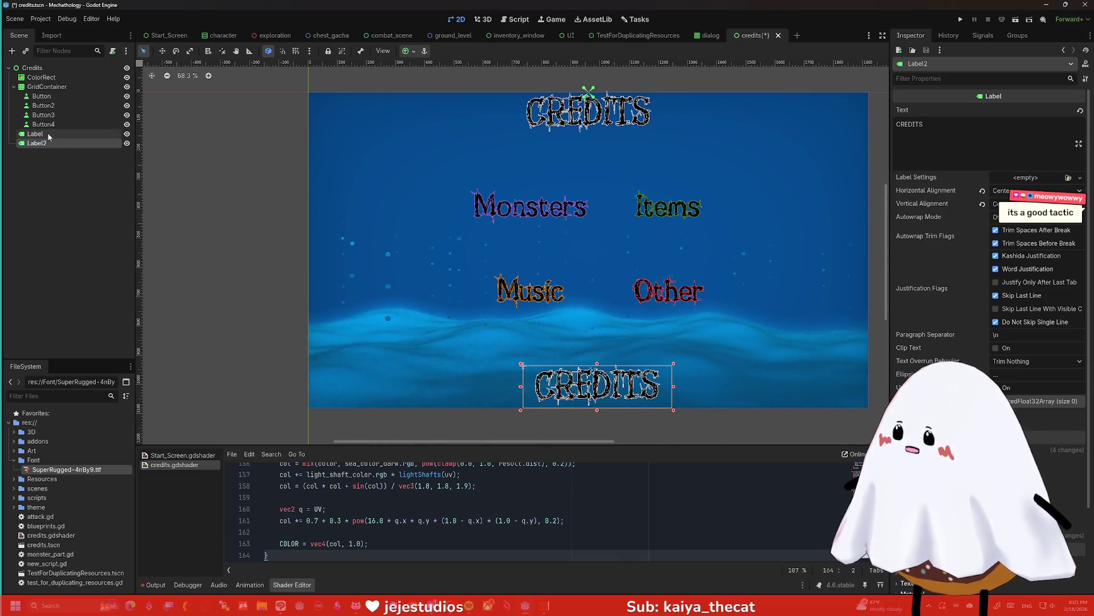
double_click(57, 132)
text(Credits)
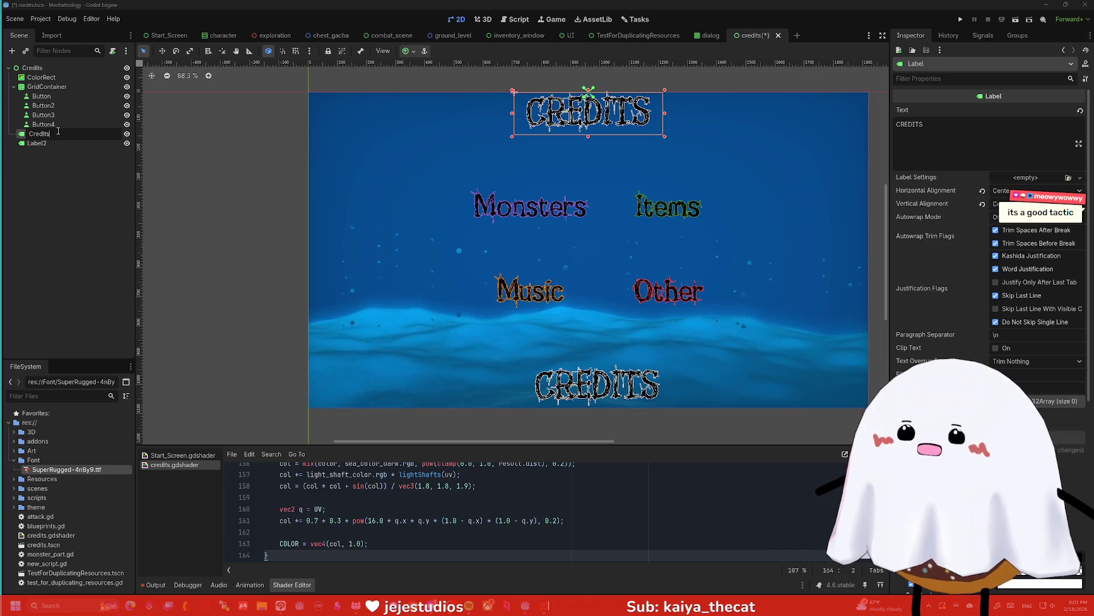
key(Return)
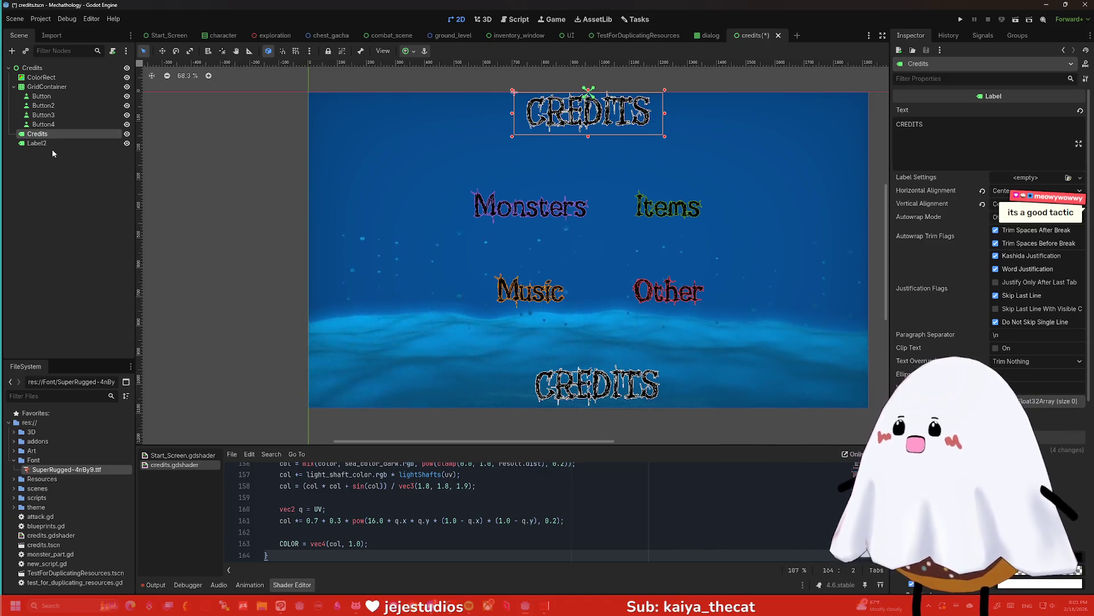
click(48, 143)
click(49, 143)
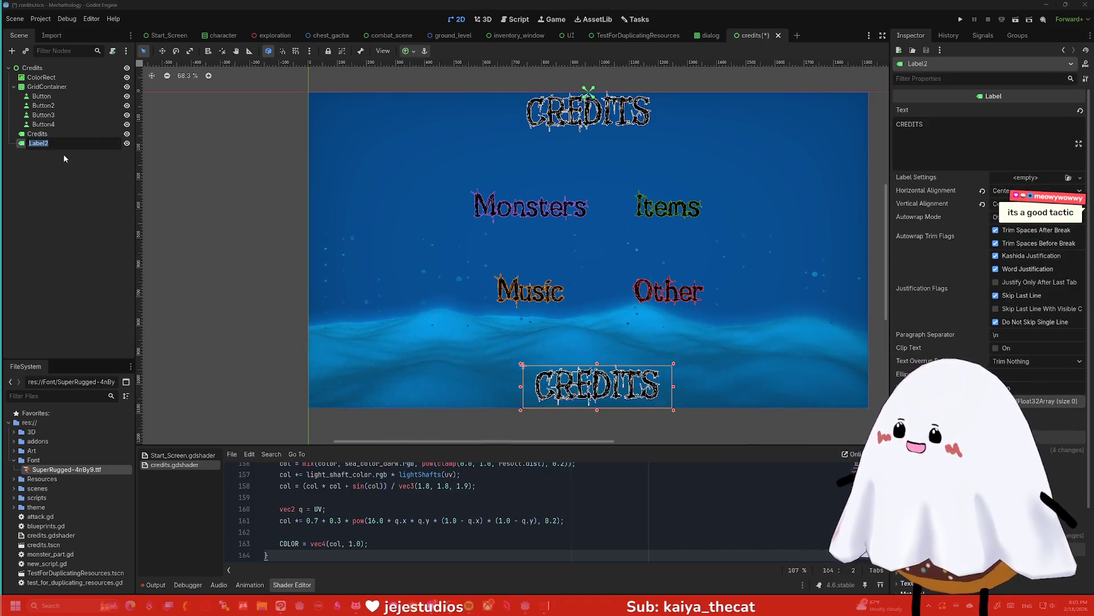
text(Programming)
key(Return)
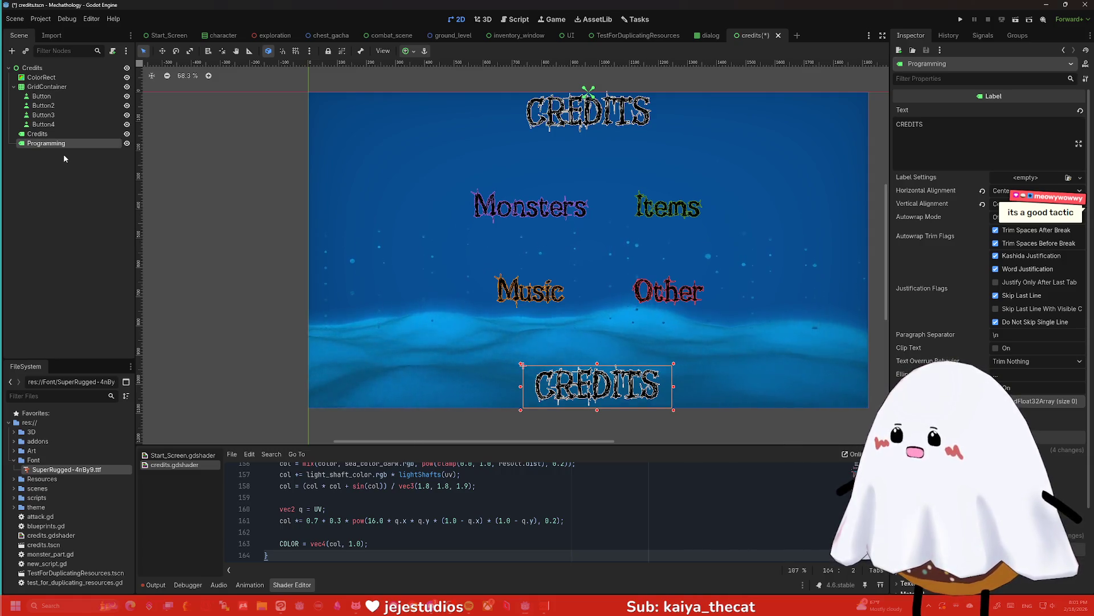
Change the copied label's text to 'Programming by' followed by the creator's name
click(978, 118)
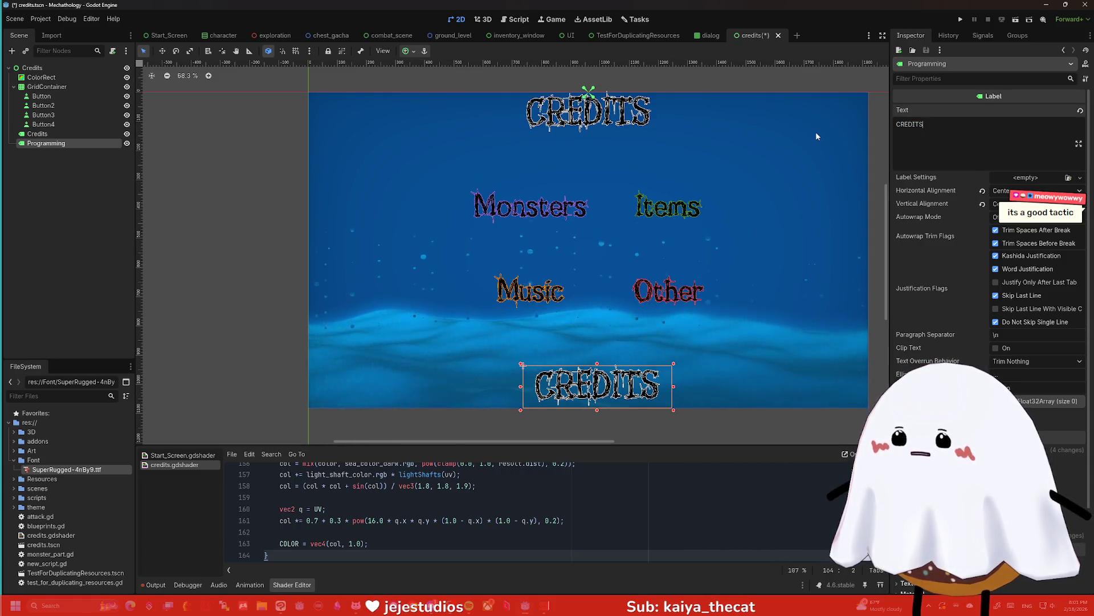
key(BackSpace)
key(BackSpace)
key(BackSpace)
text(Programmi)
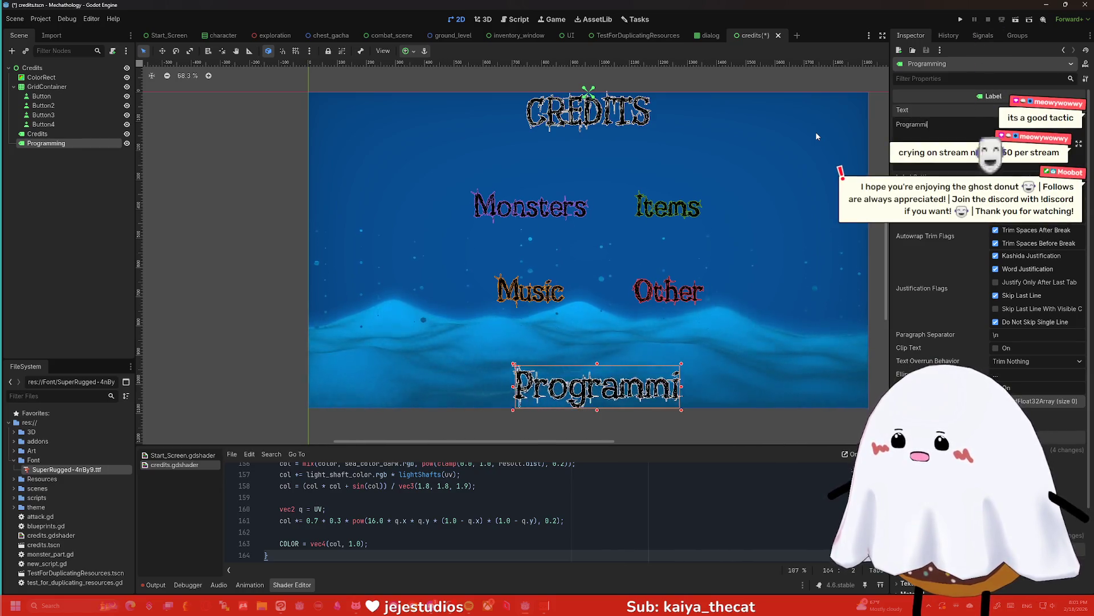
text(ng by Scarypa)
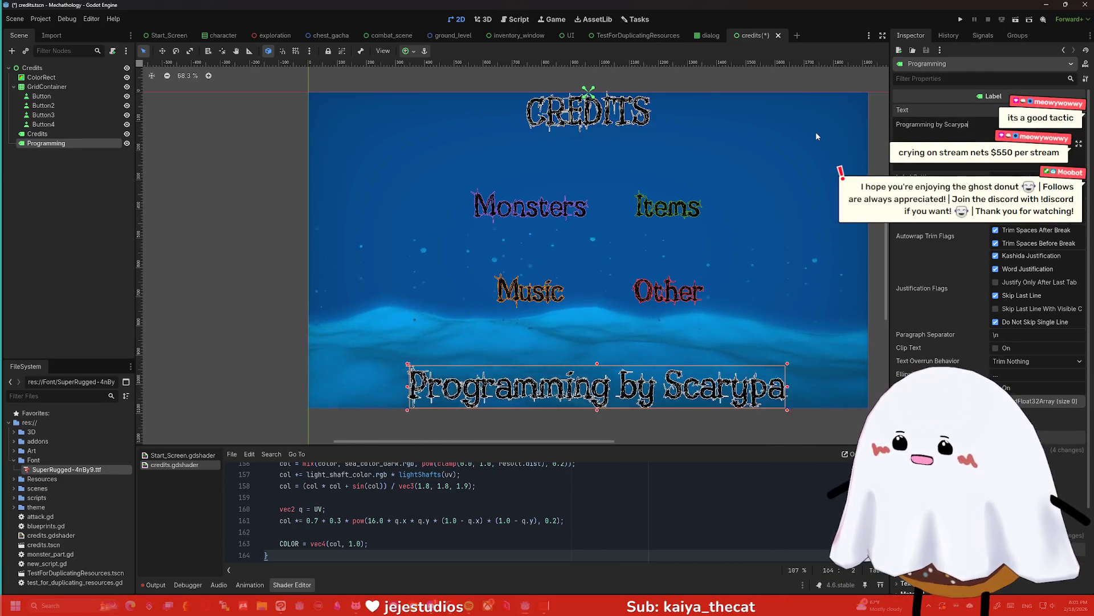
key(BackSpace)
key(BackSpace)
text(Pastry)
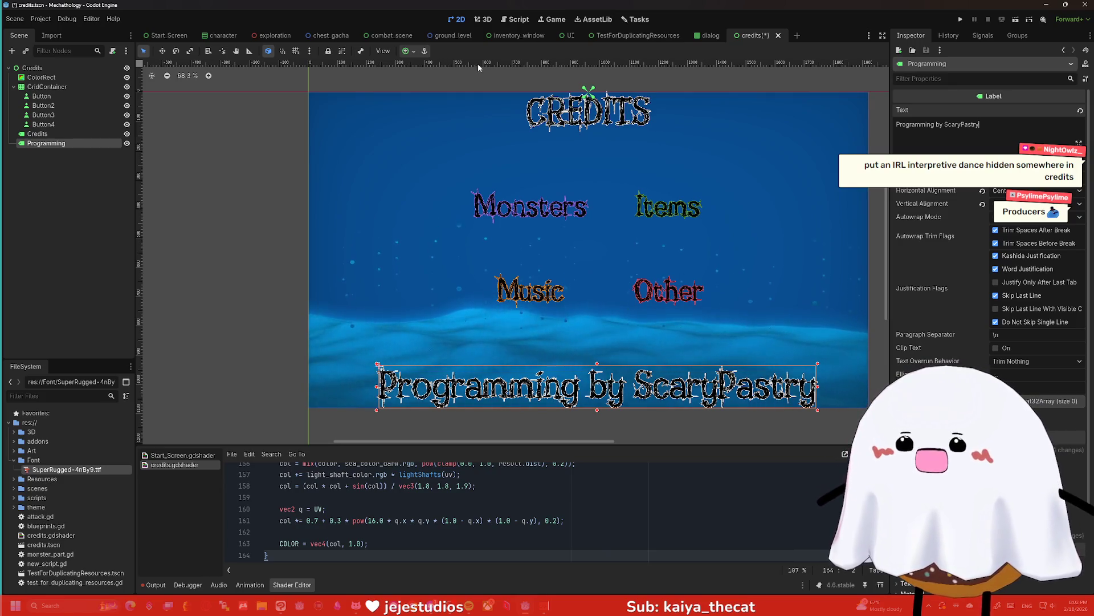
Set the Programming label's font size theme override to 70
click(958, 78)
text(font siz)
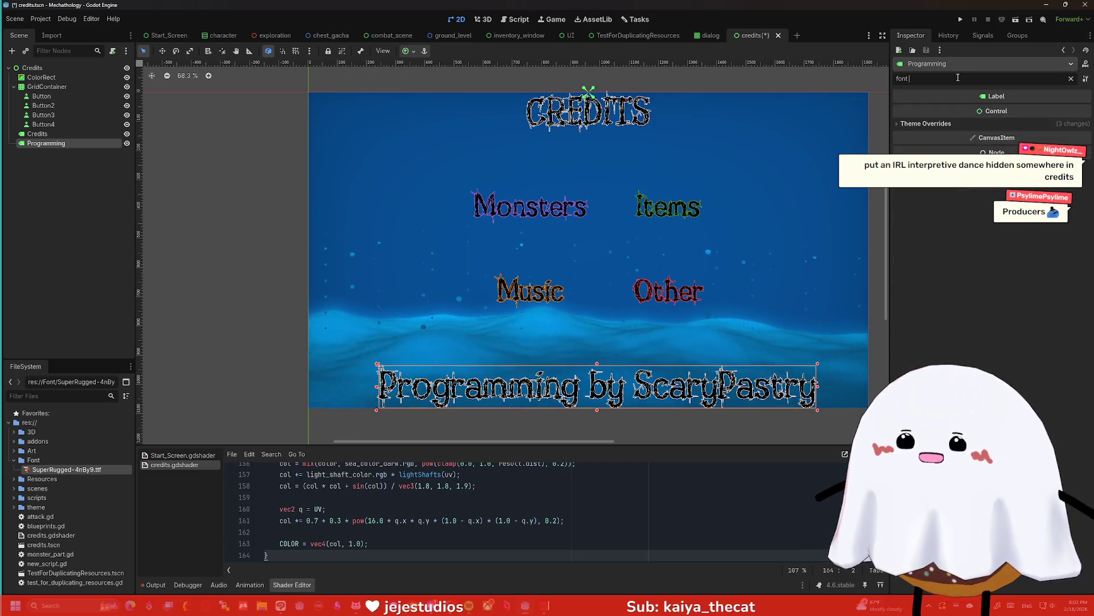
click(963, 122)
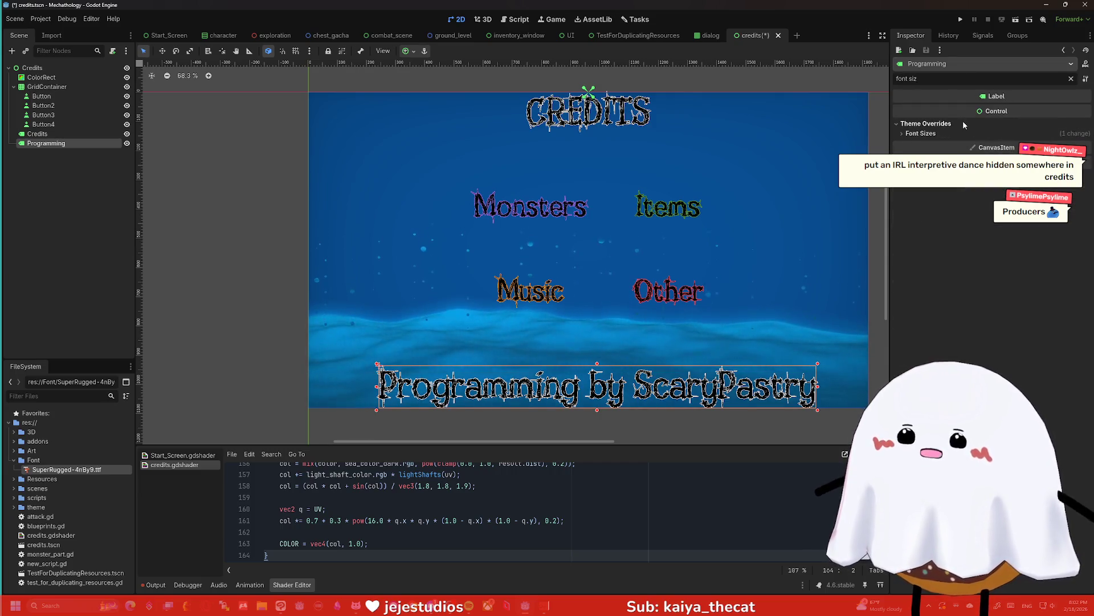
click(1012, 145)
text(70)
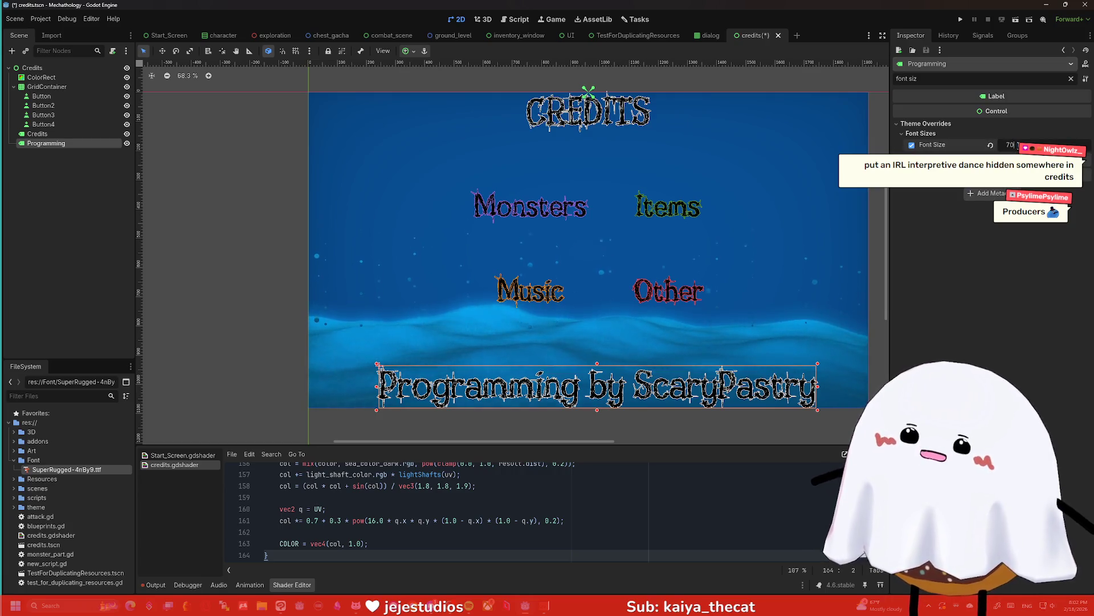
key(Return)
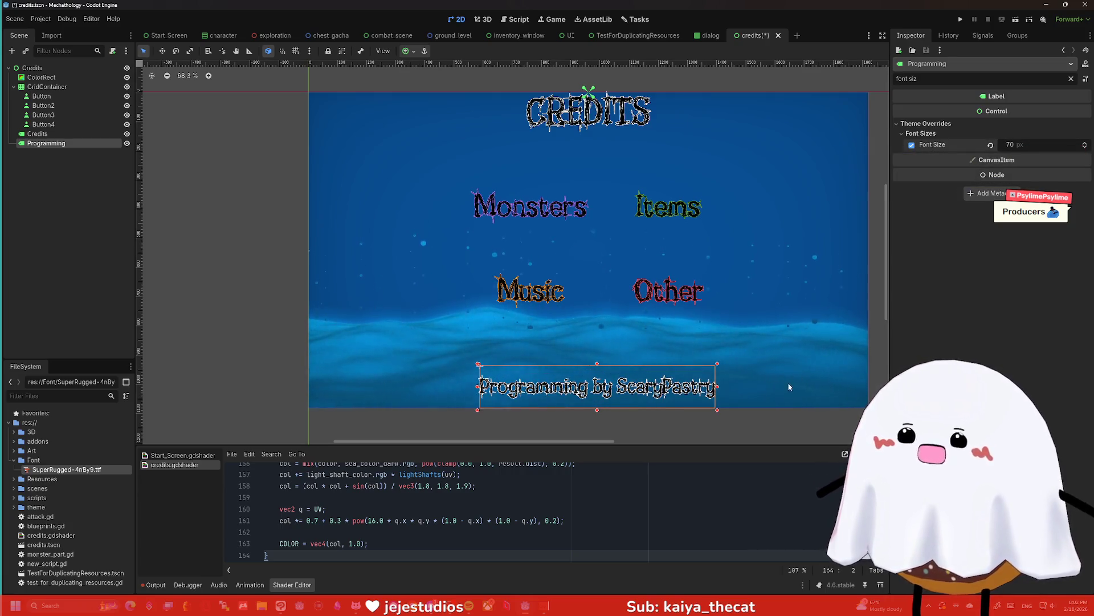
click(775, 420)
click(701, 392)
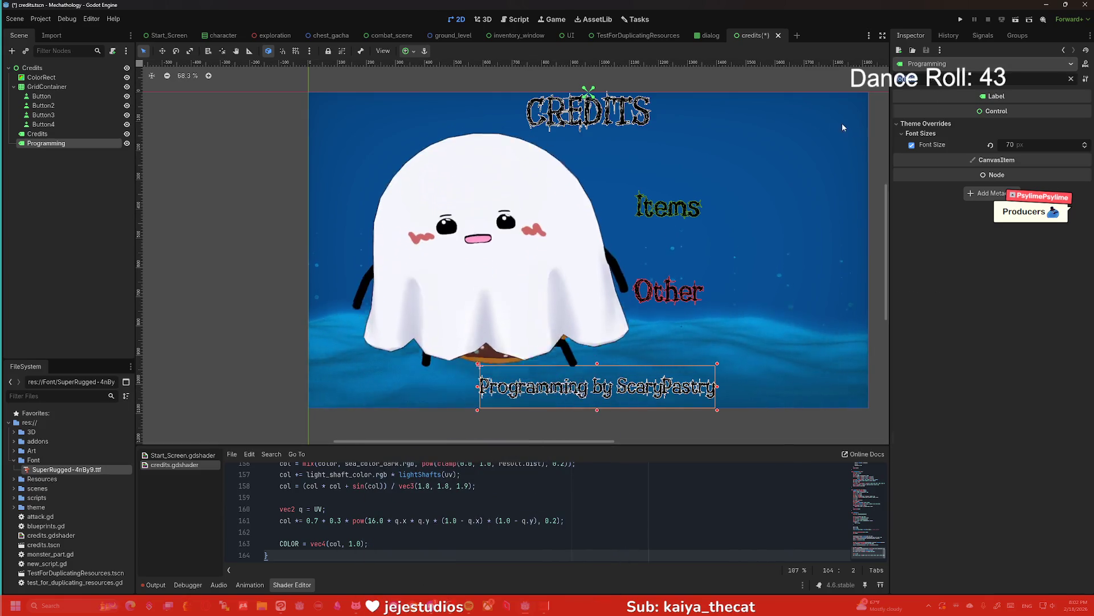
Reword the credit to 'Programming & Writing' with the name on a second line, nudged up
click(1071, 79)
click(936, 125)
text(/ )
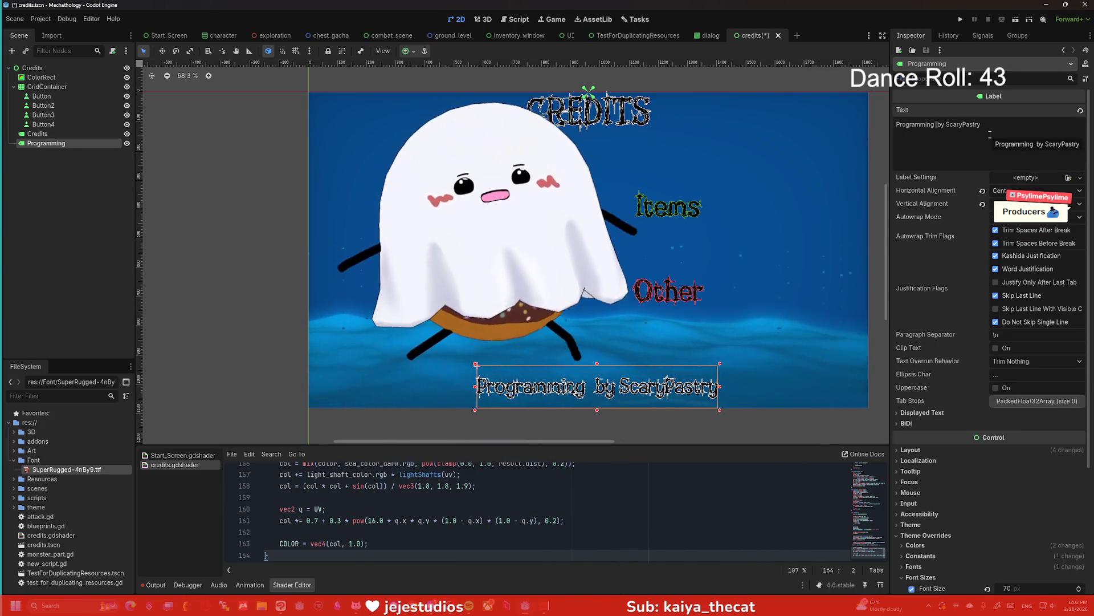
text(Story /)
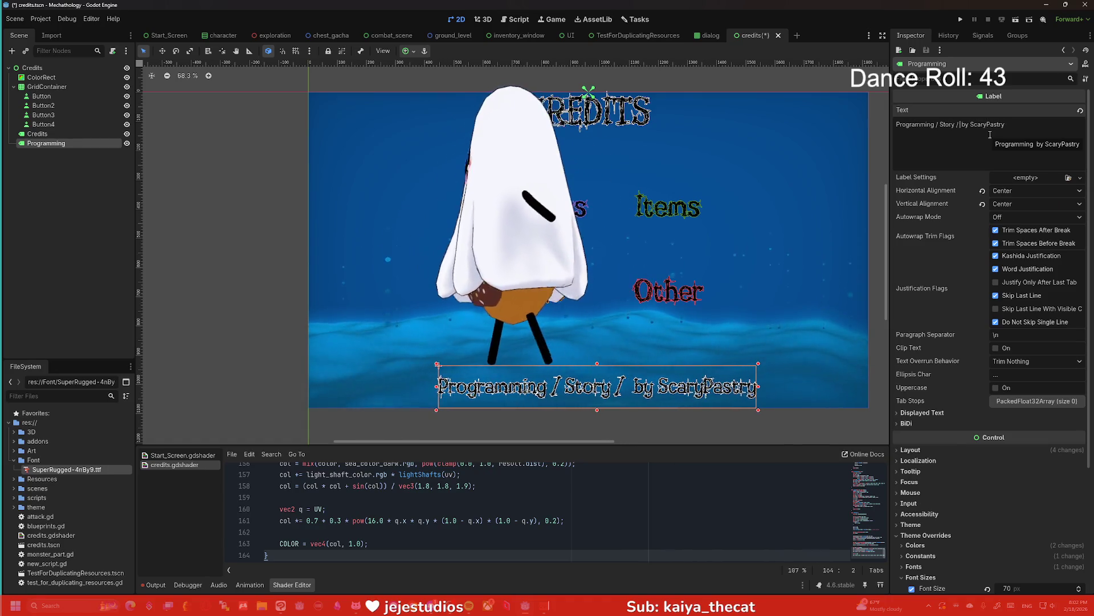
key(Delete)
key(Delete)
key(Delete)
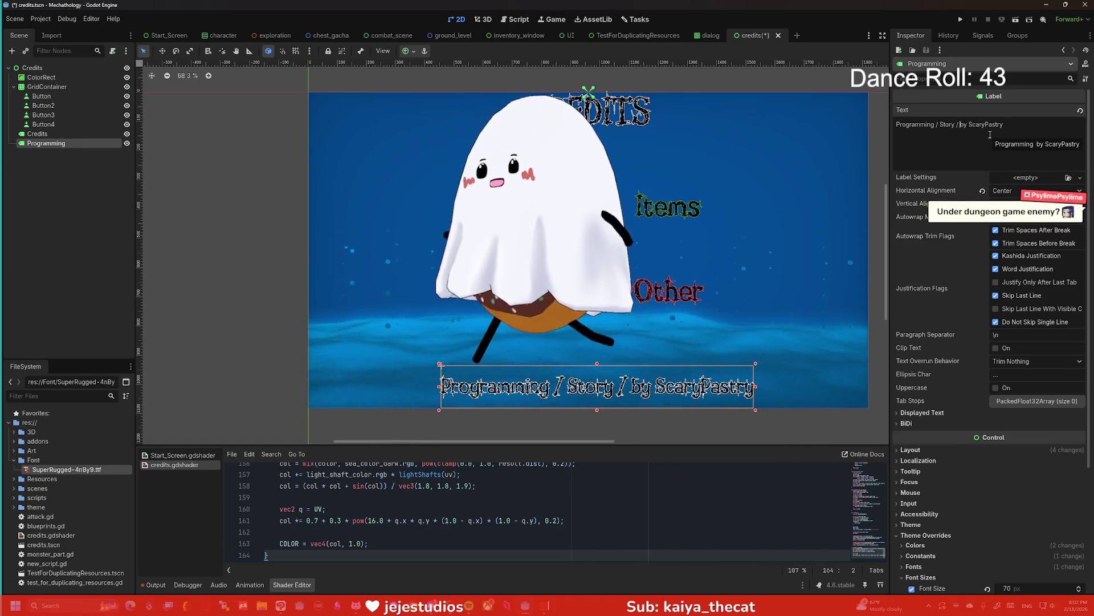
key(BackSpace)
key(BackSpace)
key(BackSpace)
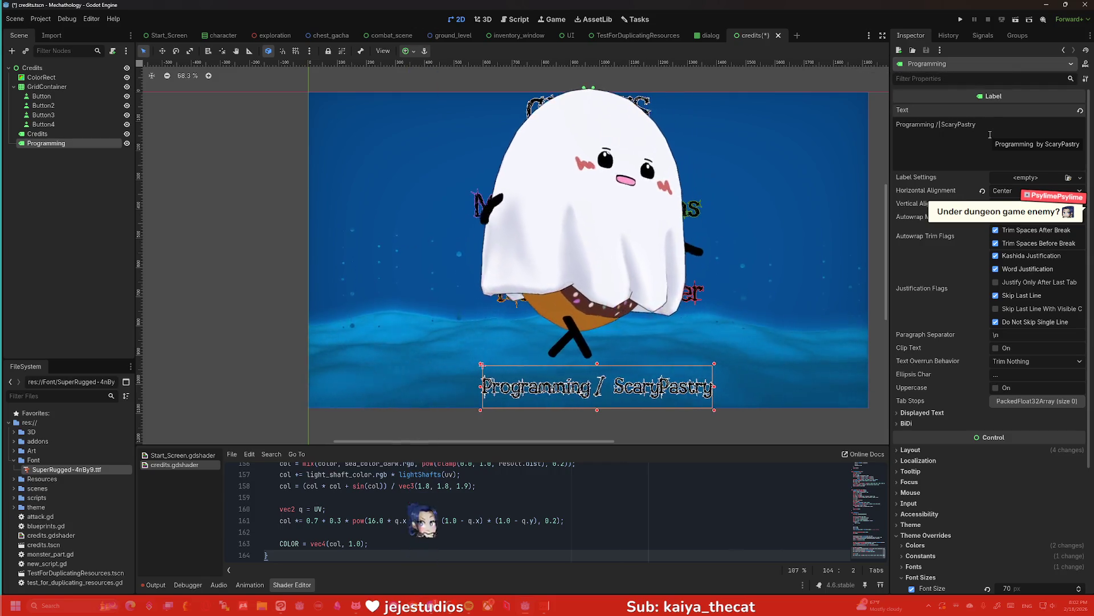
text(& )
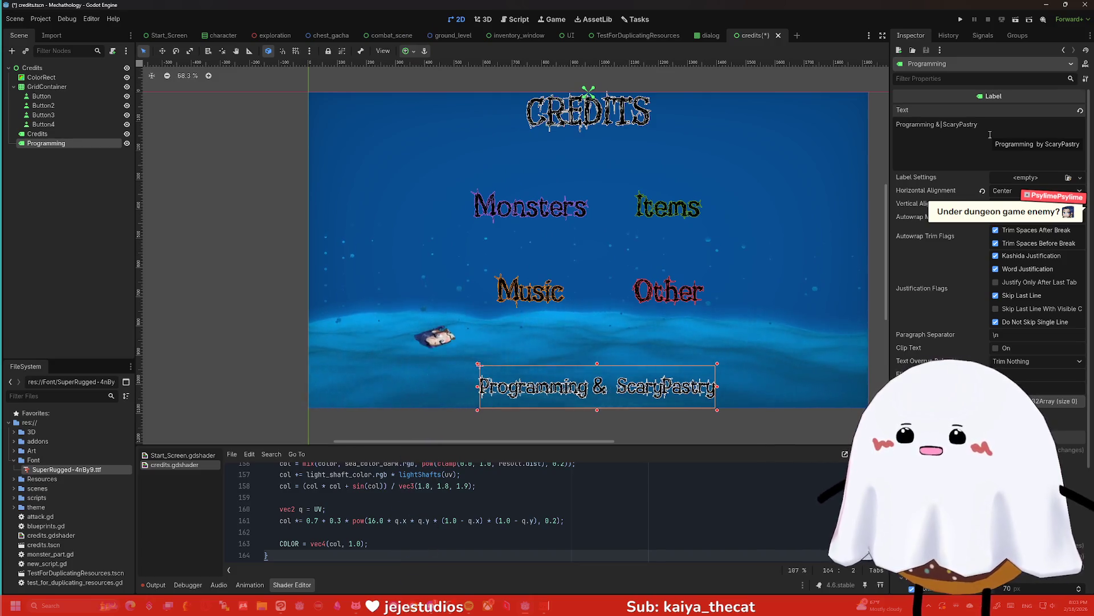
text(Writing)
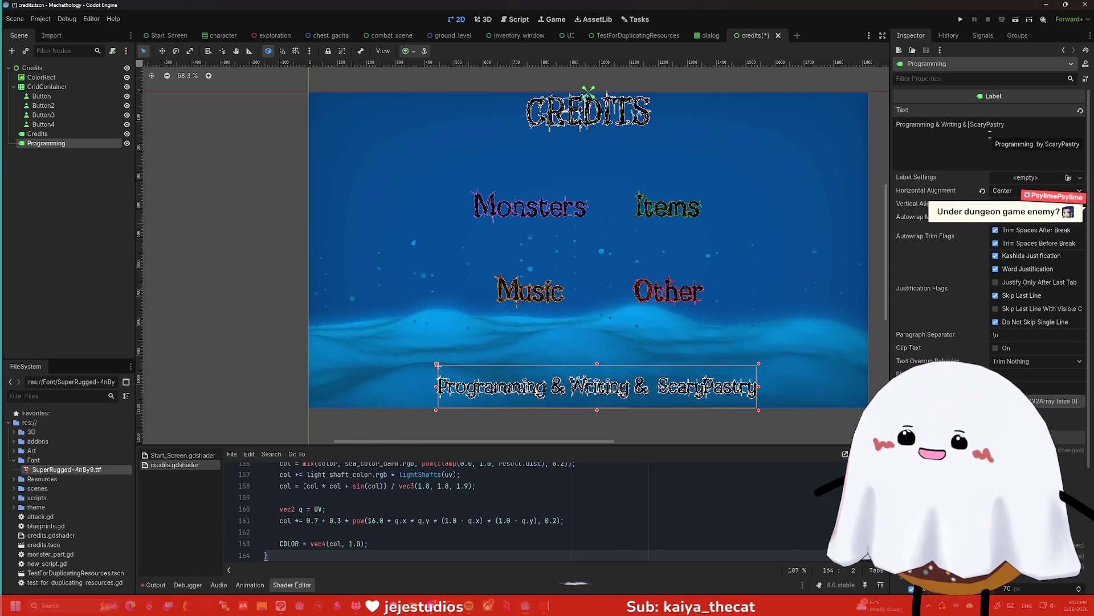
key(BackSpace)
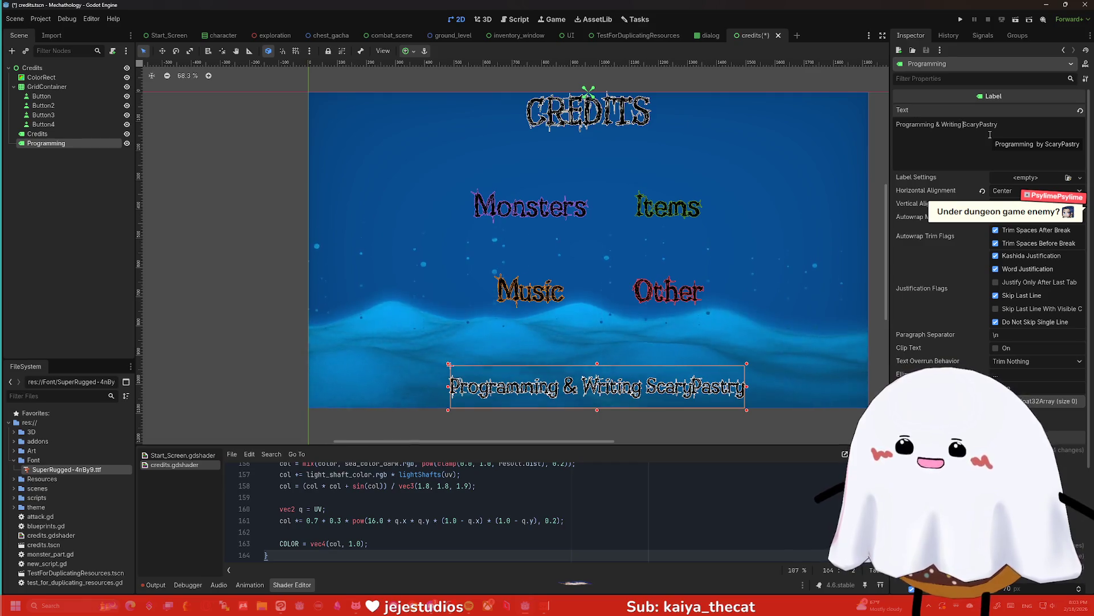
key(Return)
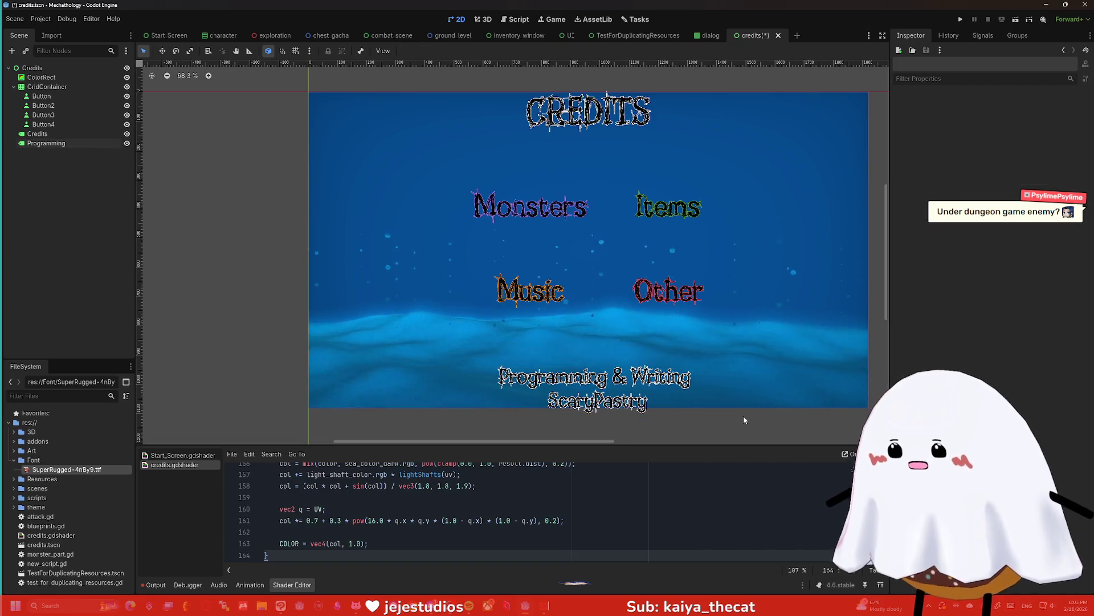
drag(661, 379, 668, 371)
click(676, 424)
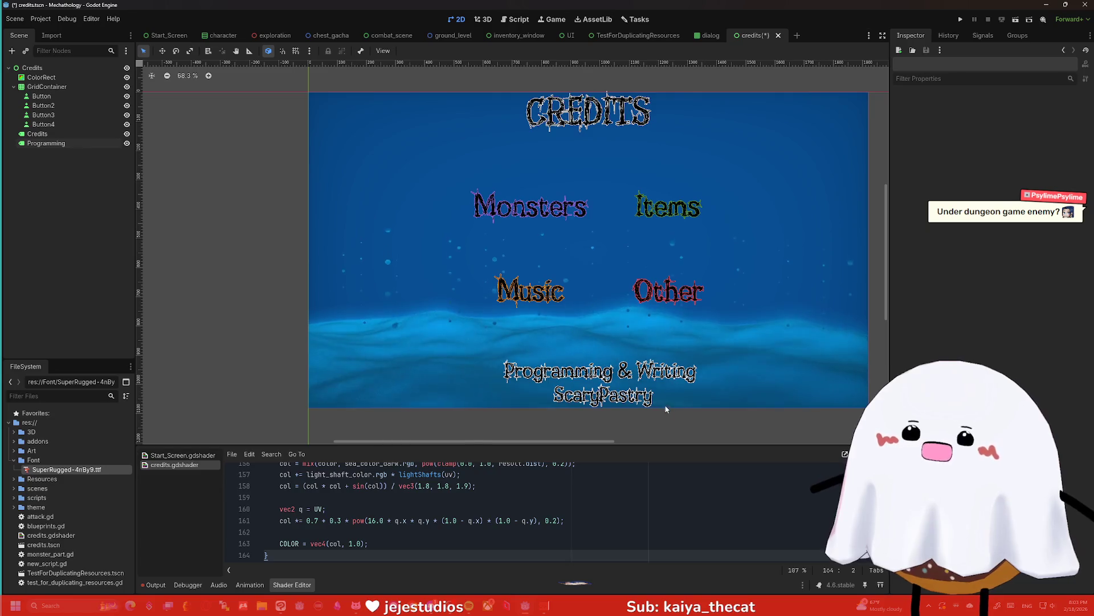
click(658, 391)
click(710, 436)
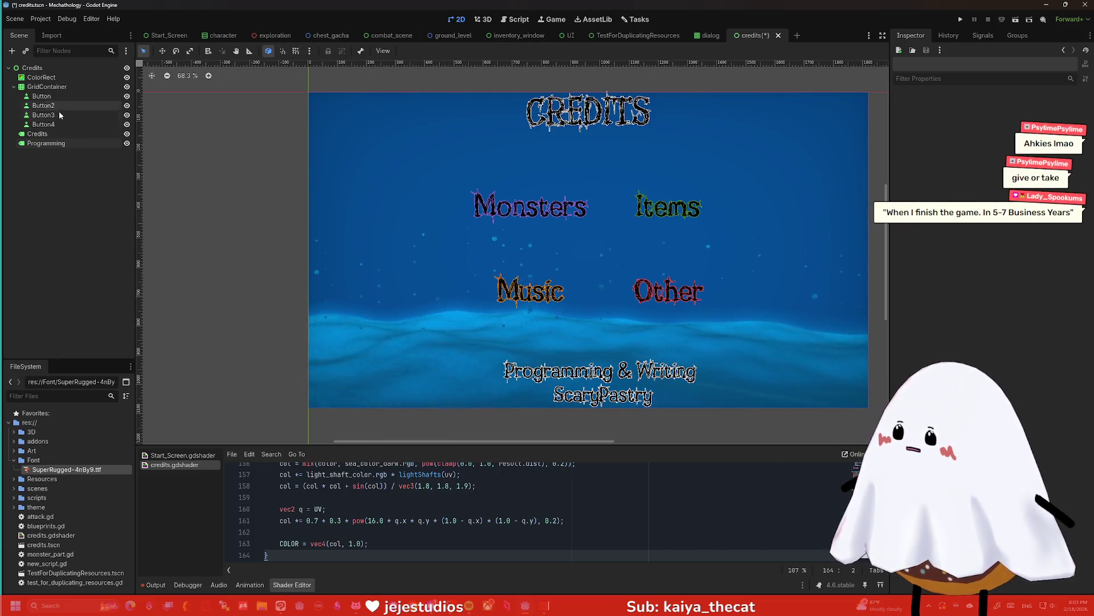
Centre the Programming label horizontally using the Center anchor preset
click(66, 143)
click(407, 51)
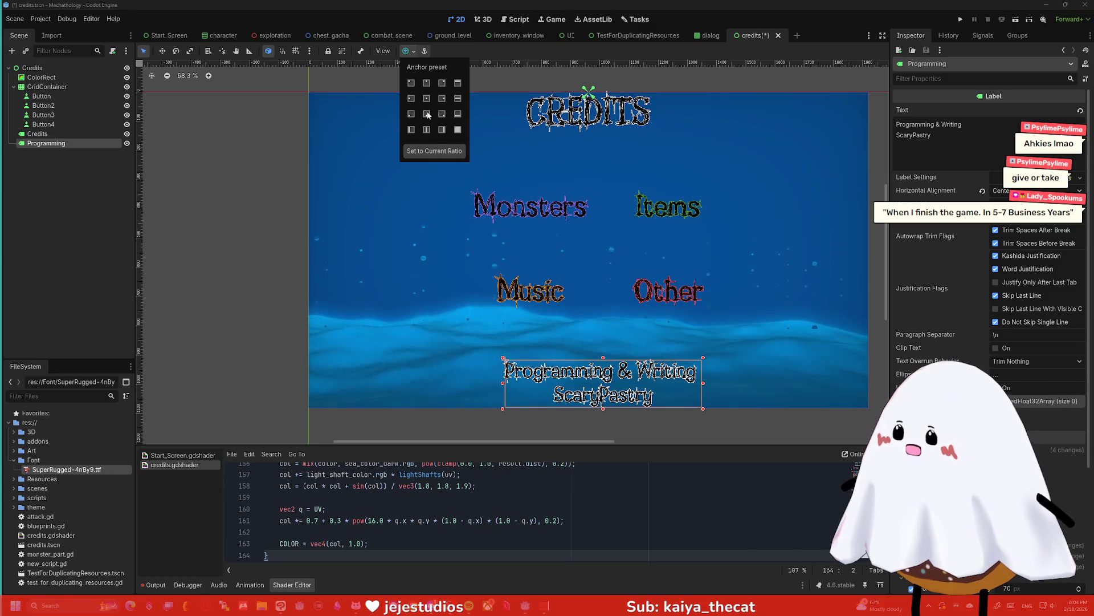
click(429, 130)
click(662, 430)
click(663, 430)
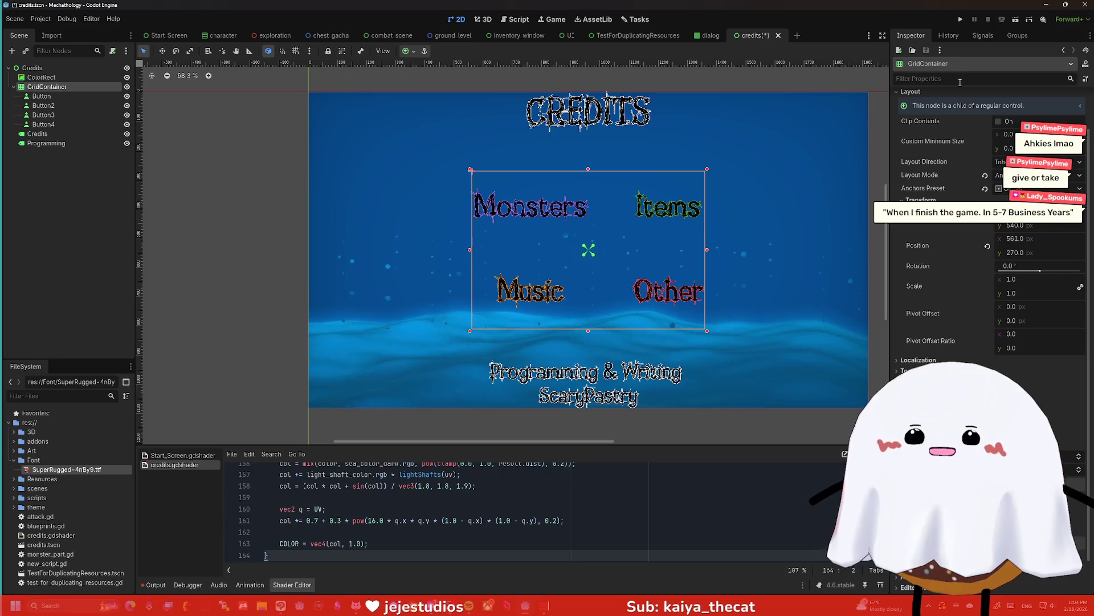
Increase the GridContainer's size so the four buttons spread apart
scroll(1025, 239, down, 1)
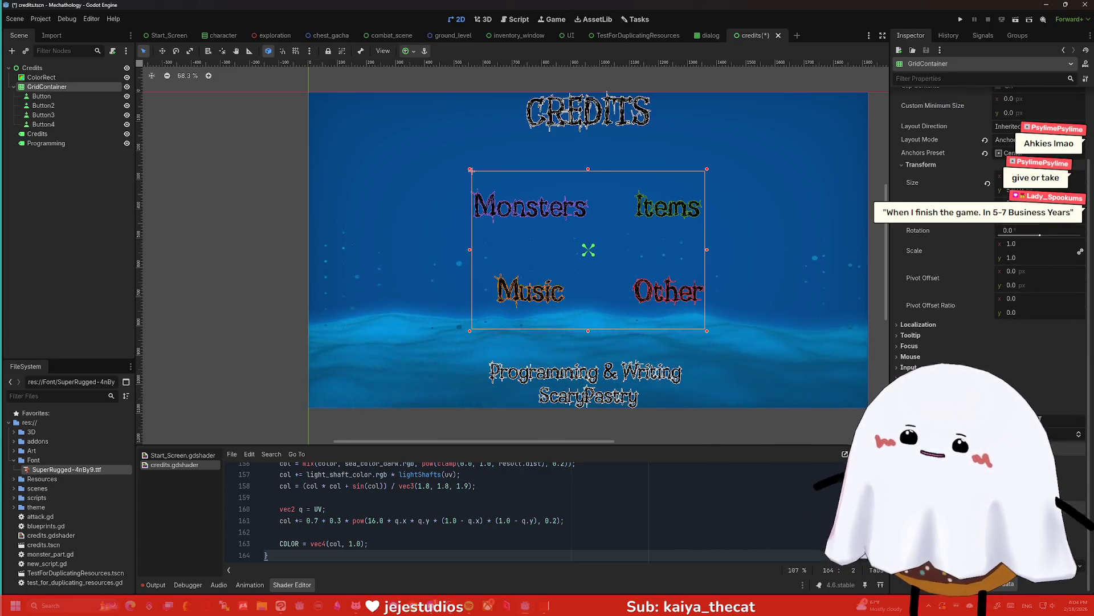
key(Return)
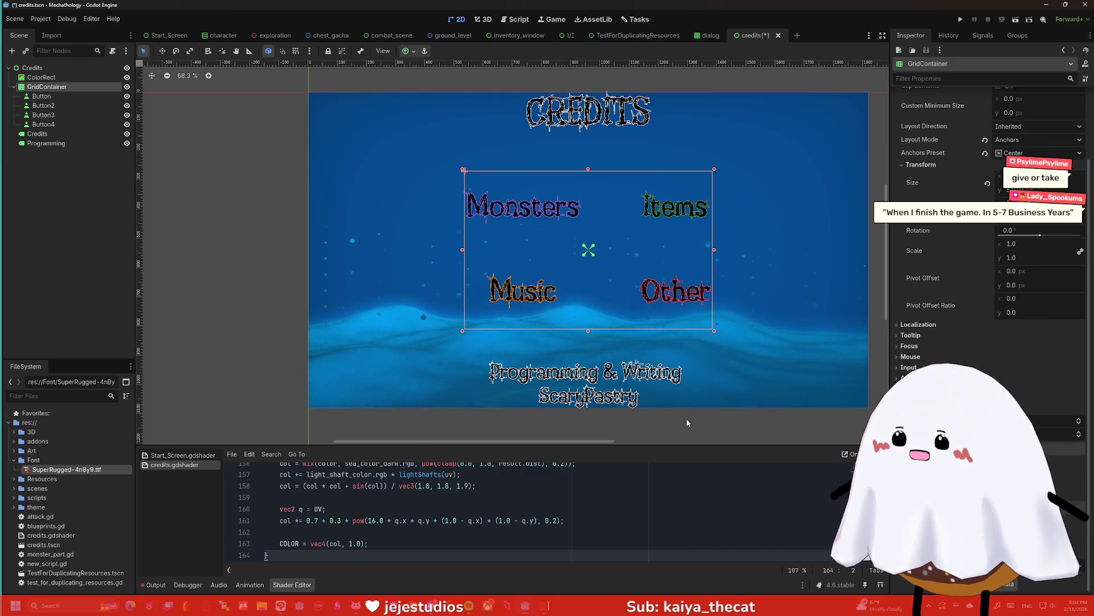
click(684, 420)
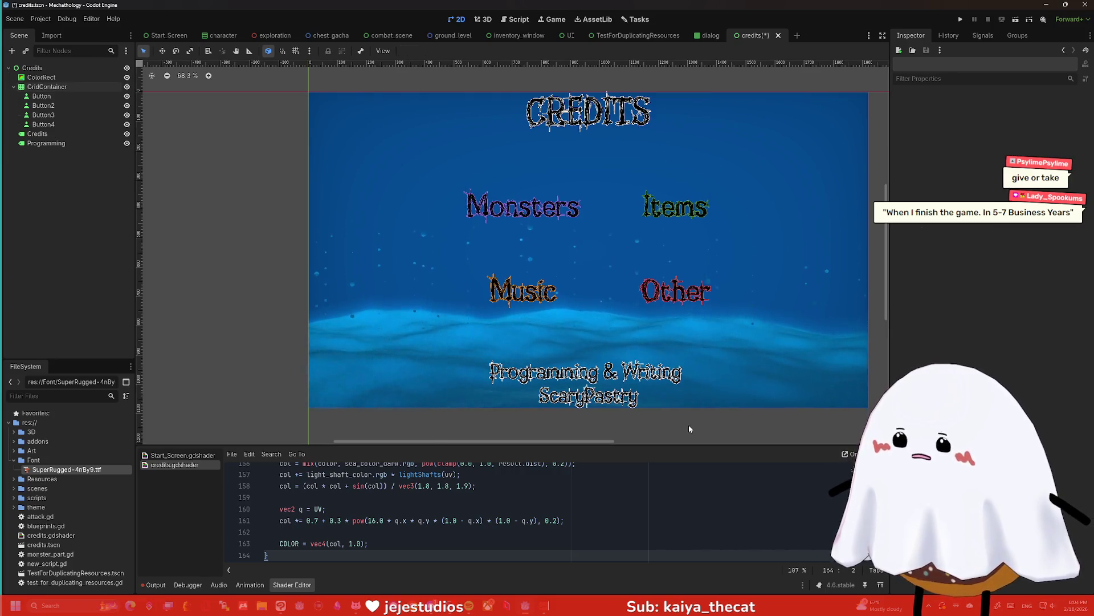
Add a horizontal guide and vertical guides at 540 and 1171 px, then widen the canvas area
drag(316, 62, 582, 72)
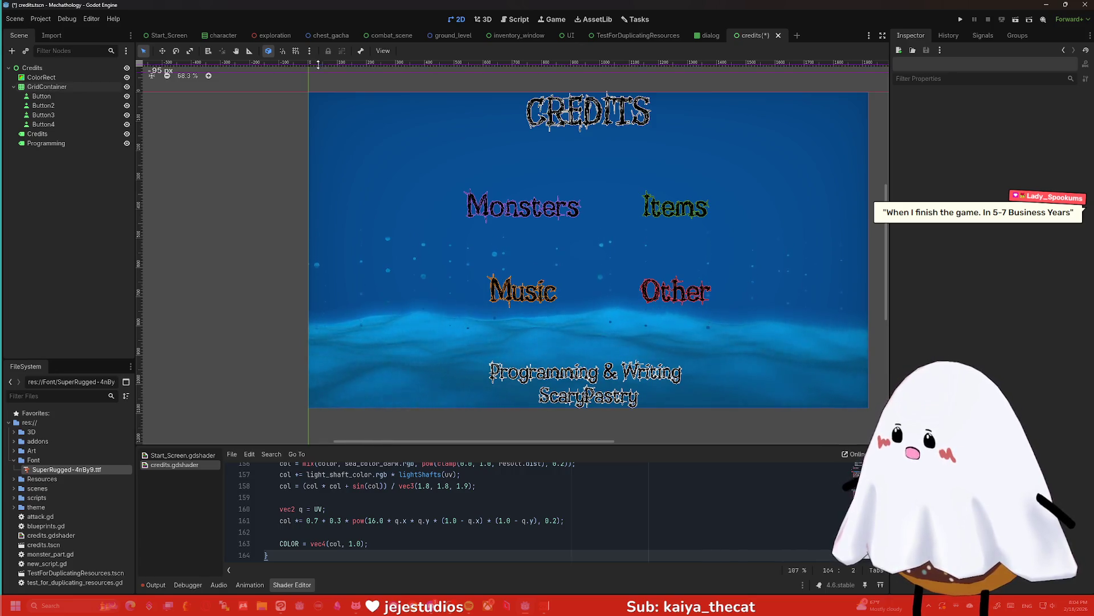
mouse_move(139, 167)
mouse_down()
mouse_move(553, 179)
mouse_move(466, 184)
mouse_move(491, 183)
mouse_up()
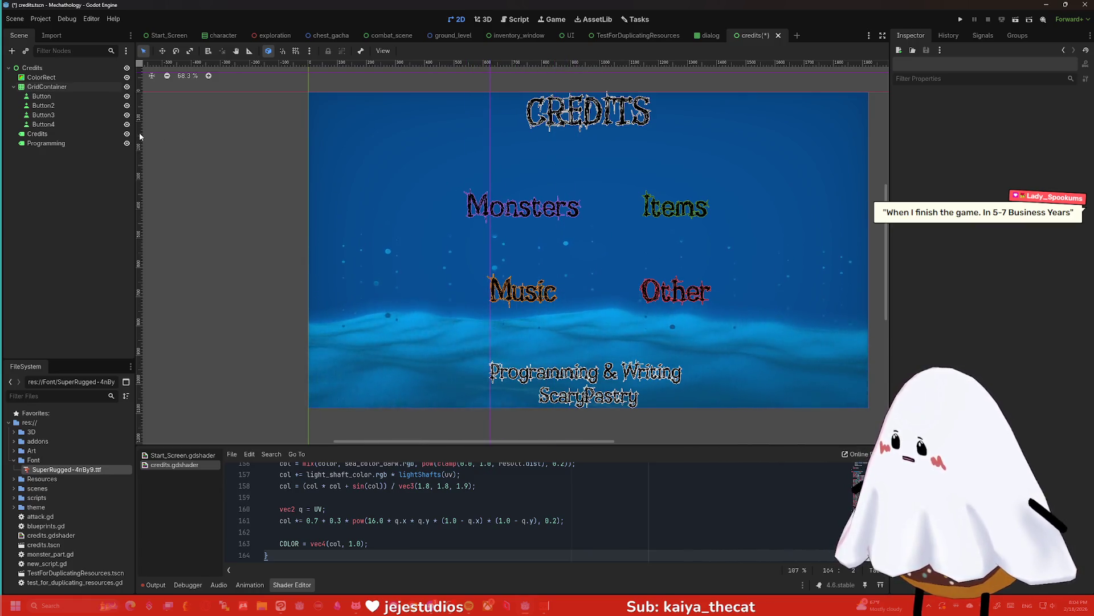
drag(140, 136, 681, 169)
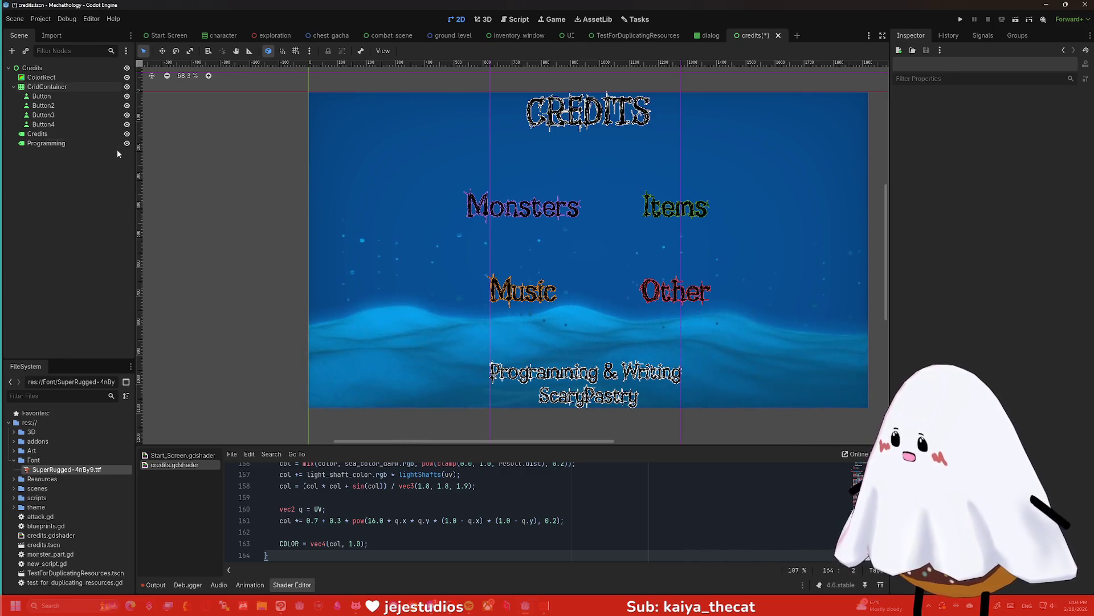
mouse_move(140, 165)
mouse_down()
mouse_move(561, 171)
mouse_move(73, 197)
mouse_move(540, 214)
mouse_up()
click(477, 207)
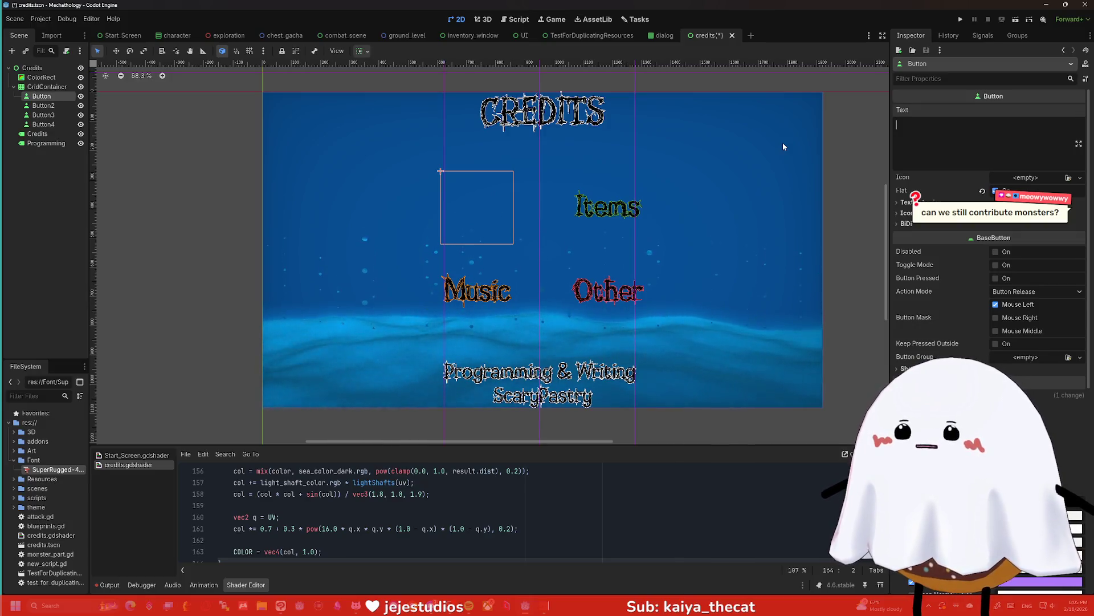
Change the first credit button's text from Monsters to Mobs, then switch to VNyan
text(Mobs)
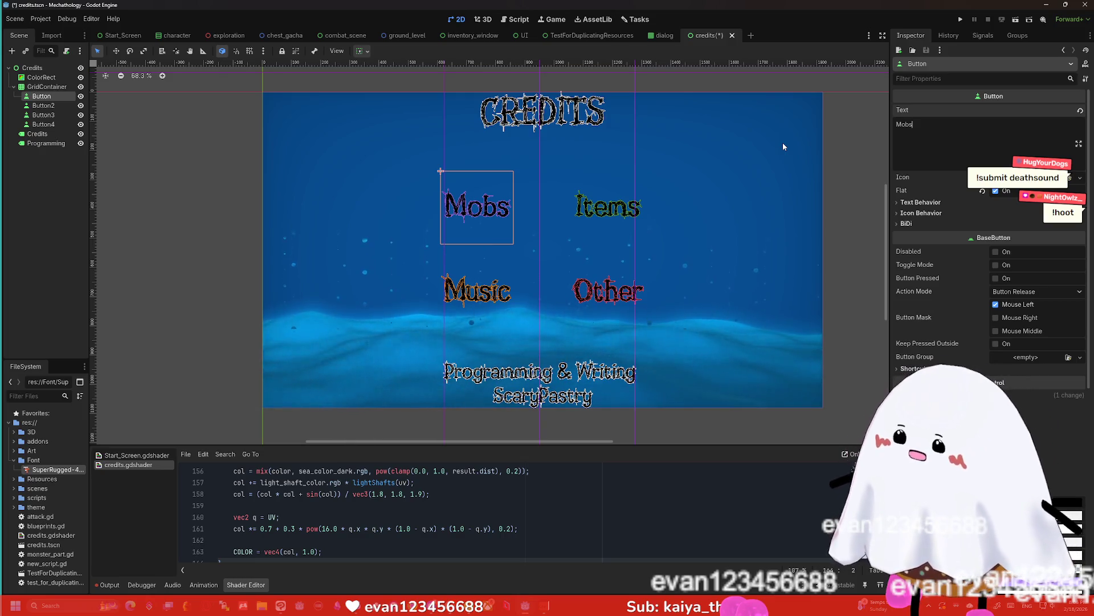
key(alt+Tab)
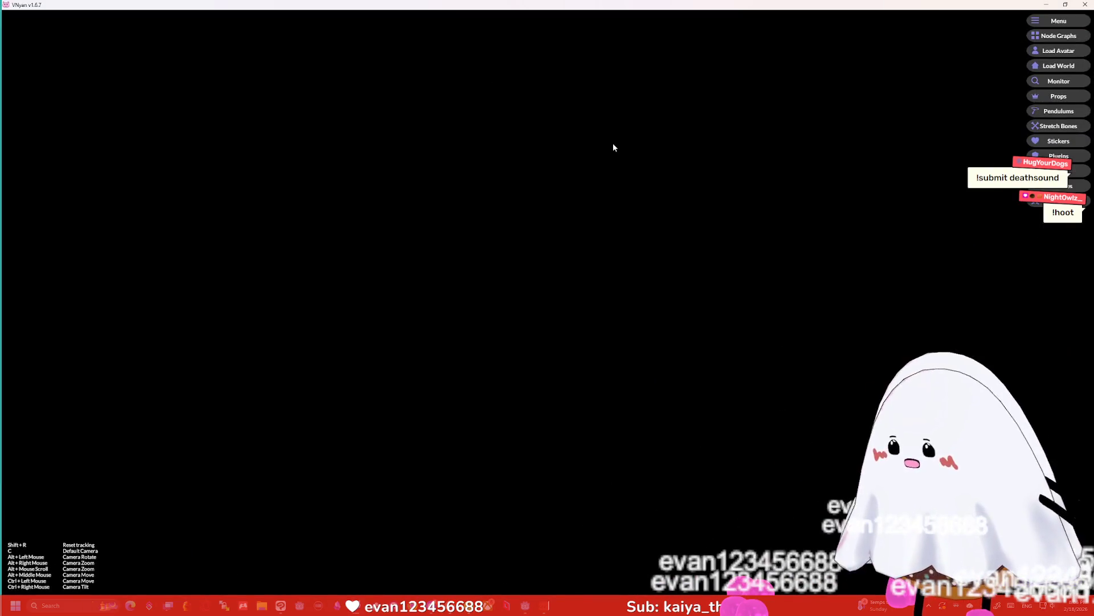
Open VNyan's node graphs and switch from the Costumes graphs to the Channel Points graph
click(1085, 32)
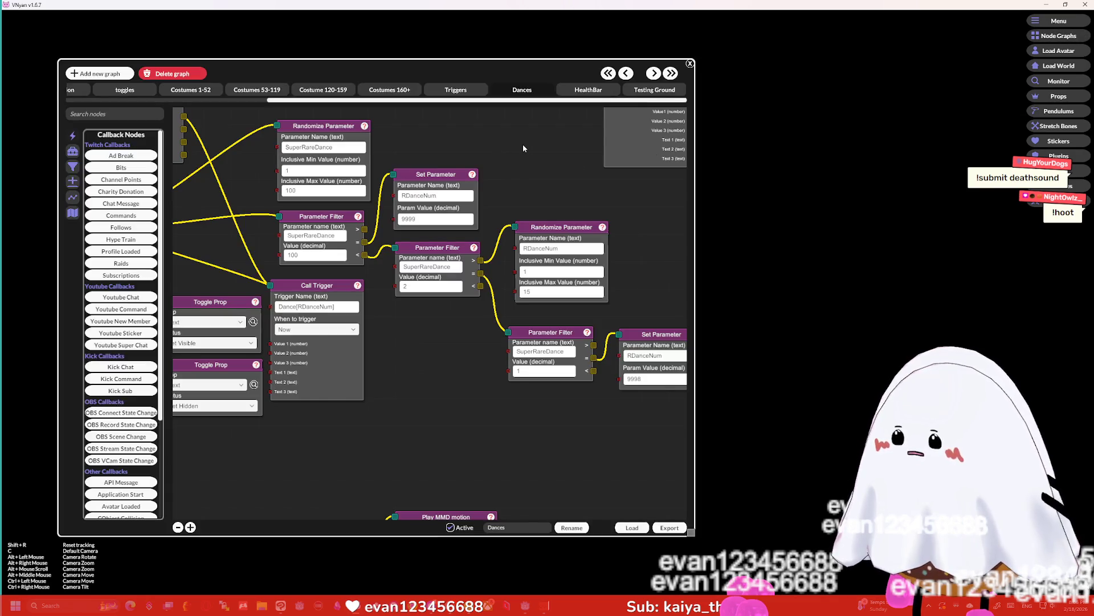
scroll(522, 144, down, 2)
scroll(505, 163, up, 5)
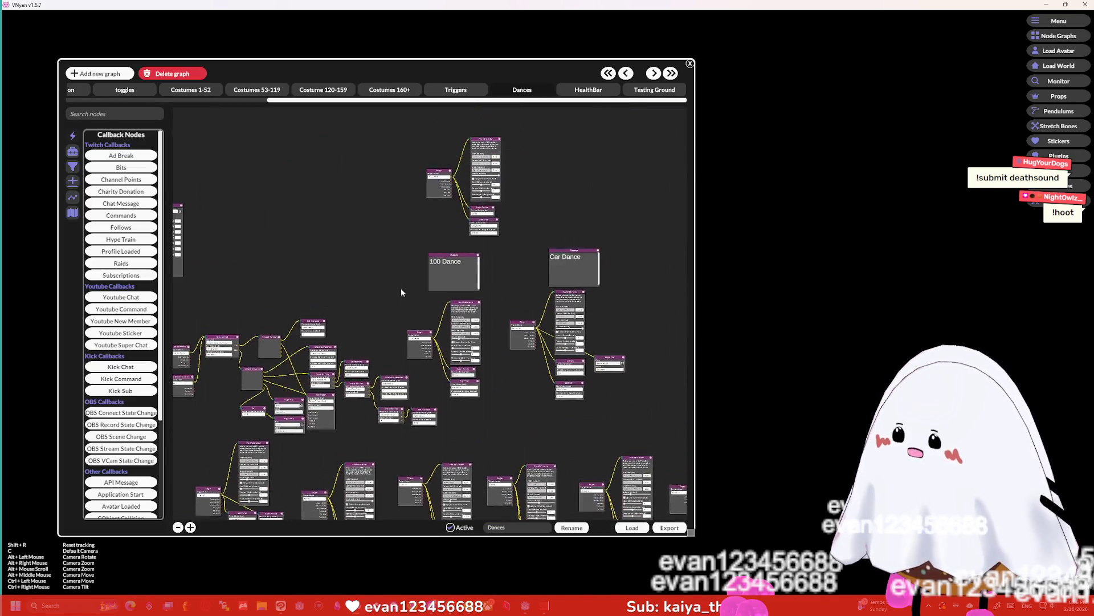
click(191, 90)
scroll(543, 195, down, 4)
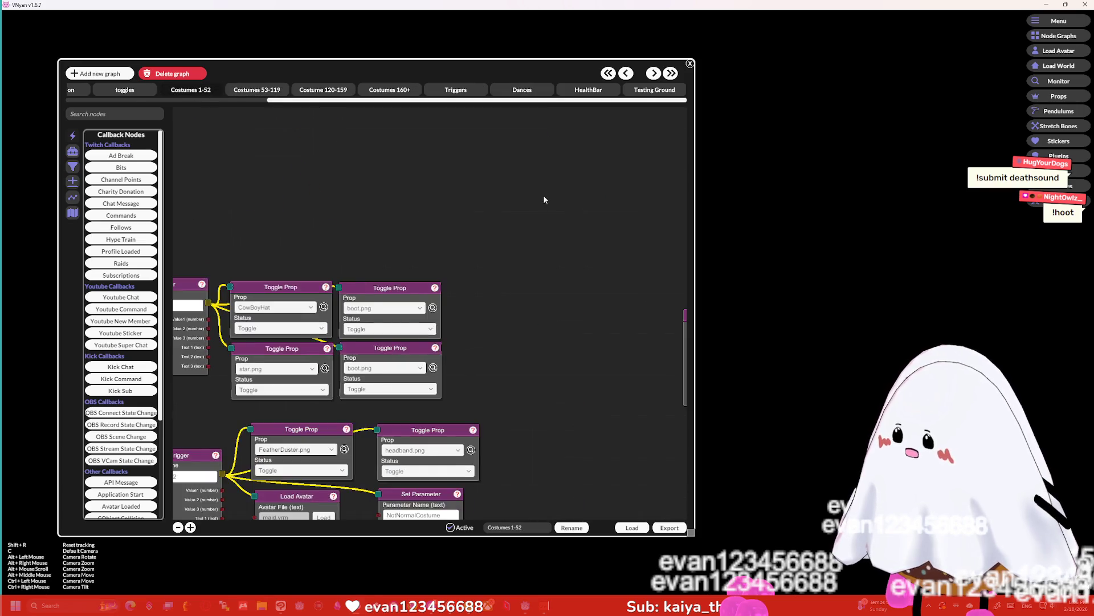
click(257, 90)
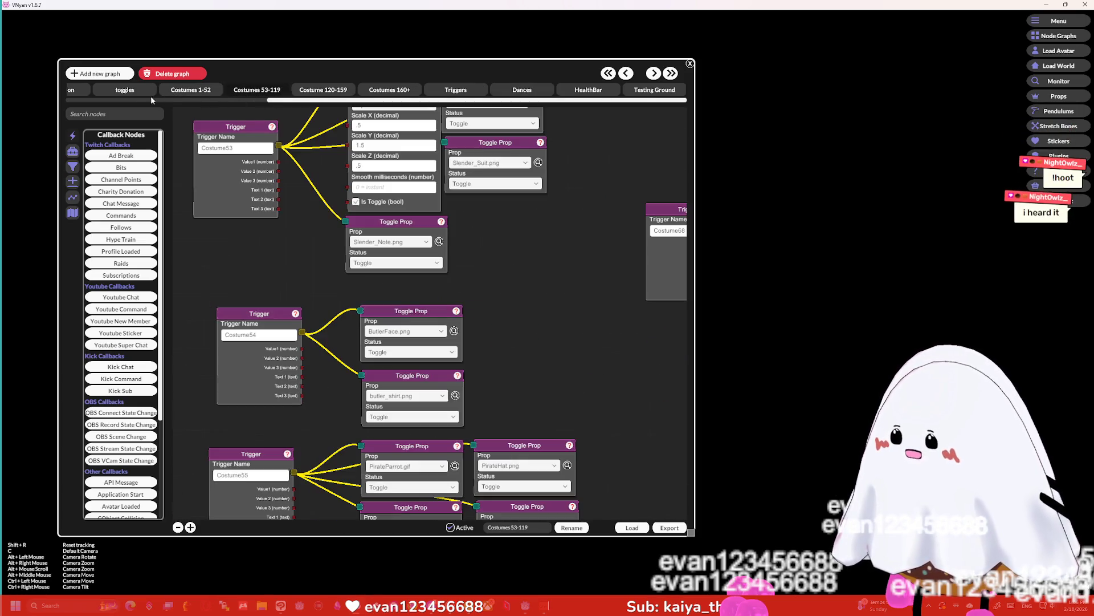
scroll(165, 94, left, 5)
click(181, 90)
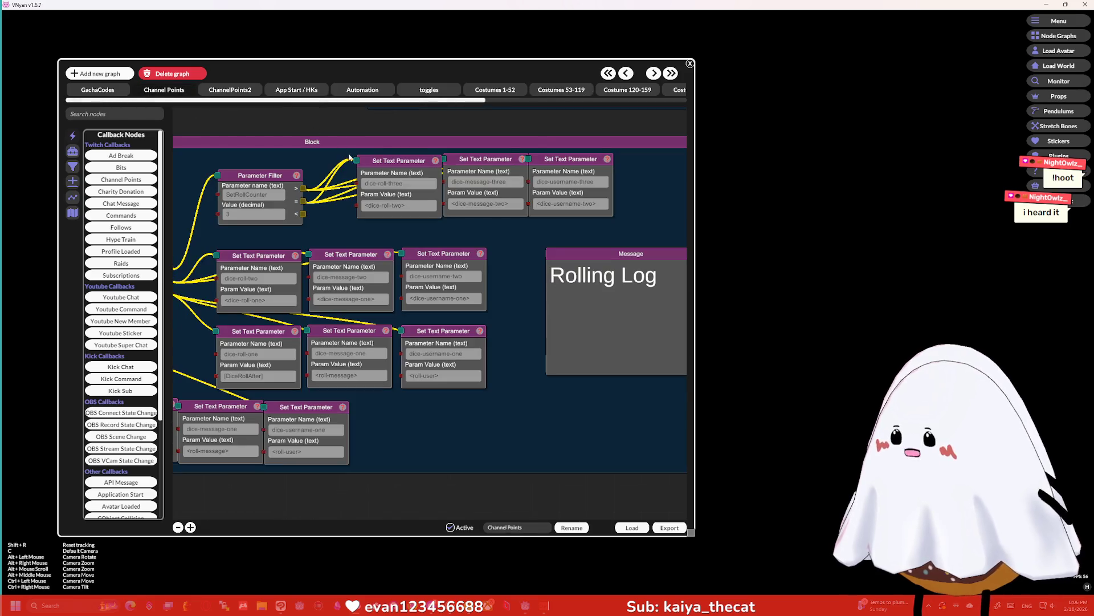
scroll(279, 339, down, 5)
scroll(511, 298, up, 5)
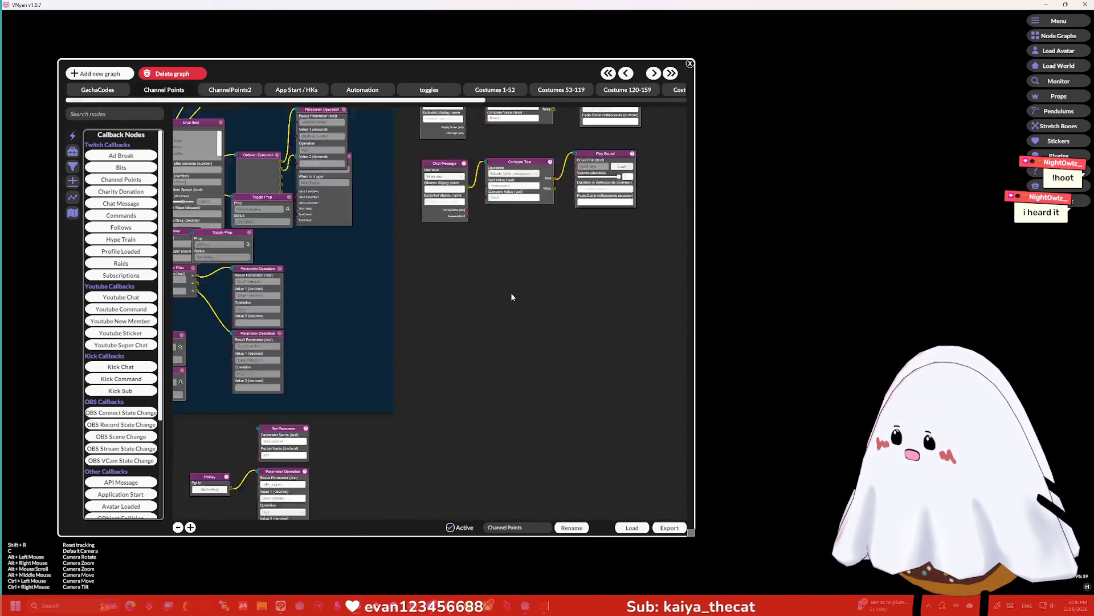
mouse_move(442, 370)
mouse_down()
mouse_move(467, 431)
mouse_move(487, 411)
mouse_up()
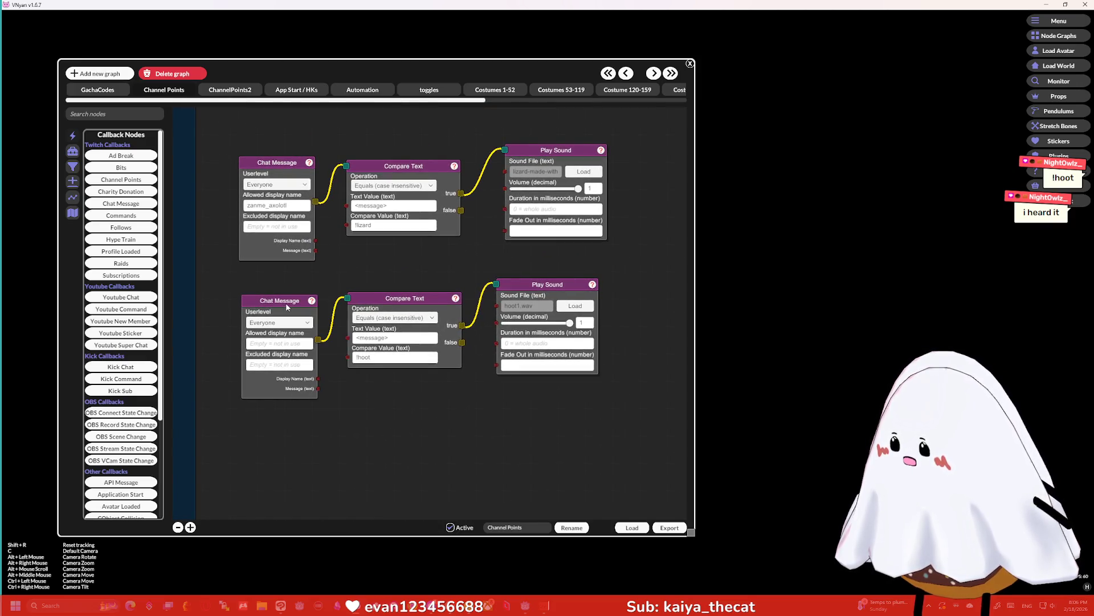
click(572, 306)
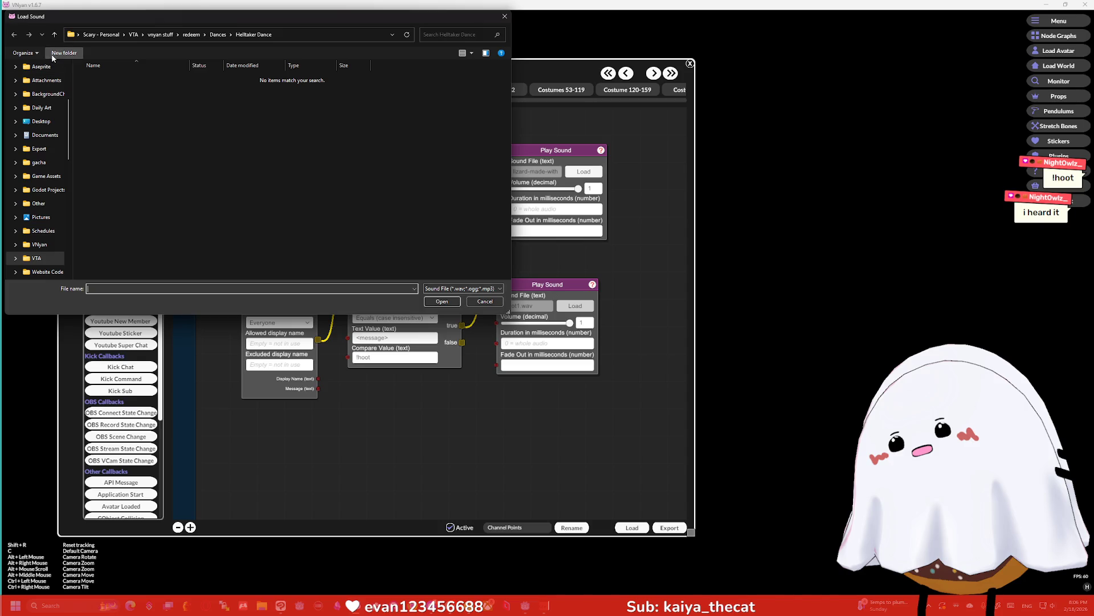
Load hoot1.wav from VNyan > Redeems > SS2025 > NightOwlz_ into the lower Play Sound node
scroll(41, 230, down, 2)
click(38, 181)
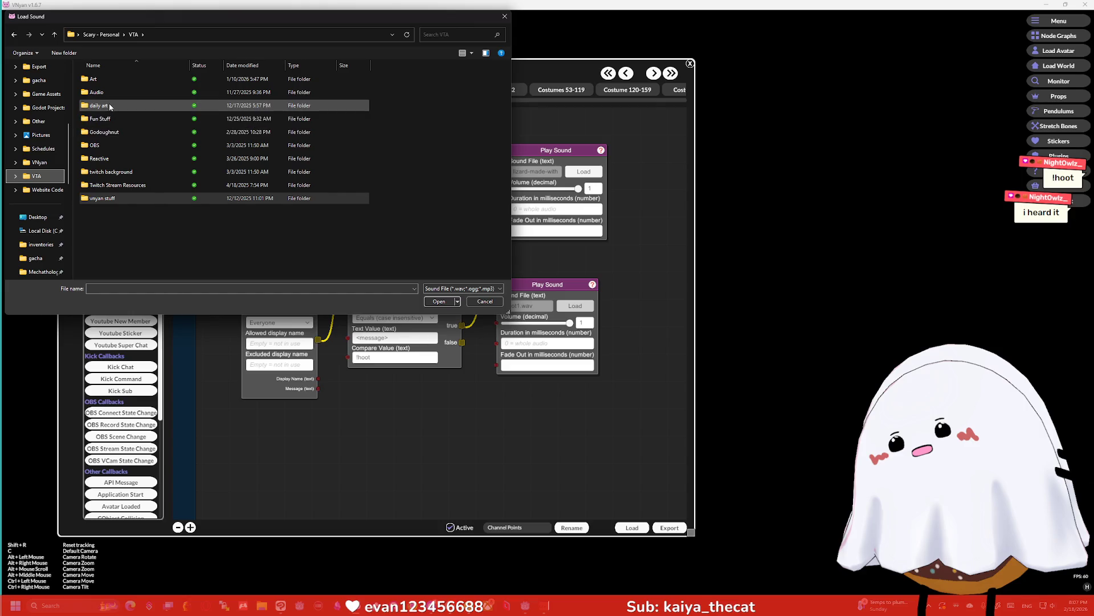
double_click(105, 198)
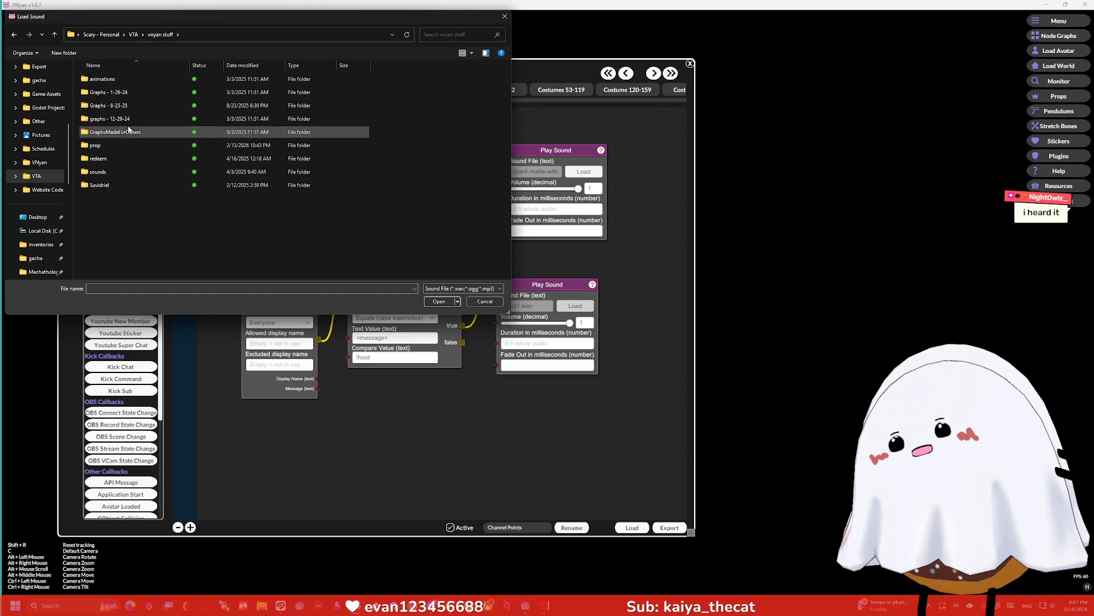
double_click(116, 160)
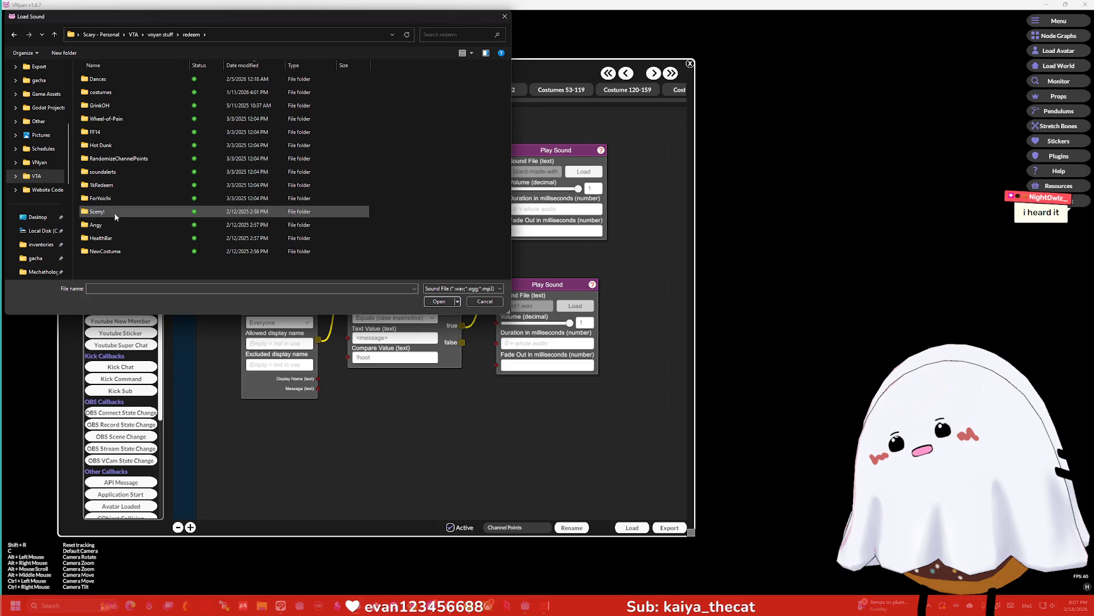
double_click(119, 183)
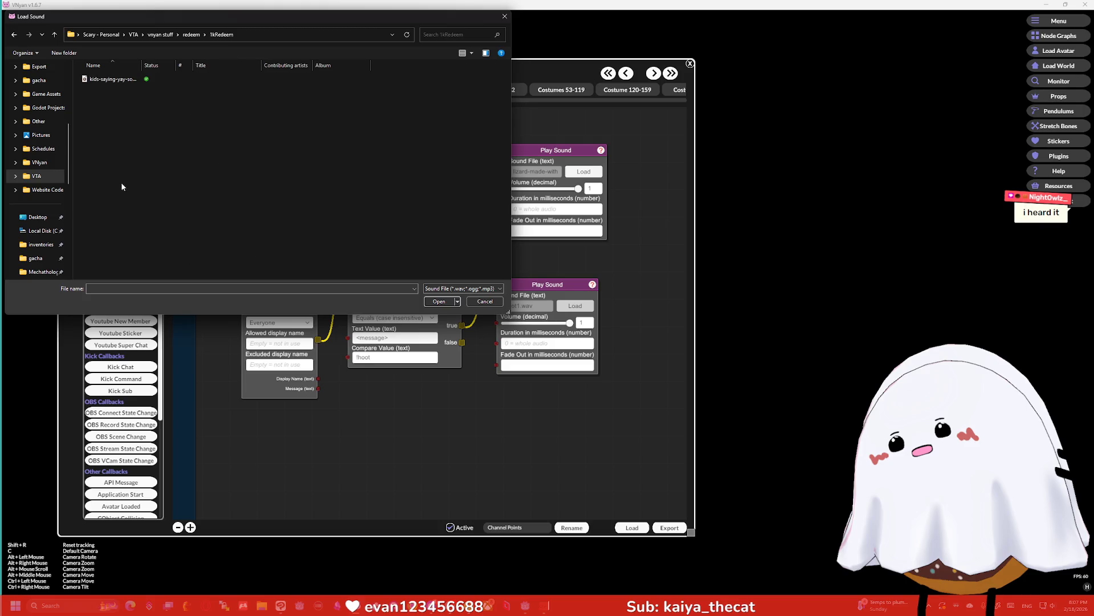
click(14, 35)
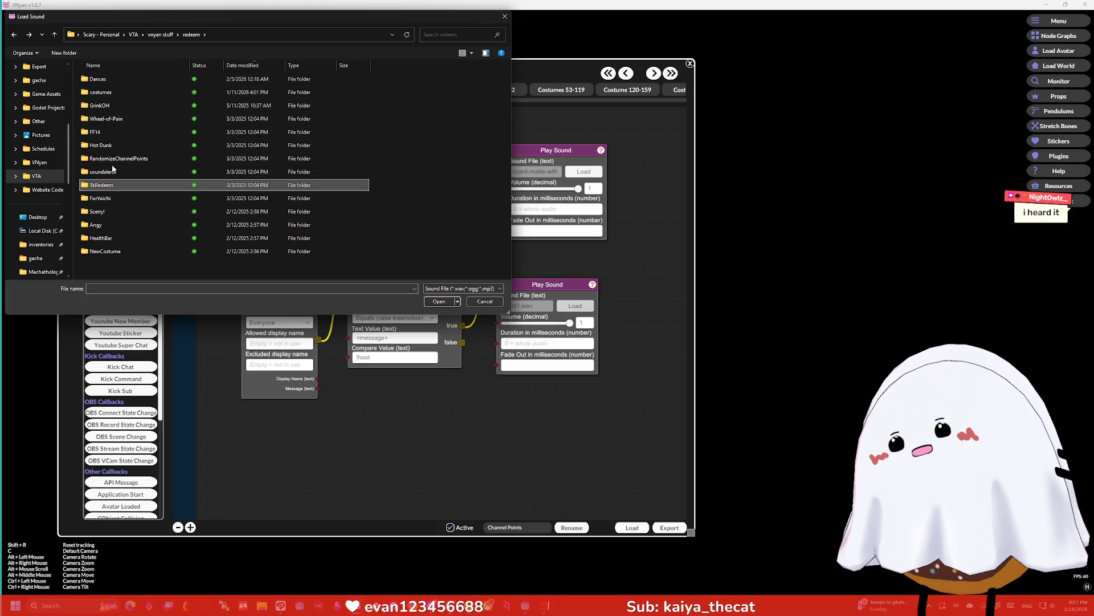
click(134, 34)
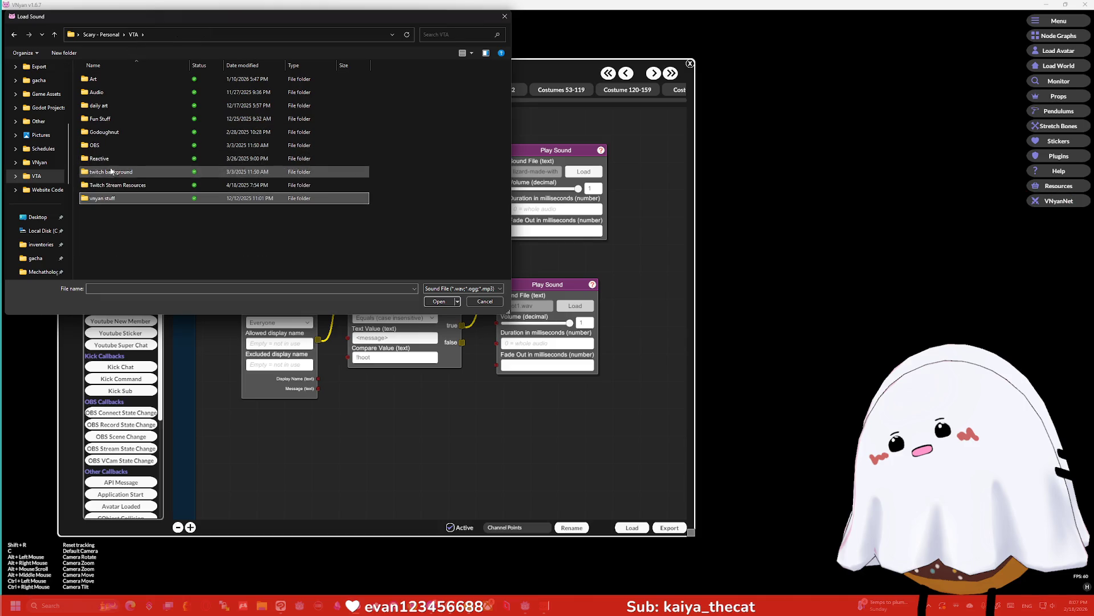
click(101, 35)
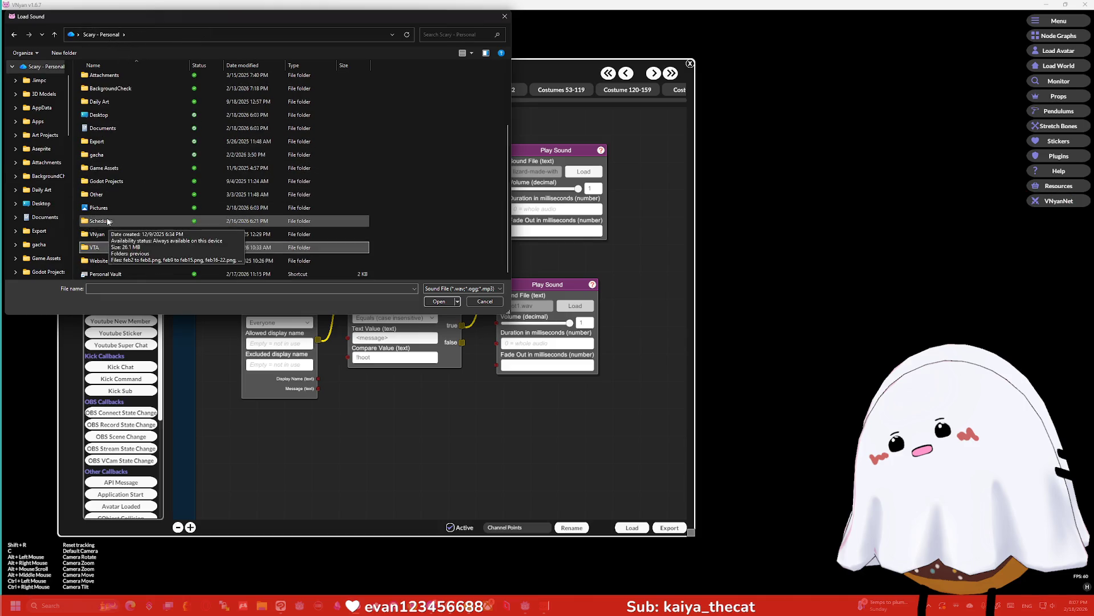
double_click(108, 236)
double_click(101, 133)
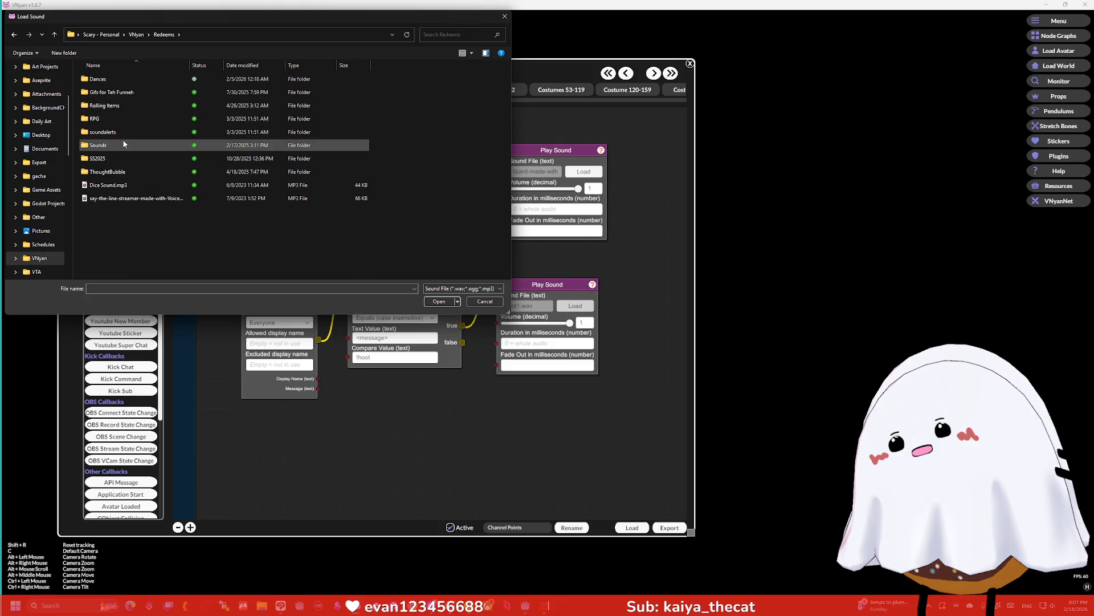
double_click(128, 160)
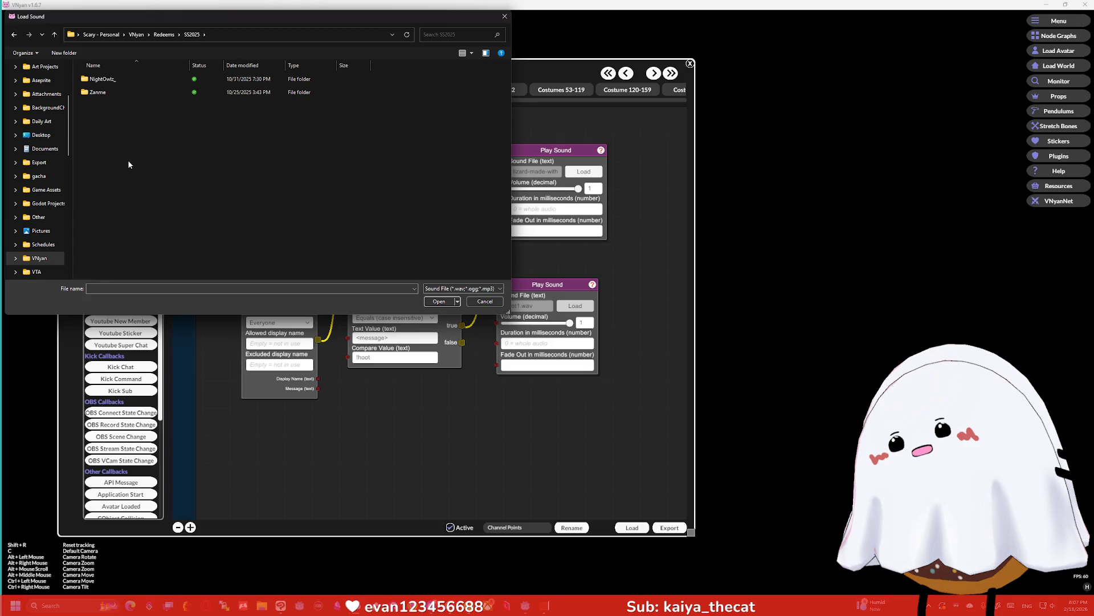
double_click(103, 80)
click(104, 80)
click(439, 301)
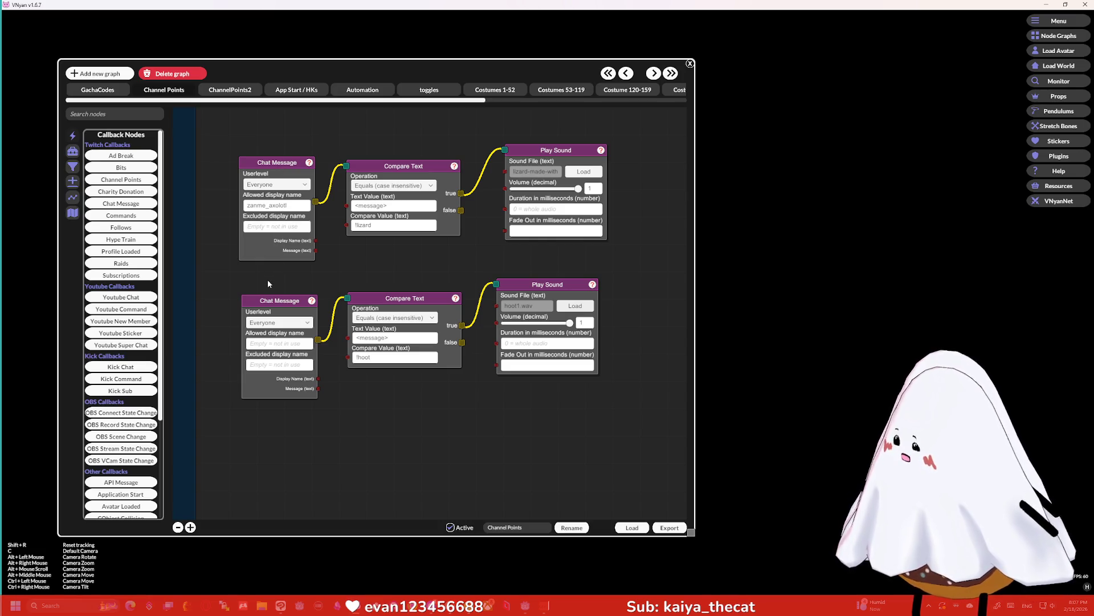
Adjust the lower sound's volume and try linking, then unlinking, the false result
right_click(273, 301)
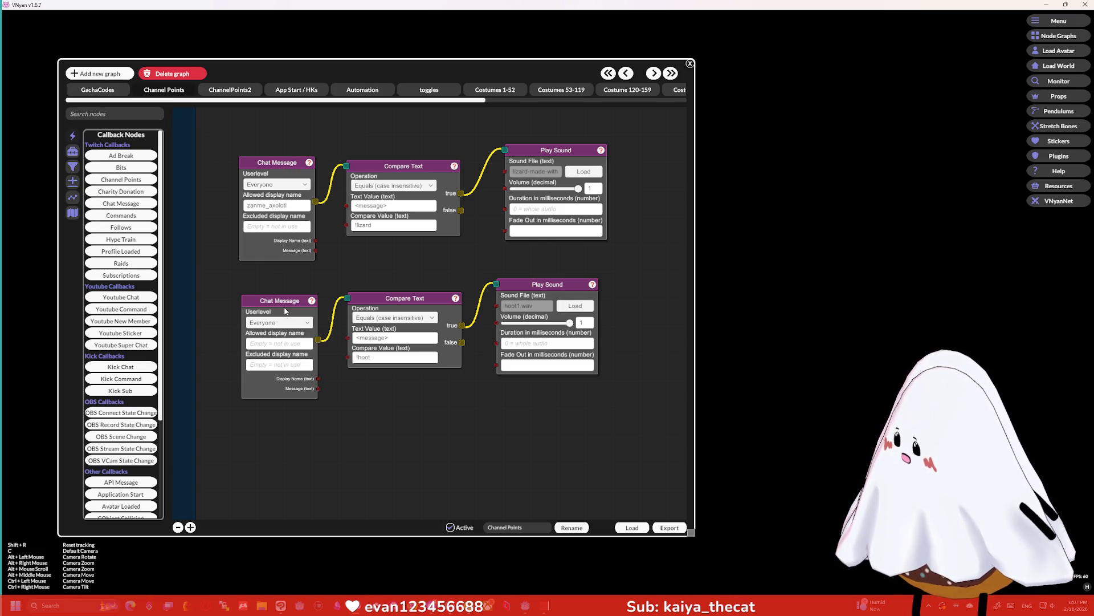
right_click(279, 303)
click(291, 308)
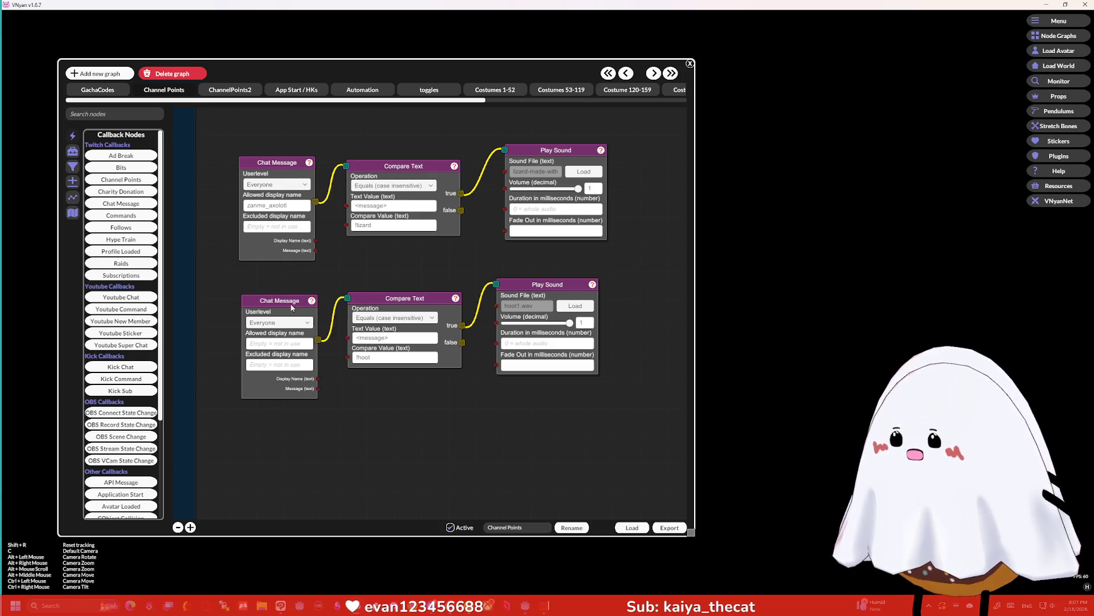
mouse_move(571, 325)
mouse_down()
mouse_move(545, 325)
mouse_move(588, 333)
mouse_up()
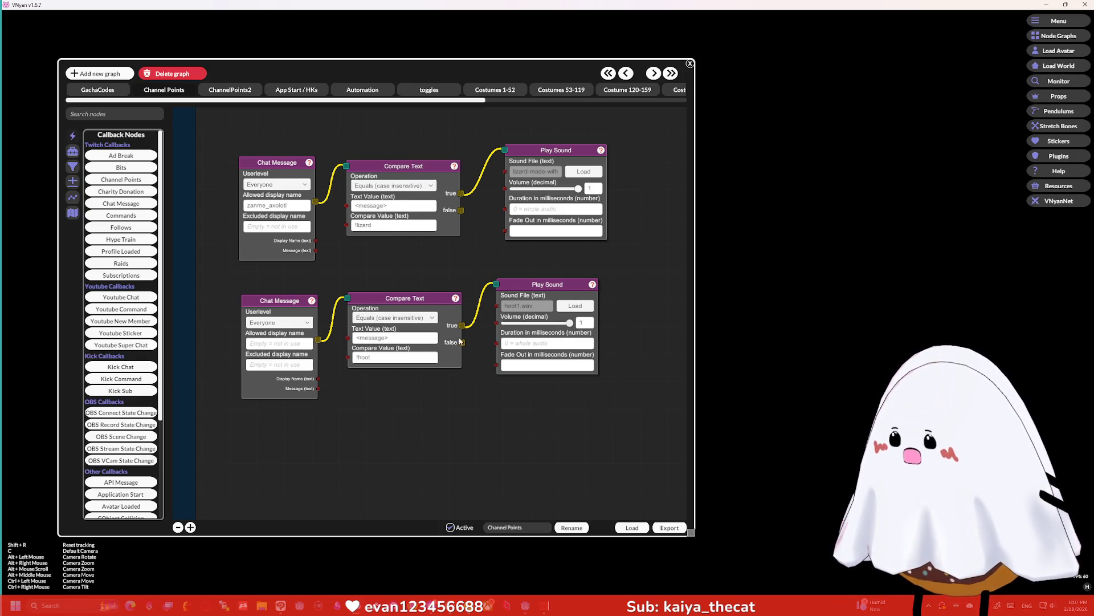
drag(461, 341, 496, 284)
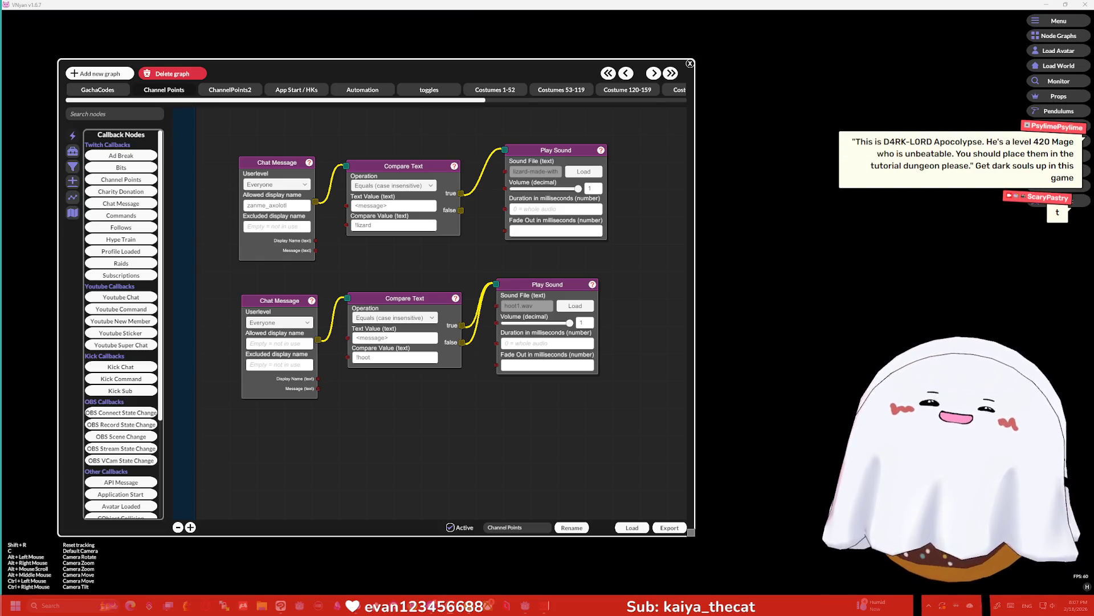
drag(466, 342, 463, 349)
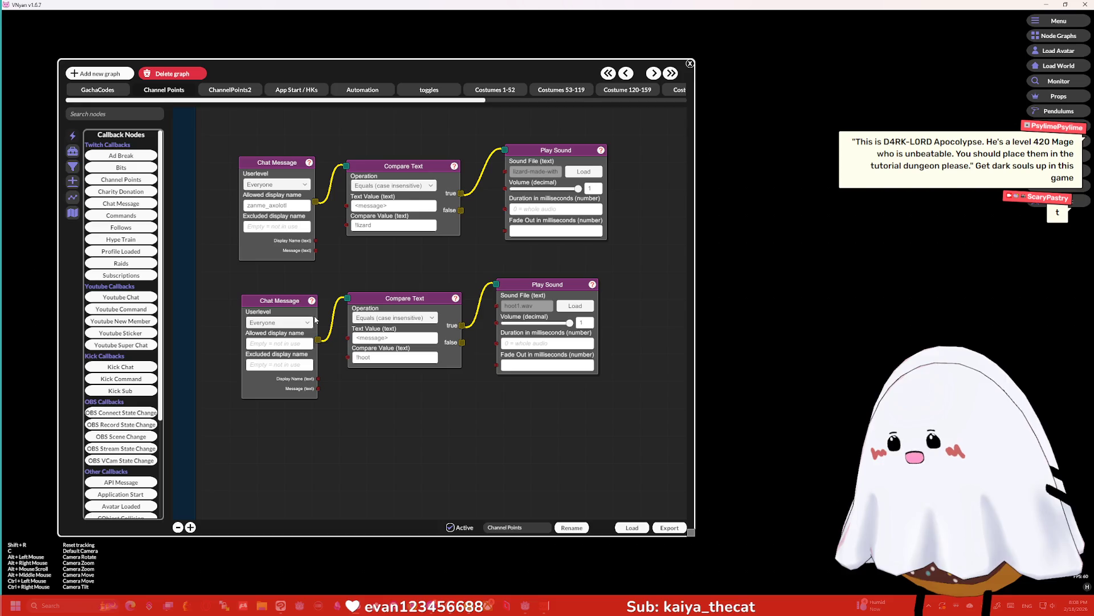
Add a Command node below the lower chain and delete the lower Compare Text node
text(comman)
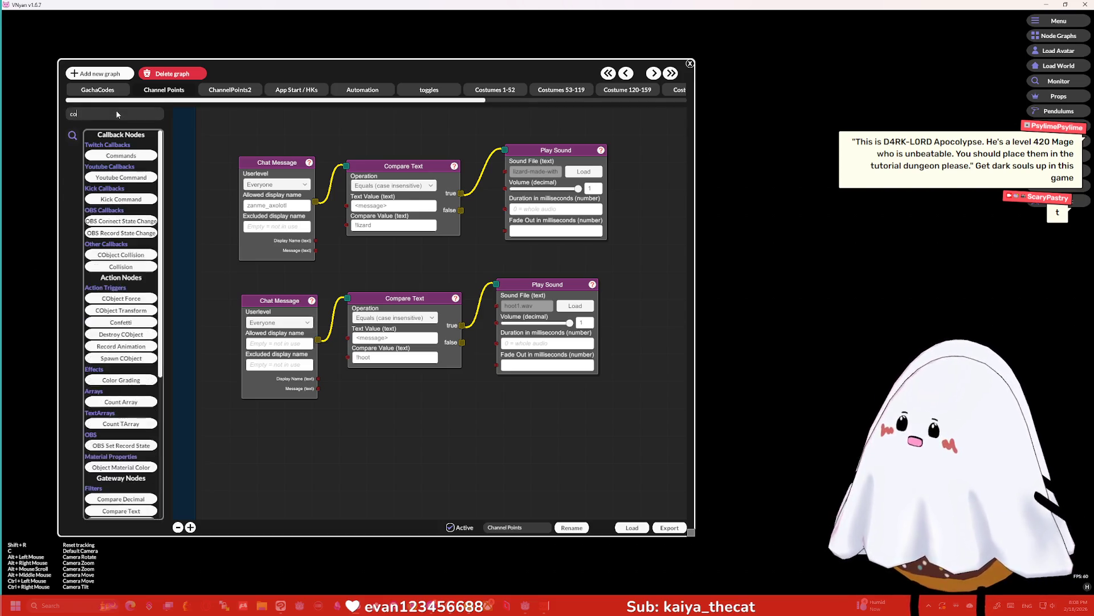
click(137, 155)
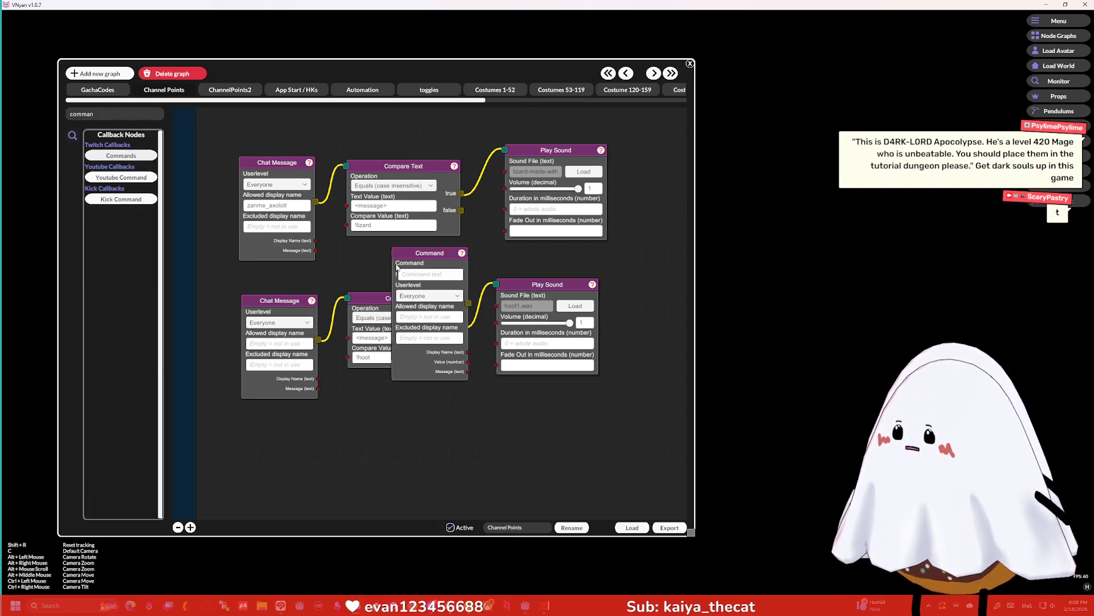
mouse_move(420, 252)
mouse_down()
mouse_move(415, 312)
mouse_move(370, 388)
mouse_up()
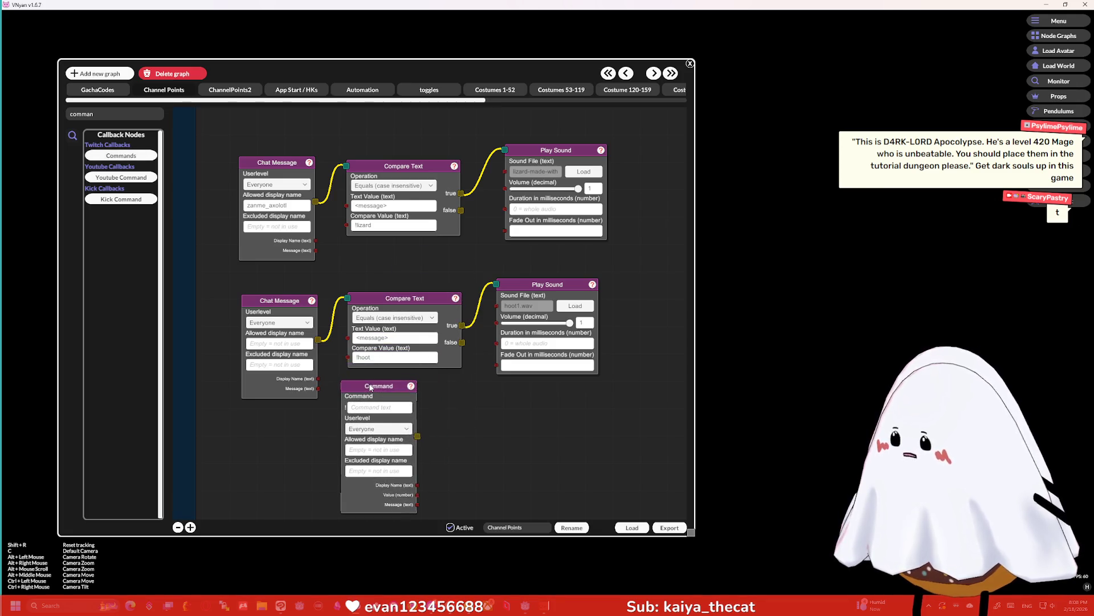
right_click(430, 296)
click(447, 371)
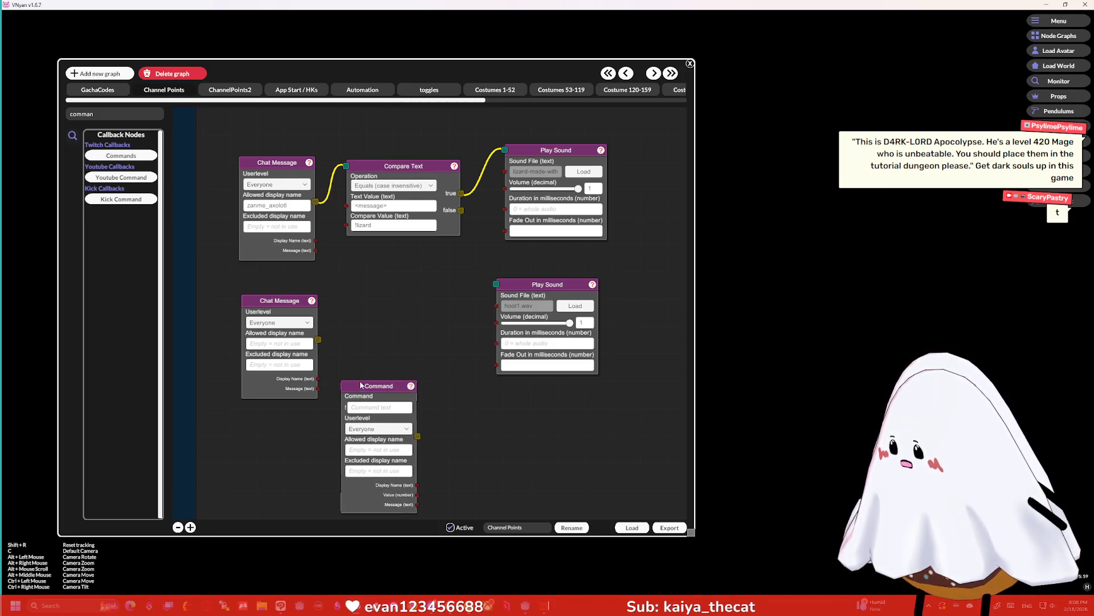
drag(376, 416, 358, 349)
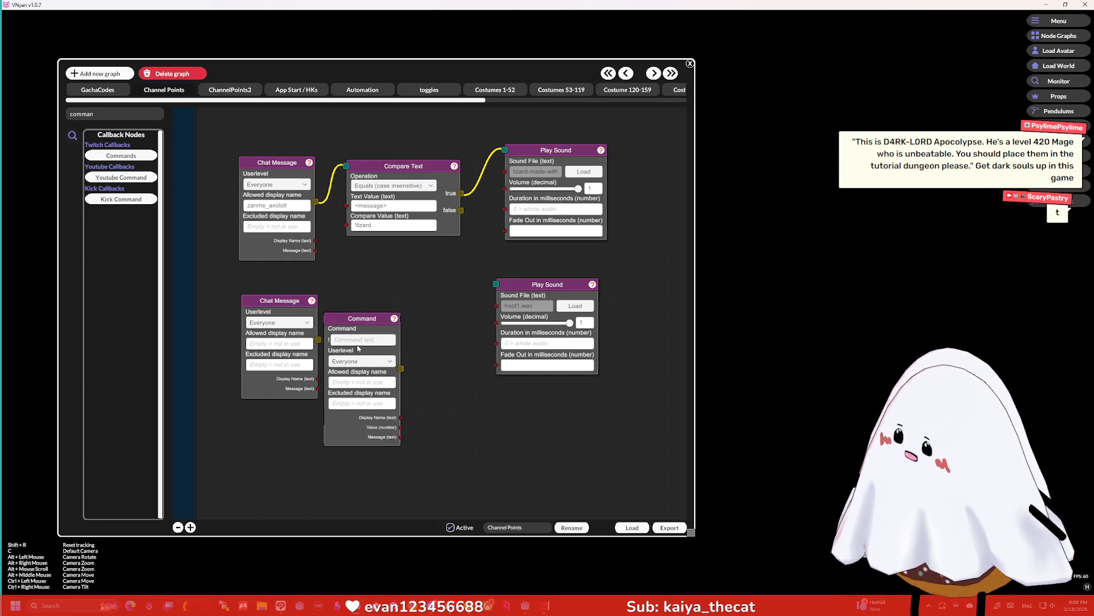
Set the command to hoot, wire it to the lower Play Sound, and delete the lower Chat Message
text(hoot)
drag(370, 332, 429, 306)
drag(460, 341, 496, 283)
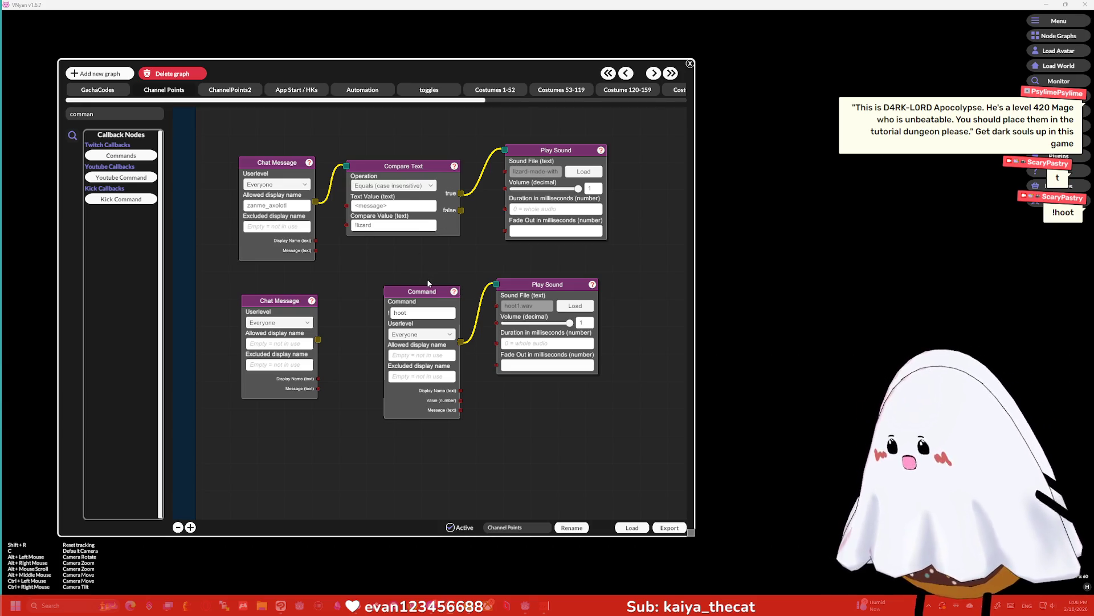
drag(428, 293, 404, 298)
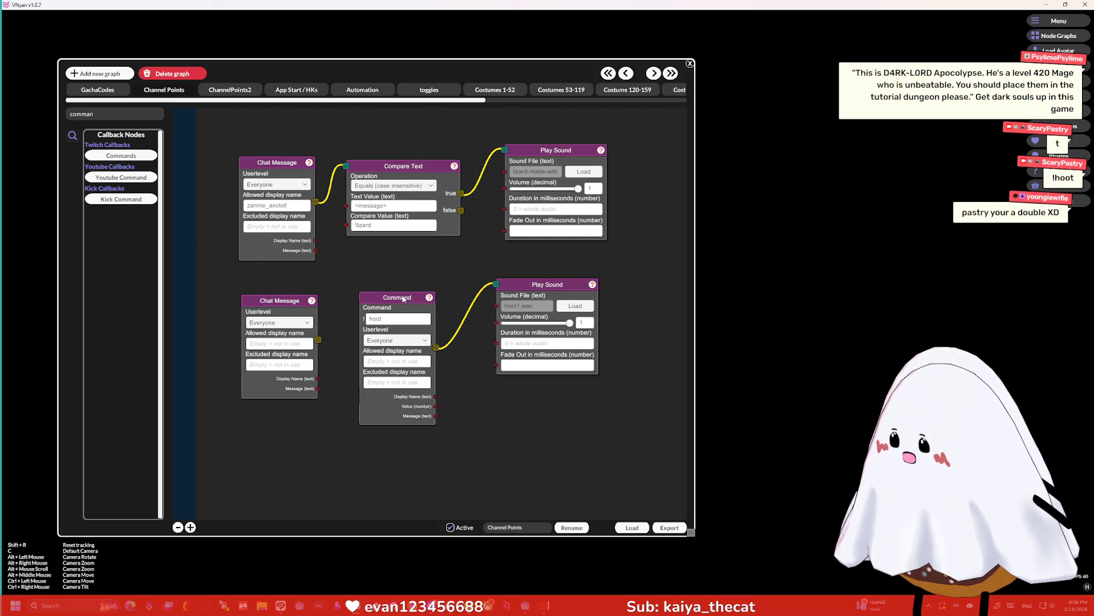
right_click(285, 300)
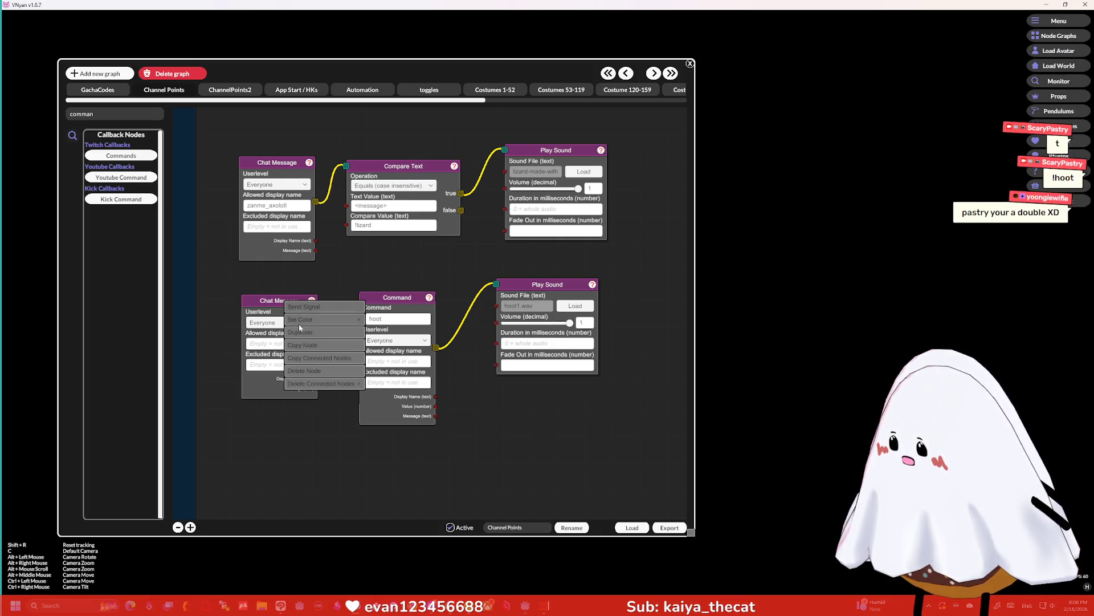
click(312, 371)
mouse_move(391, 307)
mouse_down()
mouse_move(292, 310)
mouse_move(386, 311)
mouse_up()
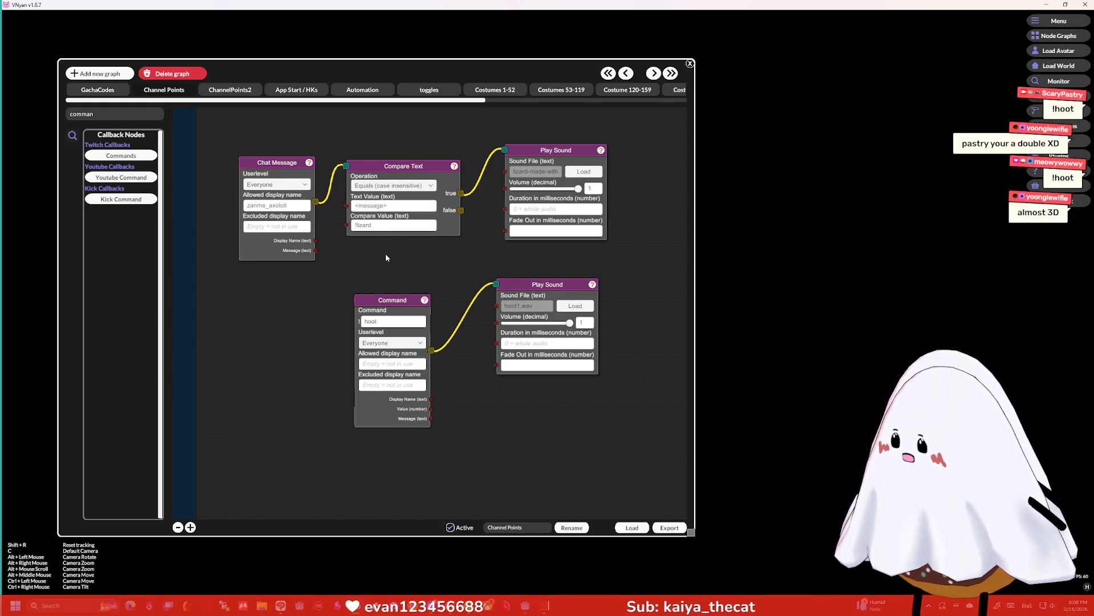
drag(265, 167, 260, 161)
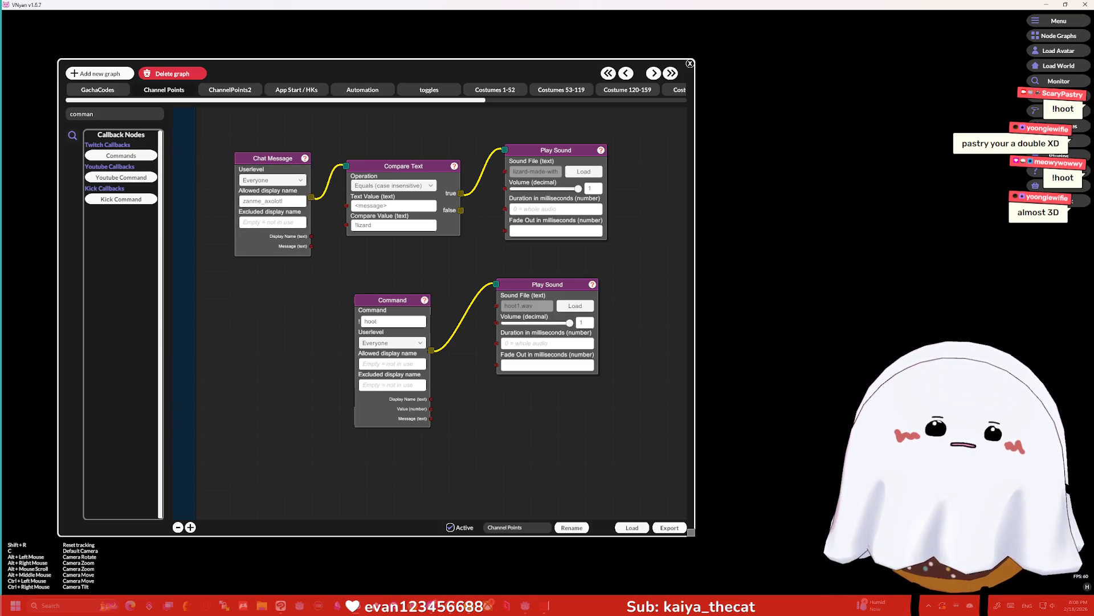
click(1046, 5)
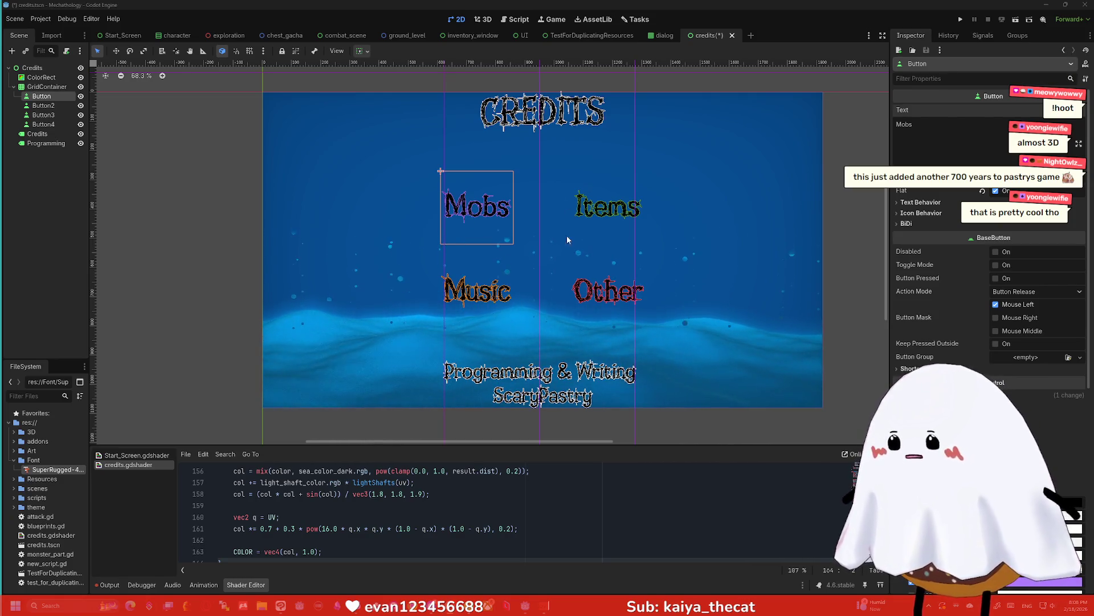
Deselect the buttons and drag a vertical guide further left on the credits canvas
click(470, 88)
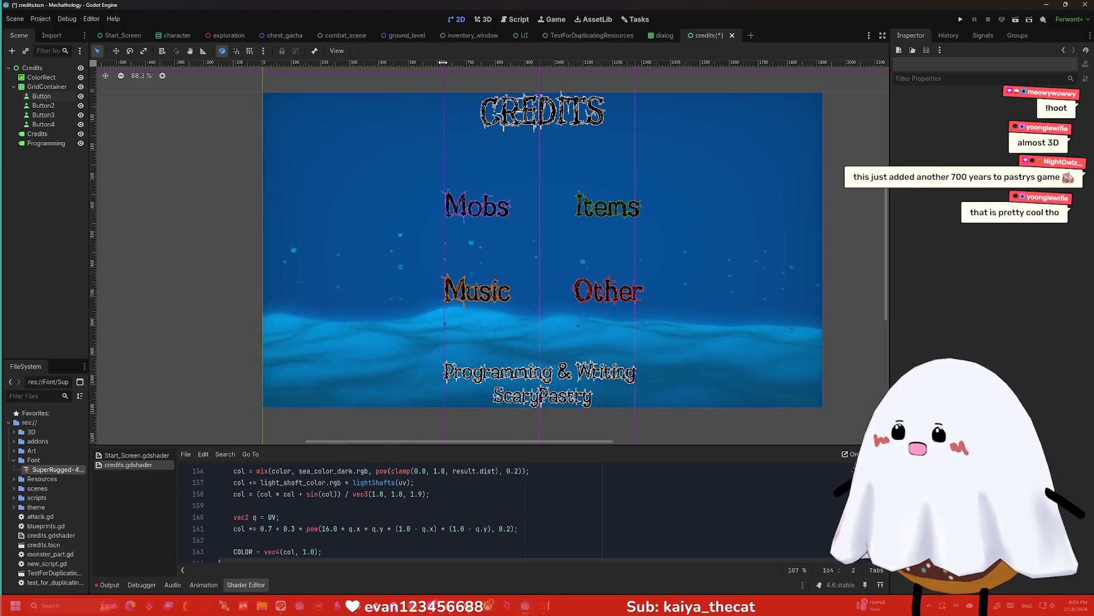
mouse_move(444, 77)
mouse_down()
mouse_move(370, 65)
mouse_move(201, 74)
mouse_move(157, 102)
mouse_move(93, 102)
mouse_up()
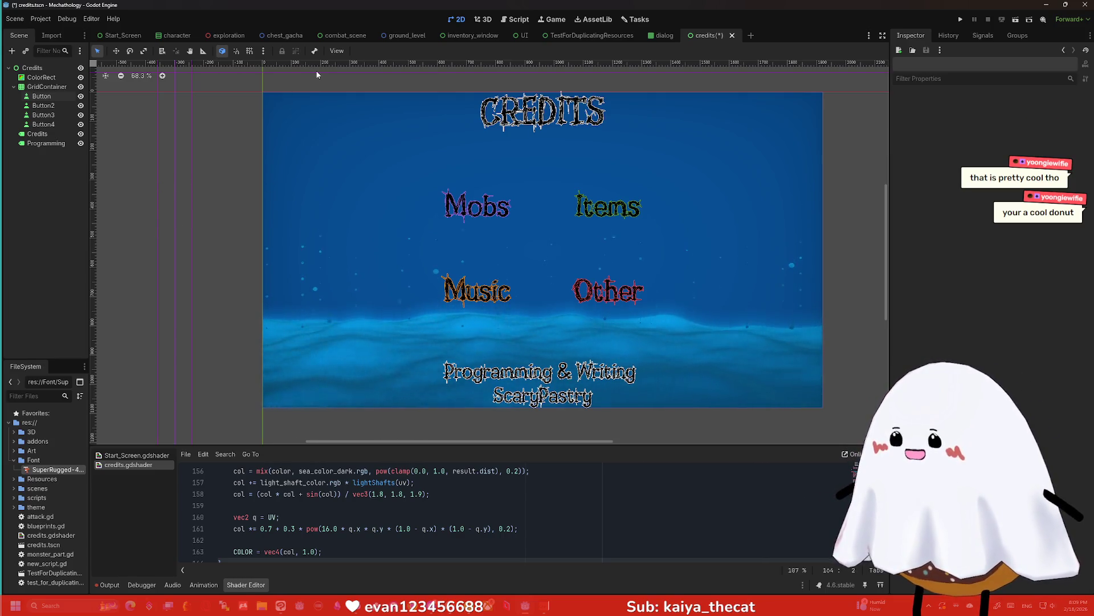
scroll(240, 158, down, 2)
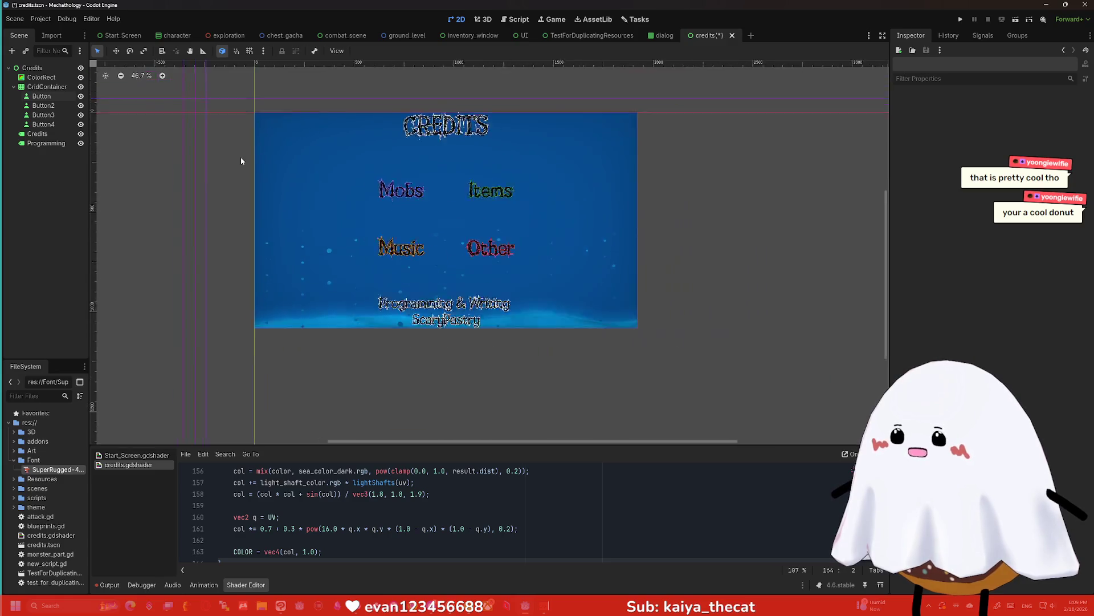
scroll(245, 163, up, 2)
scroll(250, 166, down, 3)
scroll(258, 154, up, 2)
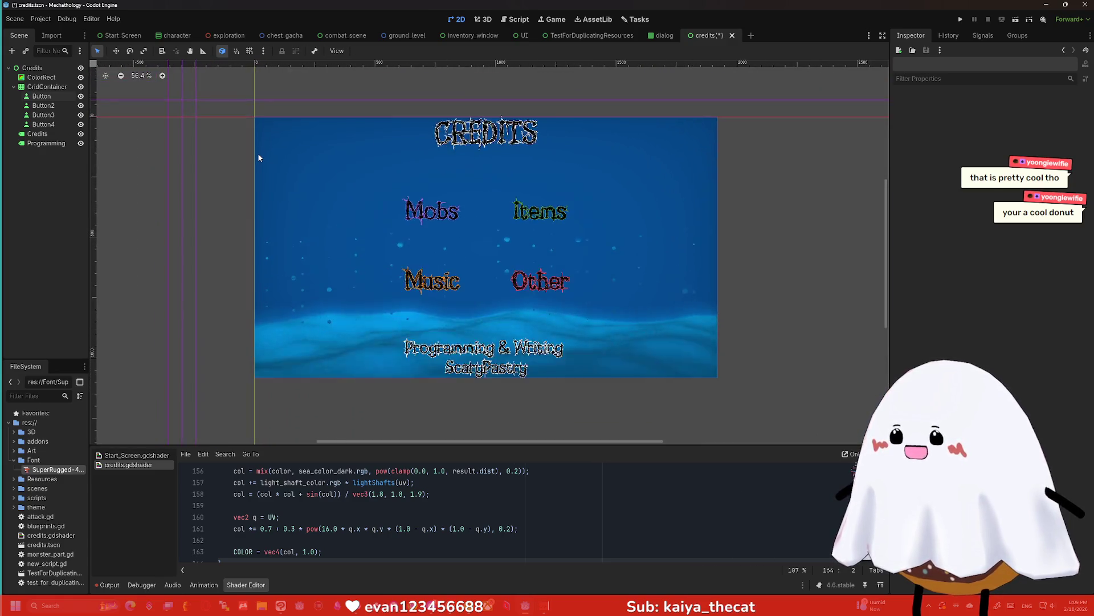
scroll(258, 154, up, 3)
scroll(259, 154, up, 1)
scroll(457, 165, down, 1)
scroll(574, 166, down, 2)
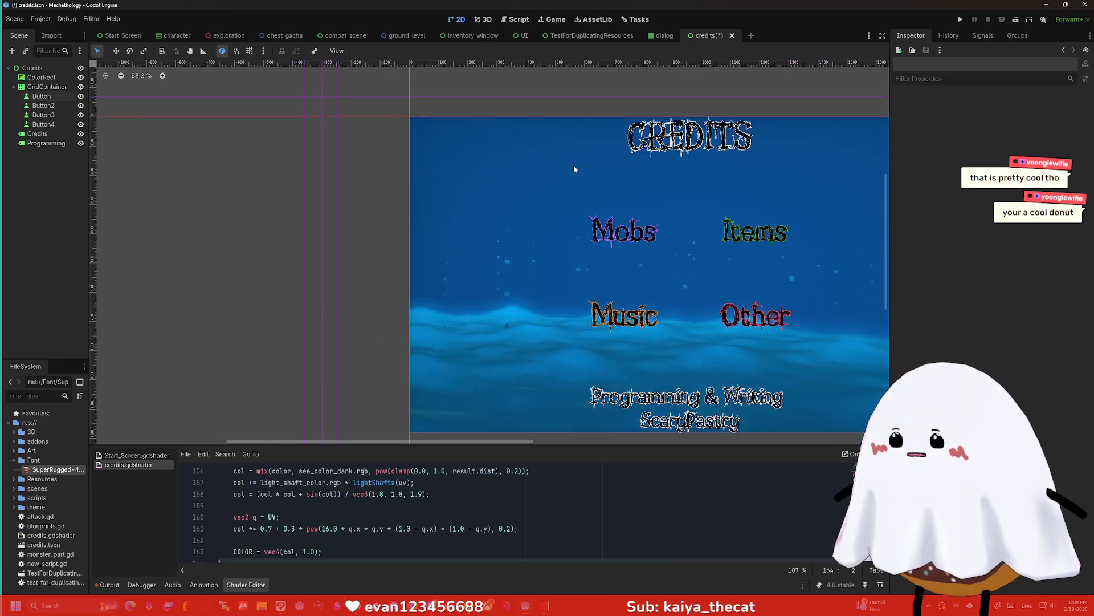
scroll(799, 251, down, 2)
scroll(795, 313, up, 8)
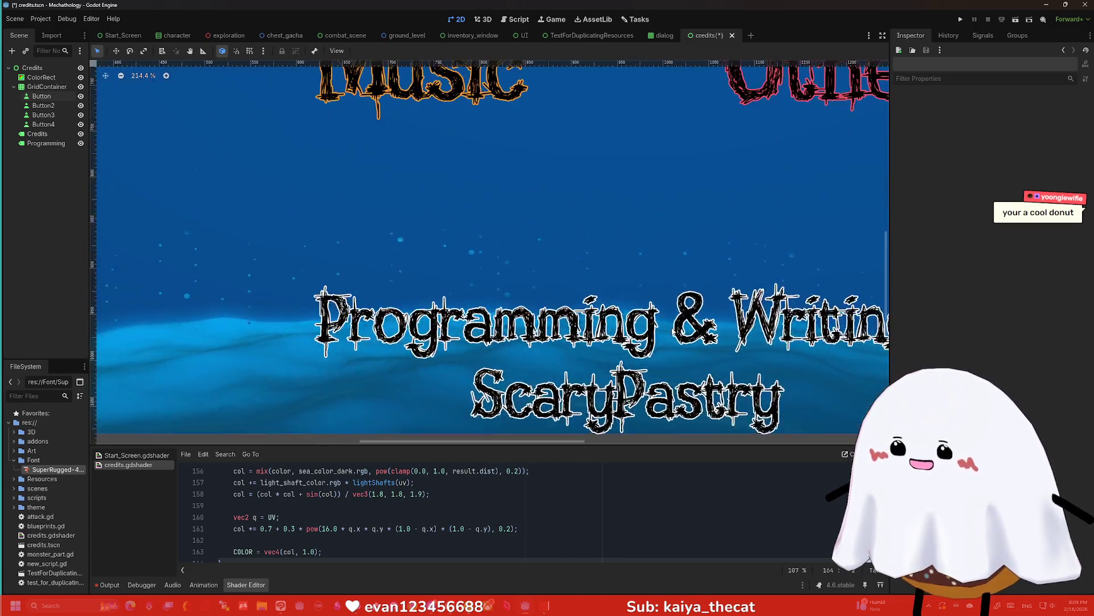
scroll(672, 342, up, 20)
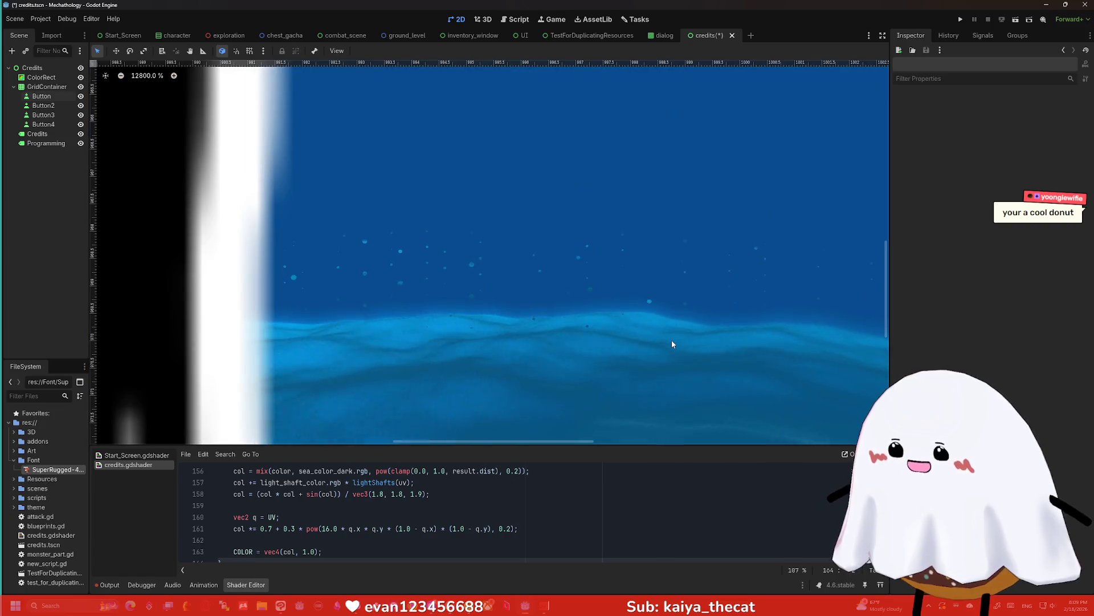
scroll(671, 340, down, 20)
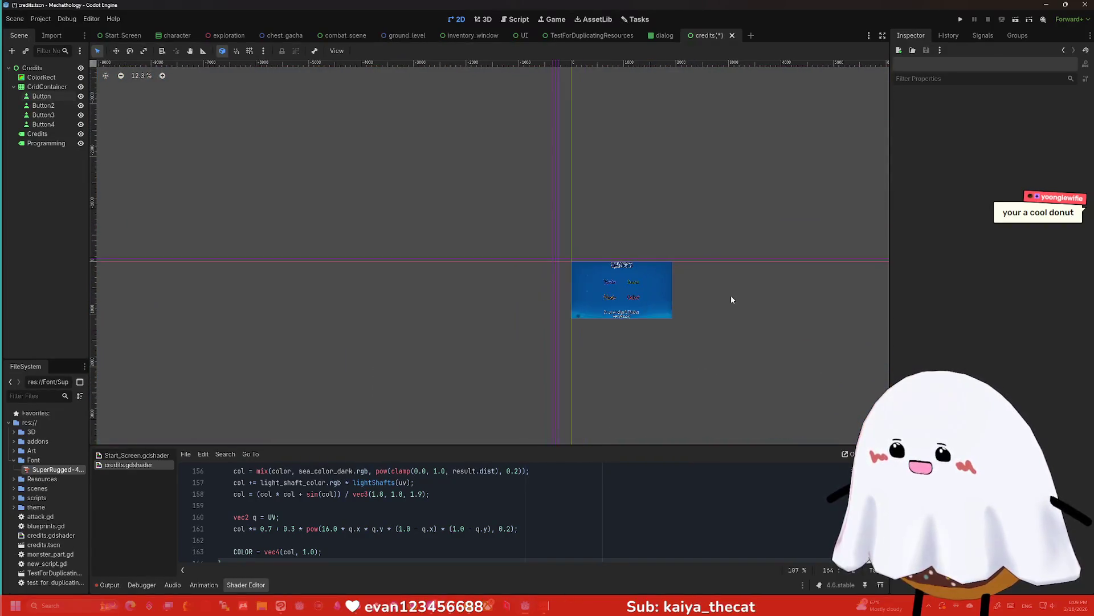
scroll(701, 305, up, 6)
scroll(616, 336, down, 6)
mouse_move(549, 354)
mouse_down()
mouse_move(564, 319)
mouse_move(606, 363)
mouse_up()
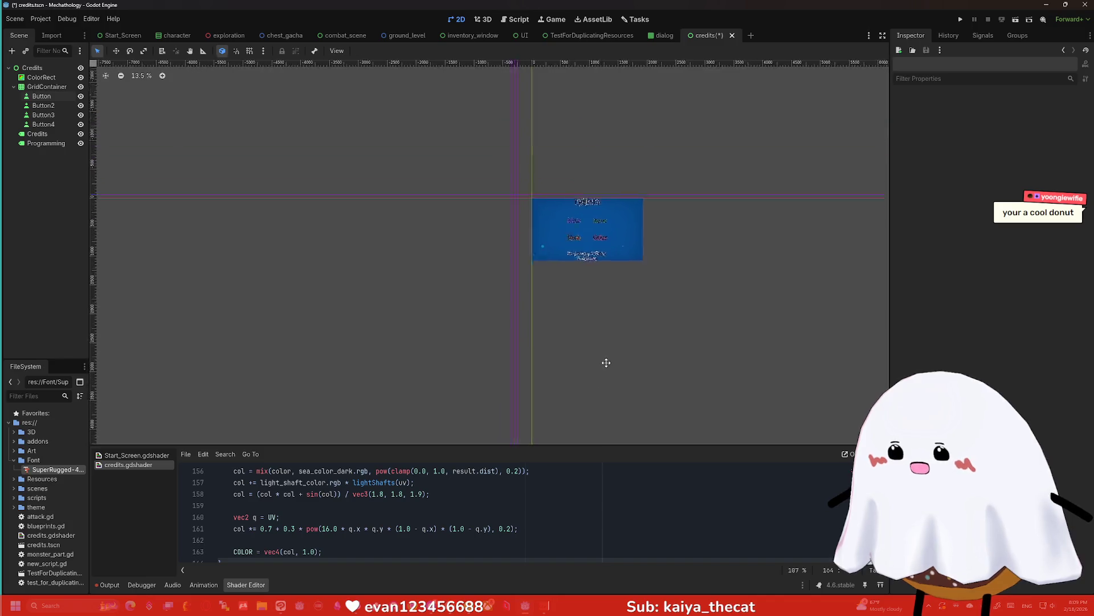
scroll(598, 349, up, 9)
scroll(552, 276, down, 2)
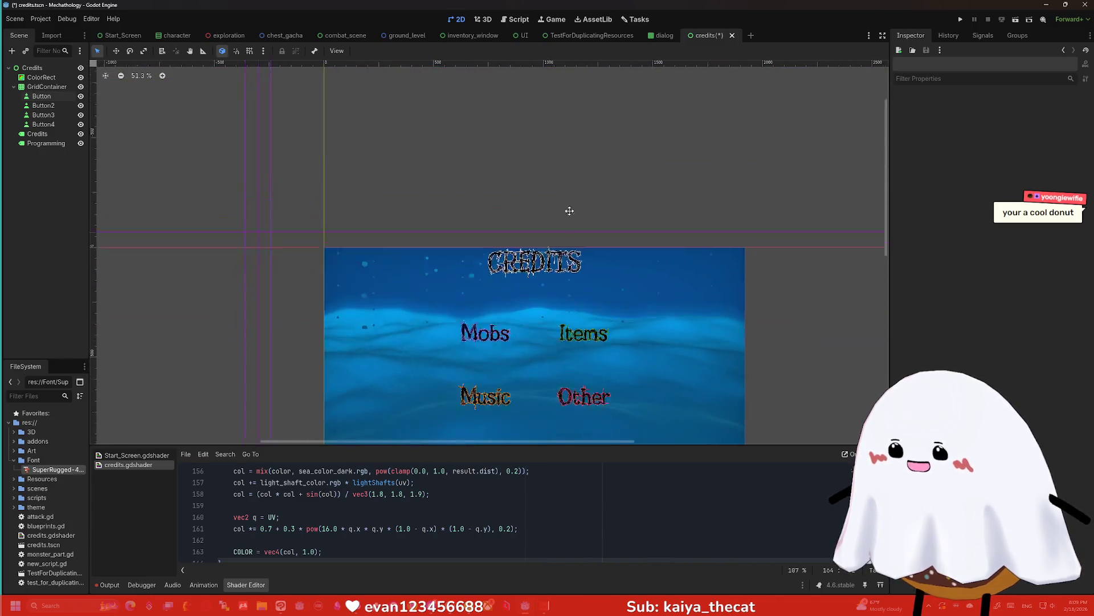
mouse_move(570, 211)
mouse_down()
mouse_move(655, 26)
mouse_move(665, 194)
mouse_move(344, 230)
mouse_move(554, 306)
mouse_move(698, 2)
mouse_move(485, 87)
mouse_move(568, 149)
mouse_move(597, 103)
mouse_up()
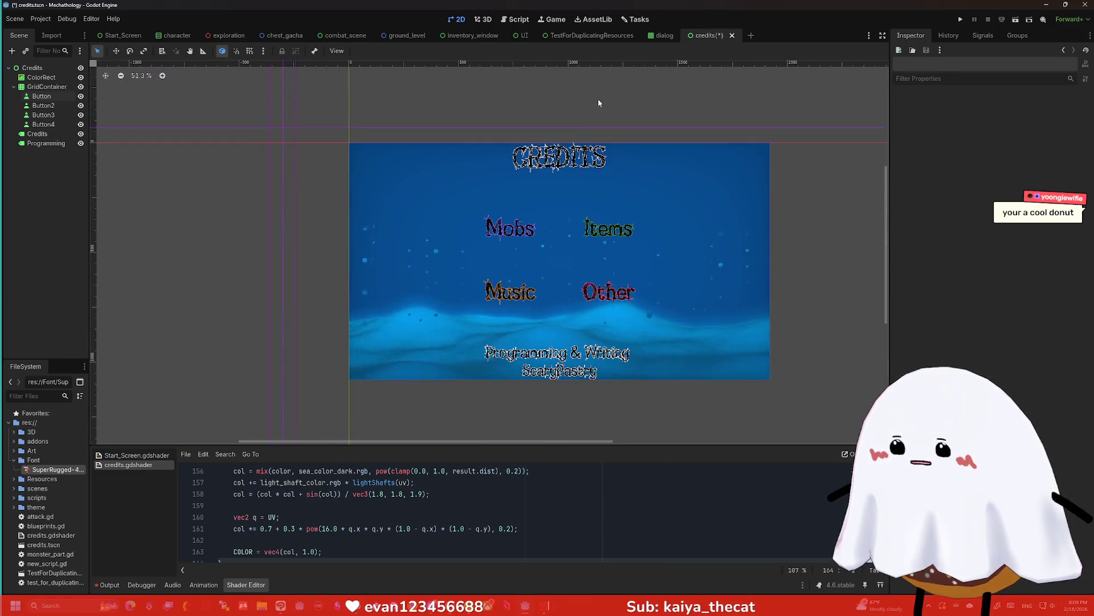
scroll(608, 245, up, 3)
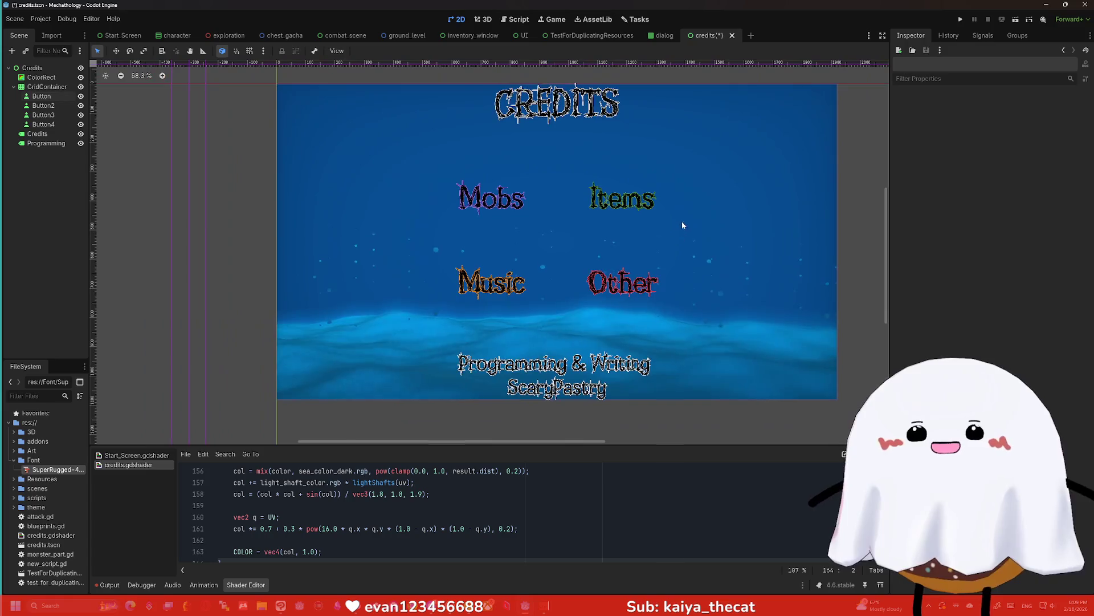
scroll(683, 225, down, 2)
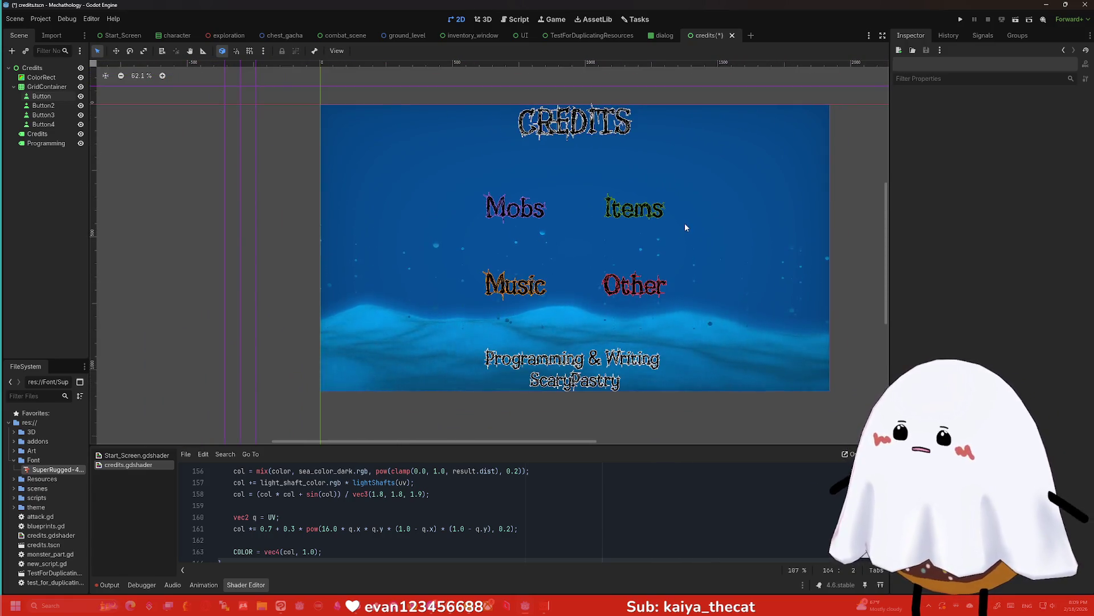
scroll(680, 244, down, 1)
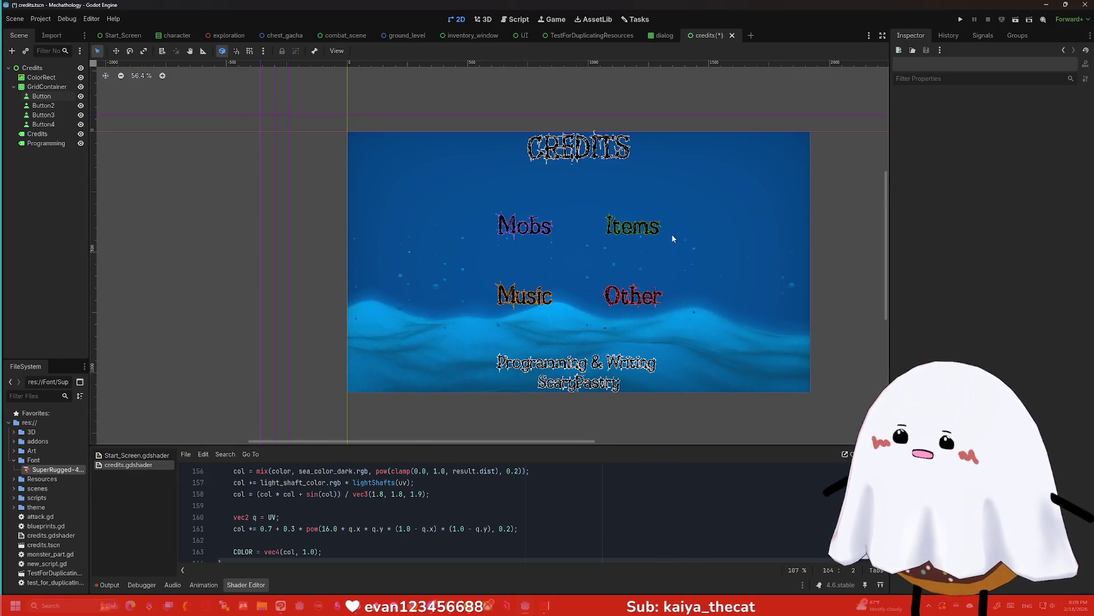
click(617, 239)
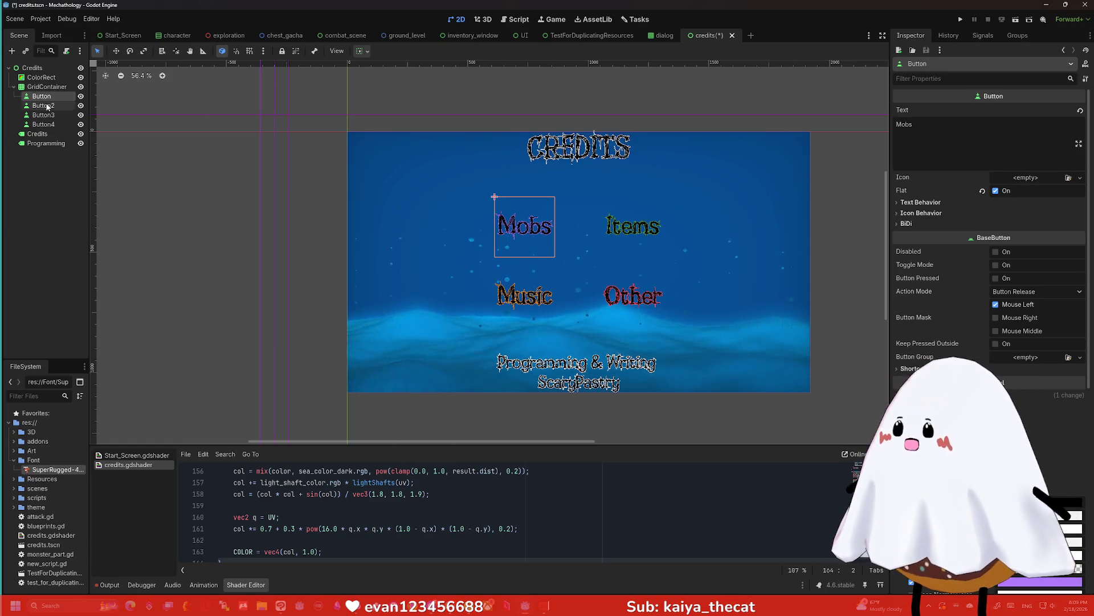
Rename Button, Button2, Button3 and Button4 to Mobs, Items, Music and Other
double_click(44, 95)
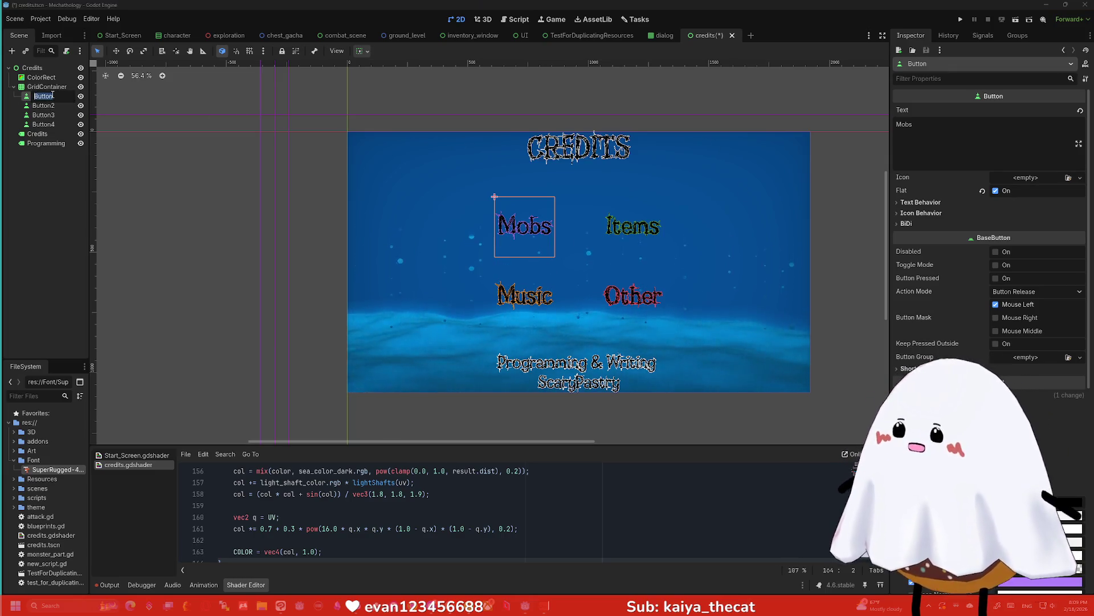
text(Mobs)
key(Return)
double_click(44, 105)
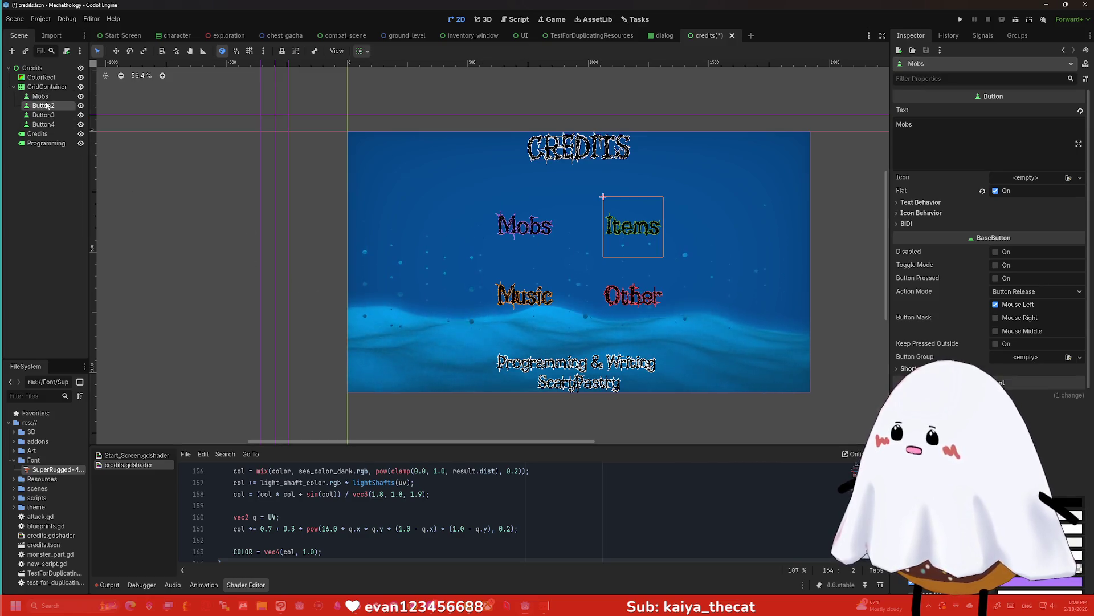
text(Items)
key(Return)
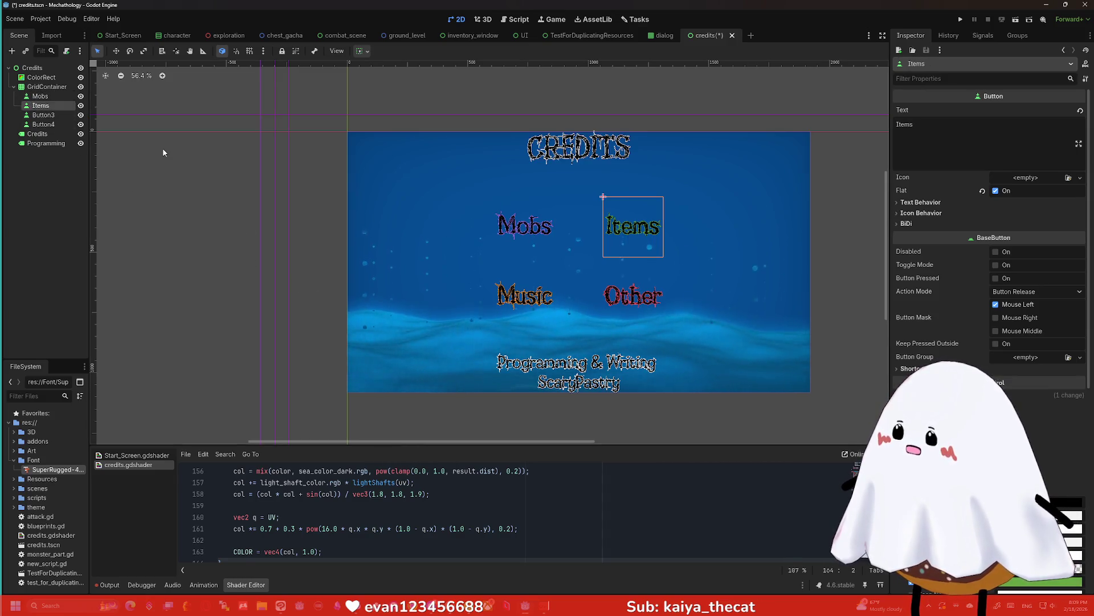
double_click(44, 114)
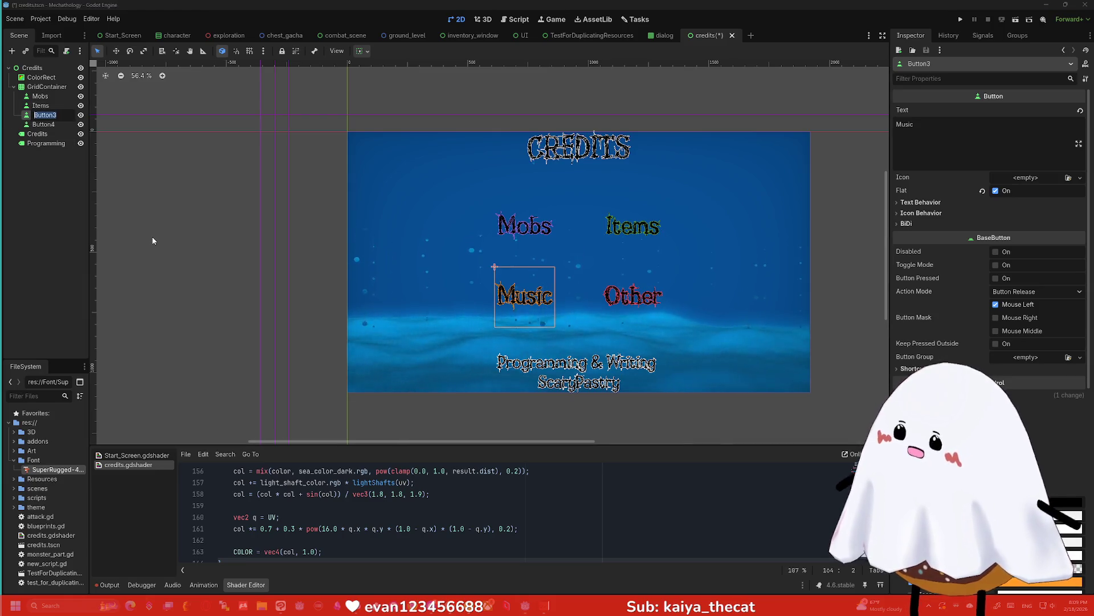
text(Music)
key(Return)
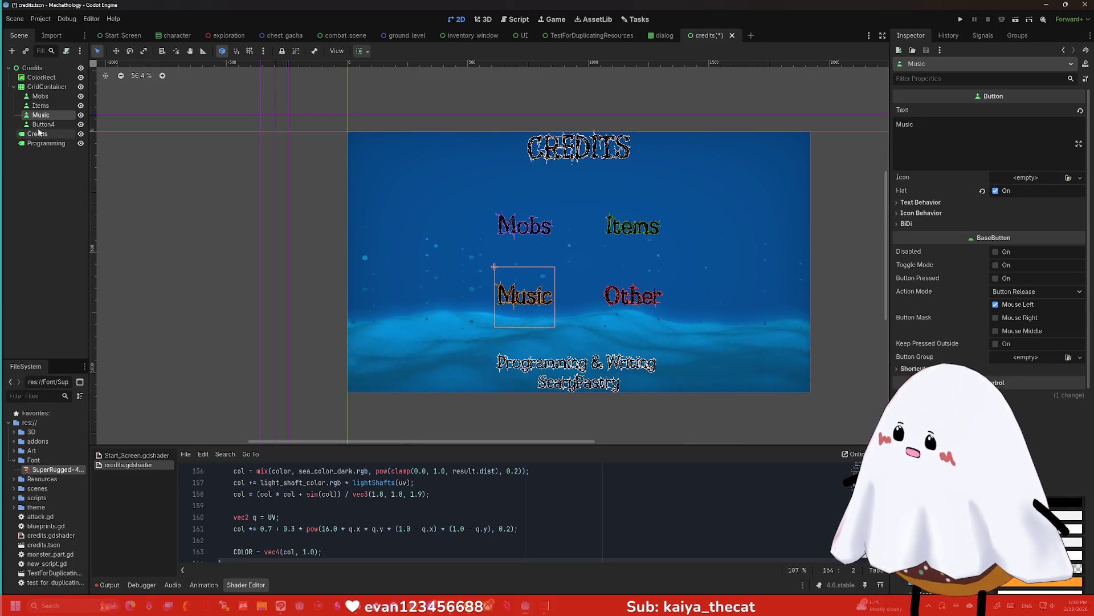
double_click(45, 124)
text(Other)
key(Return)
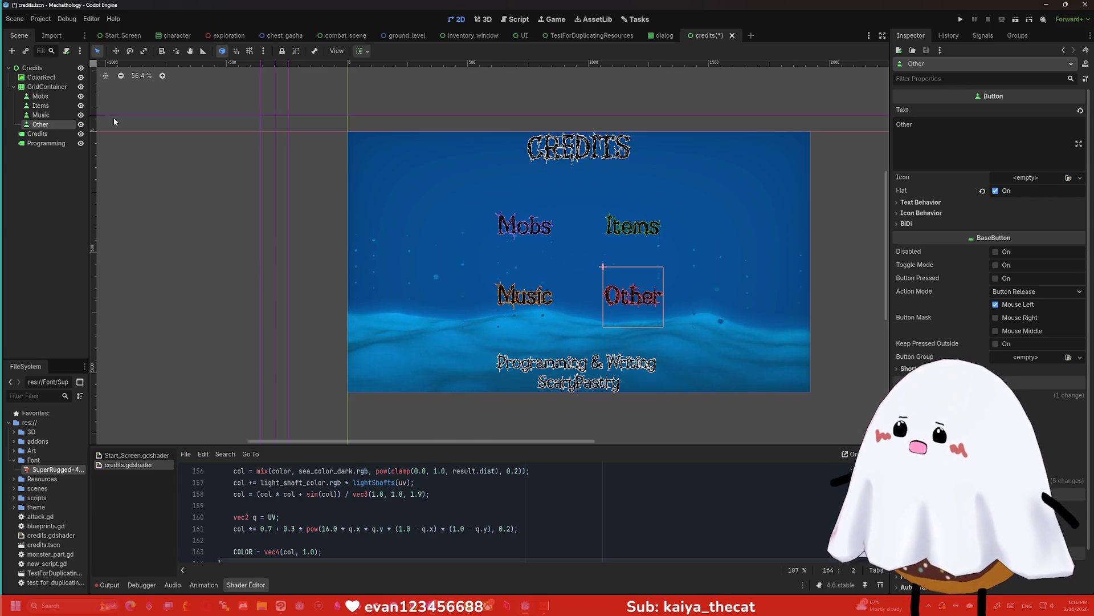
click(46, 21)
click(60, 33)
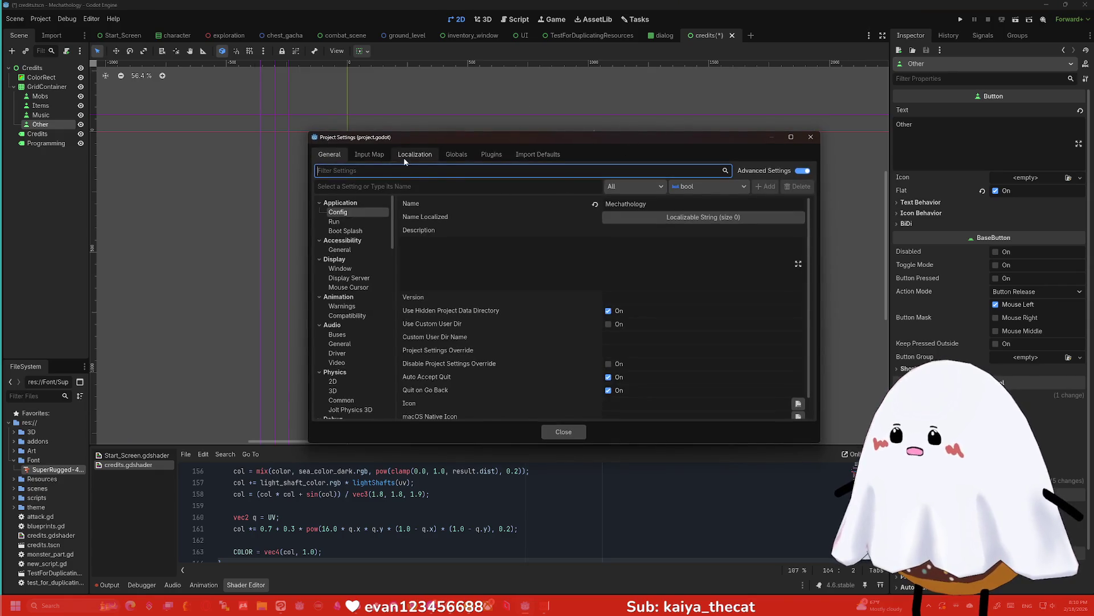
click(452, 156)
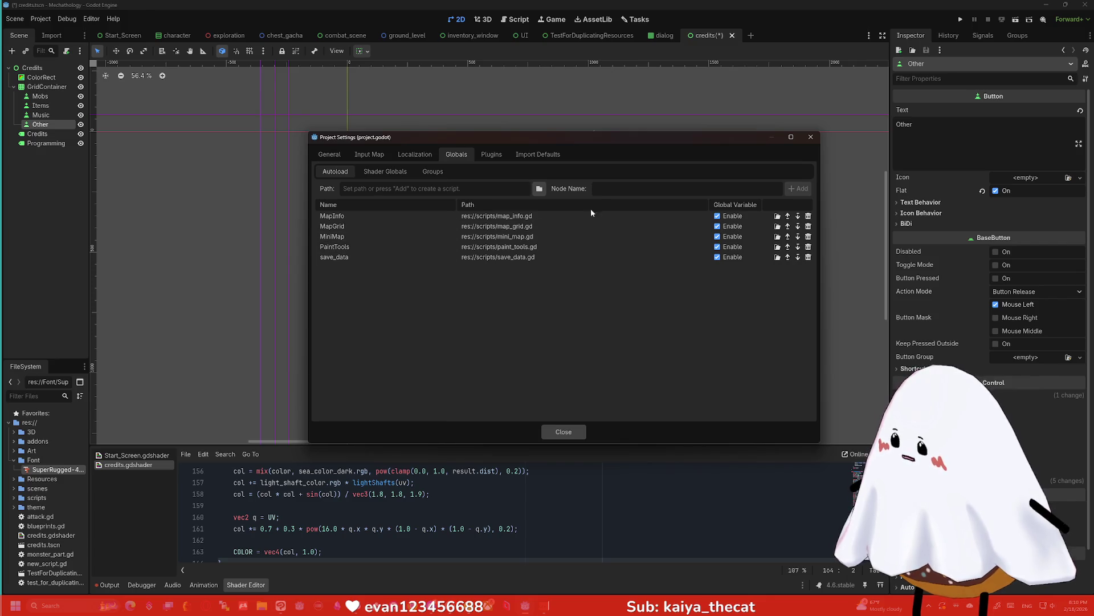
click(811, 137)
click(325, 206)
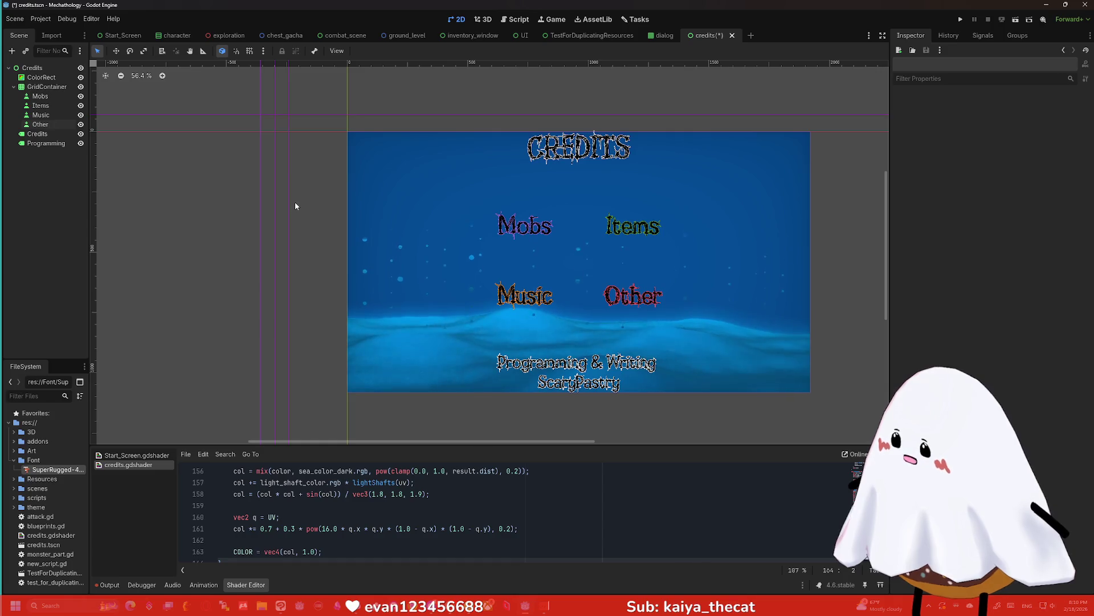
click(39, 68)
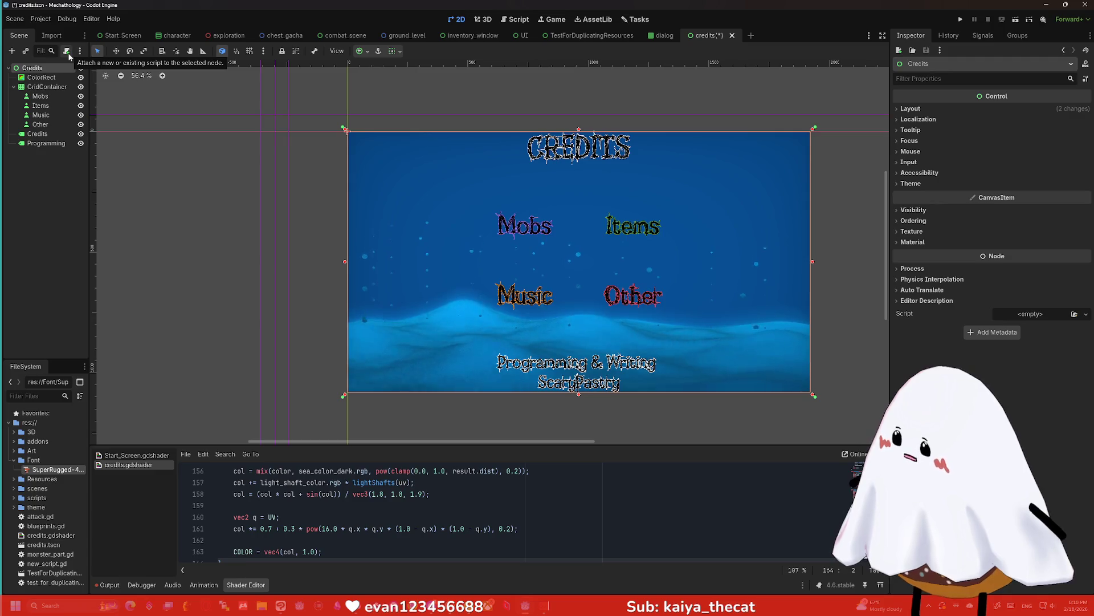
Attach a new credits.gd script to Credits and delete the template code below extends Control
click(67, 51)
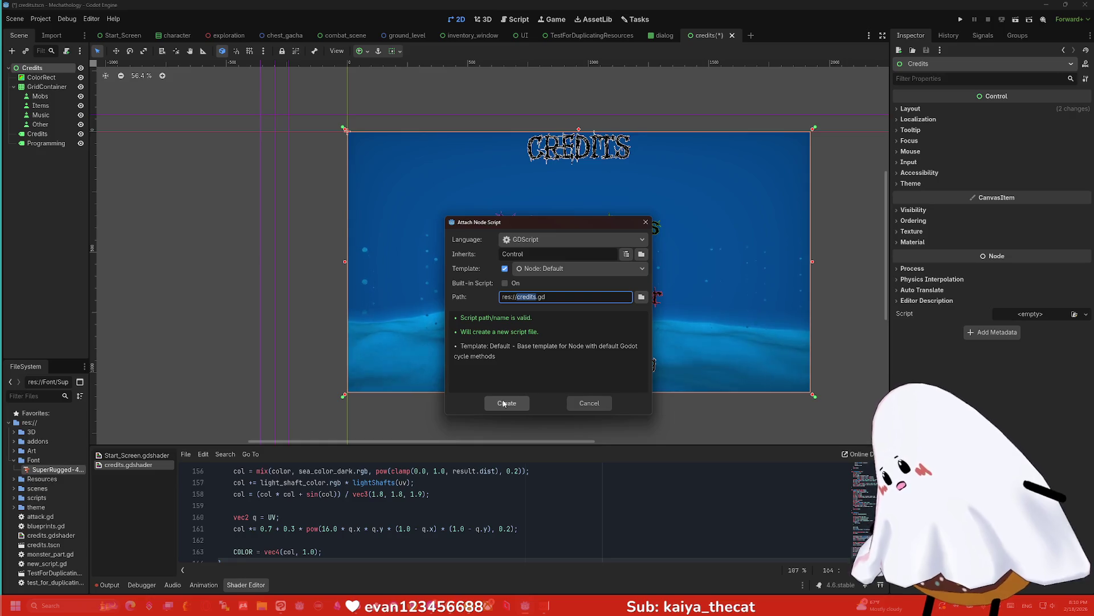
click(504, 403)
drag(367, 220, 191, 90)
key(BackSpace)
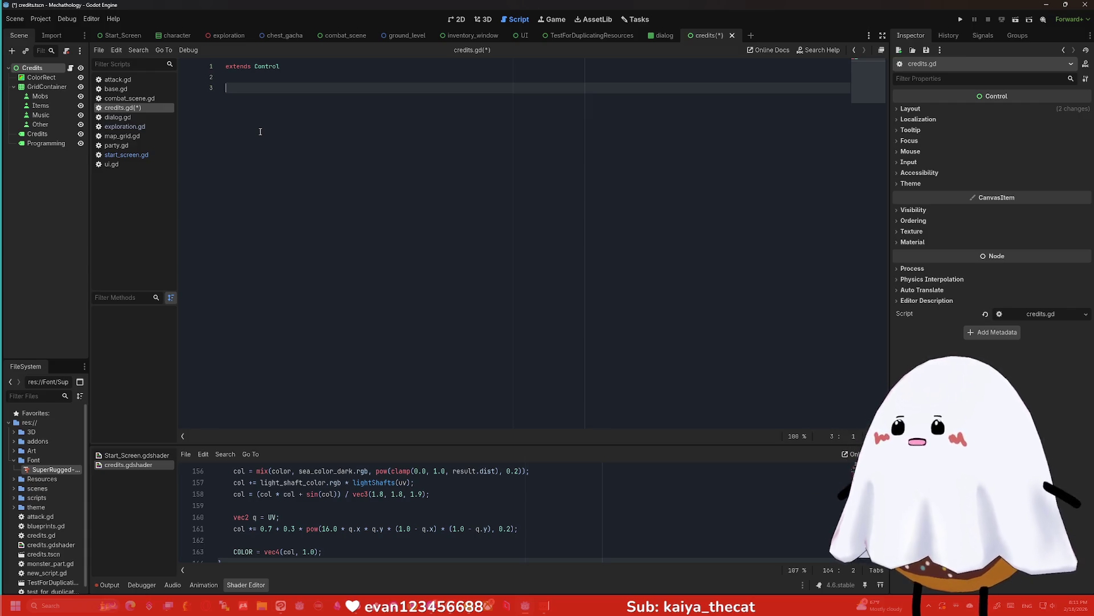
text(var )
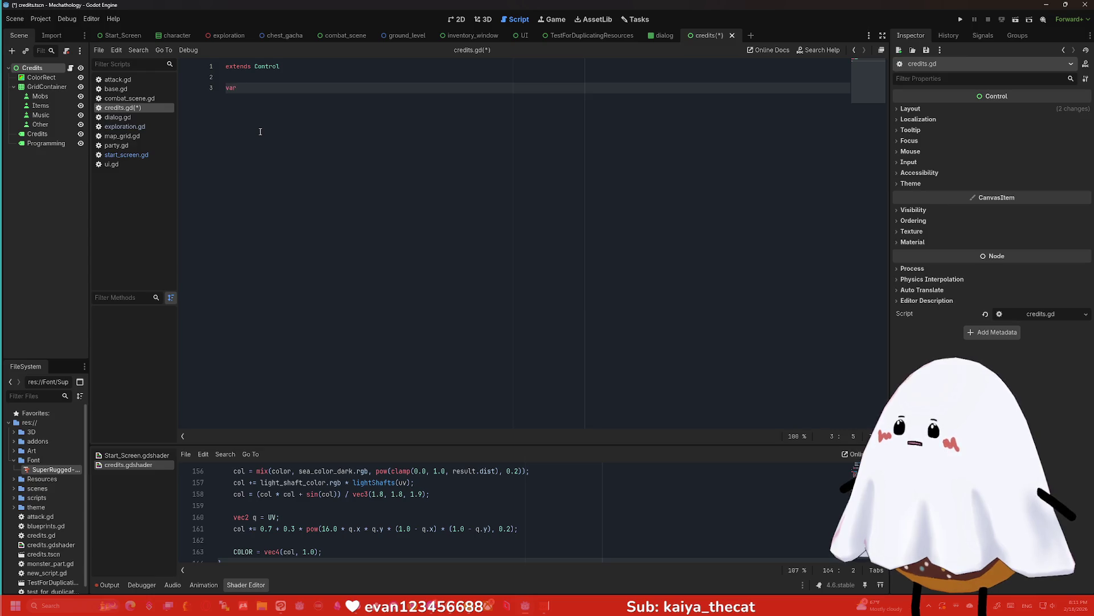
text(CreditsOr)
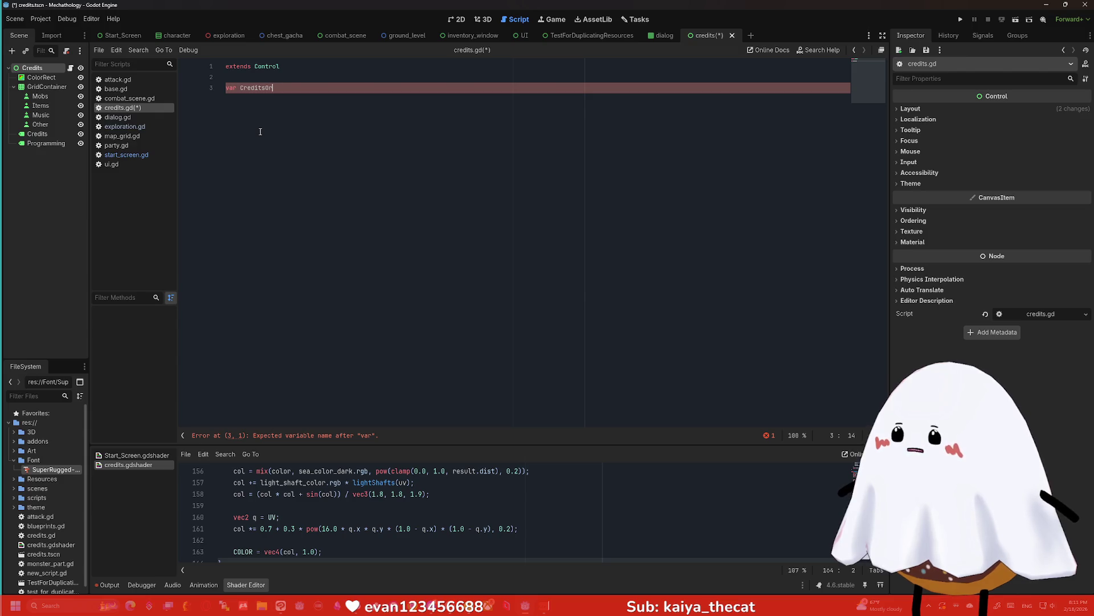
Erase the trial variable names on line 3 and type text_to_display instead
key(BackSpace)
key(BackSpace)
key(BackSpace)
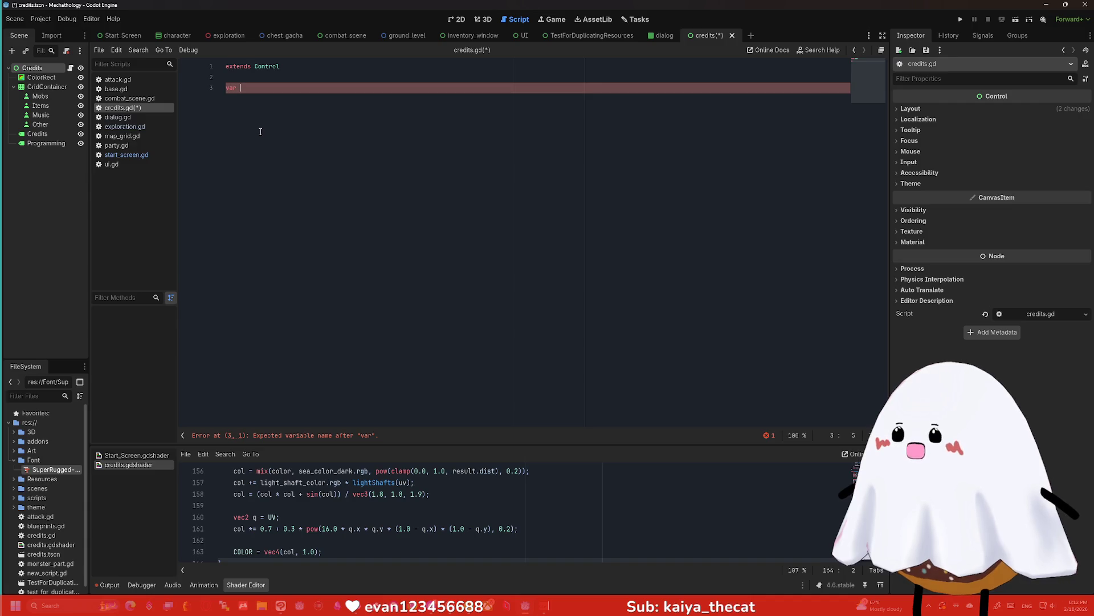
text(WhichScr)
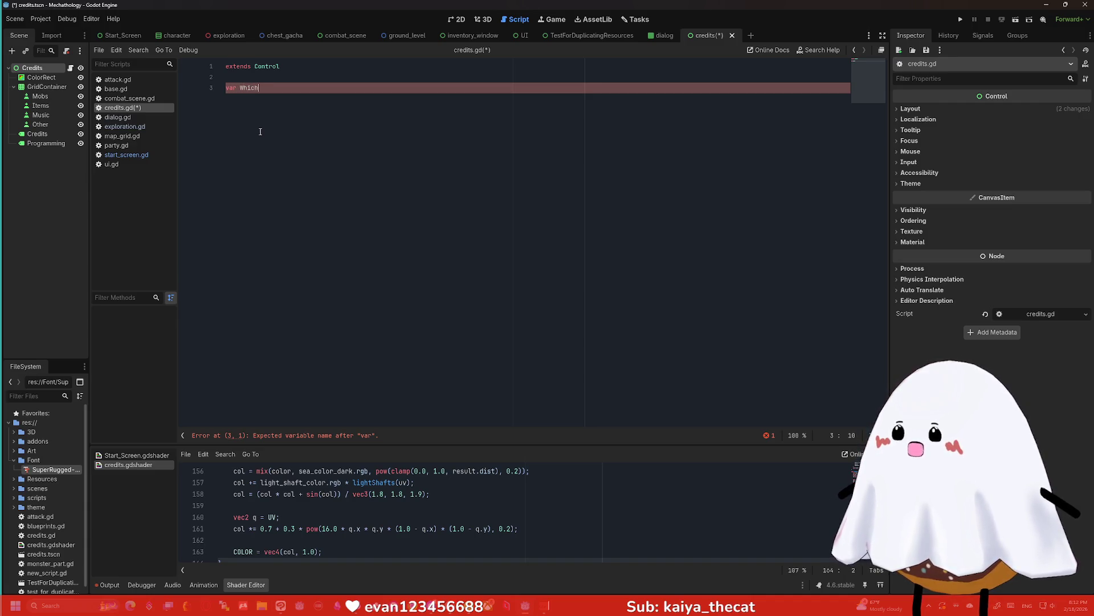
key(BackSpace)
key(BackSpace)
key(BackSpace)
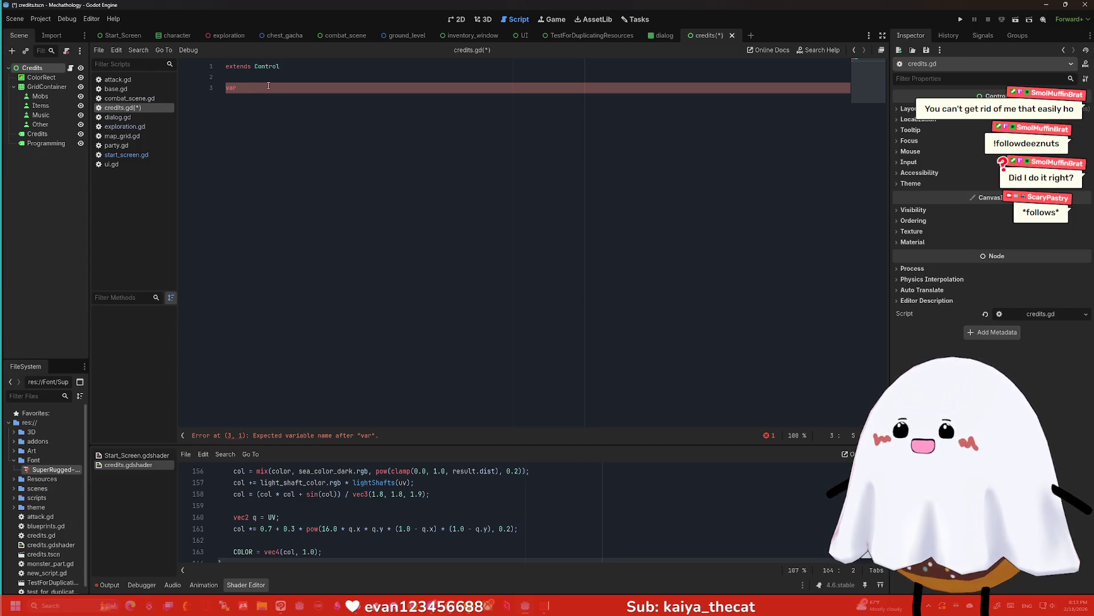
text(text_to)
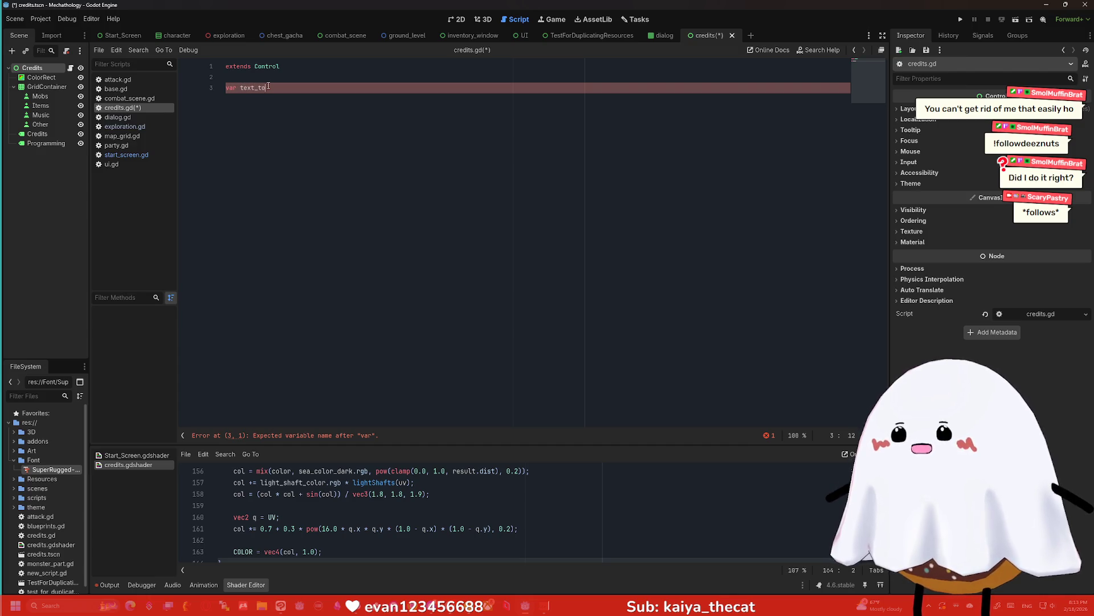
text(_display)
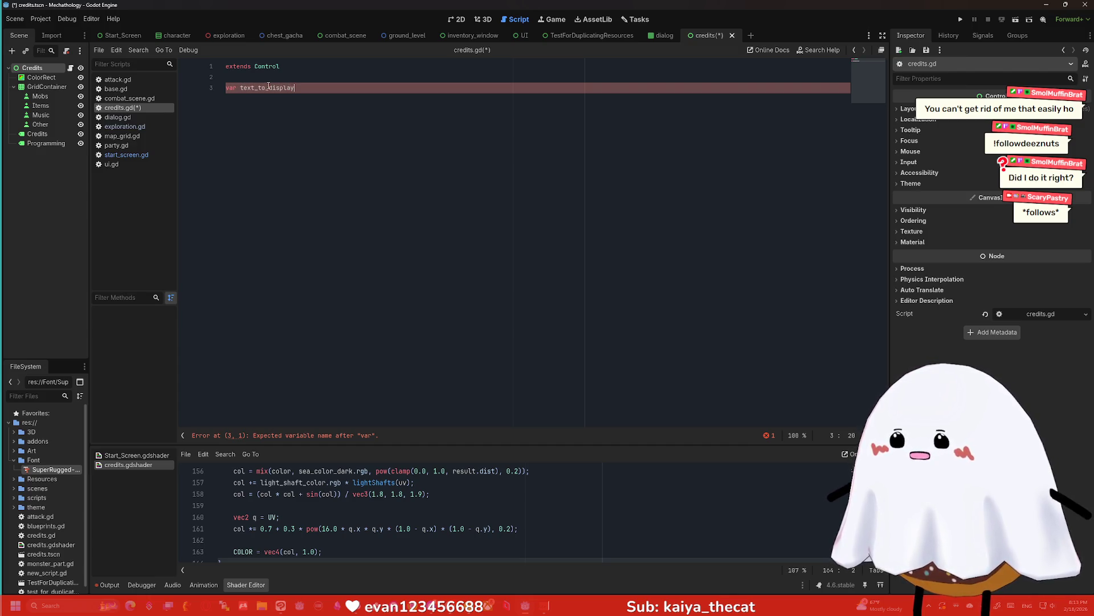
Drop text_to_display and its bool type from line 3, retyping it as start_screen : bool = false
key(Return)
key(BackSpace)
text(: )
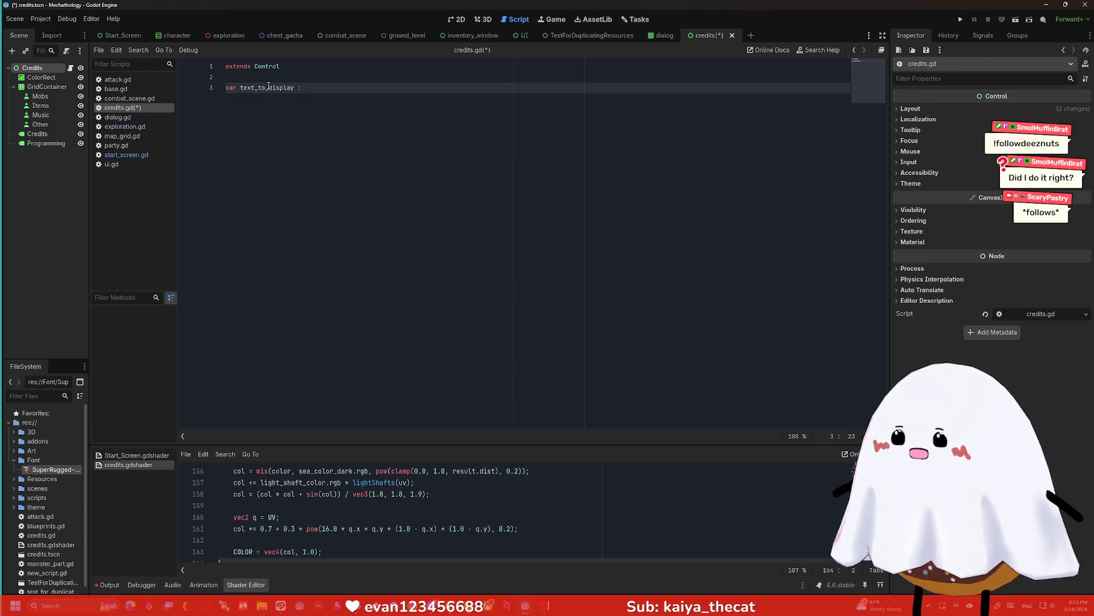
text(bool)
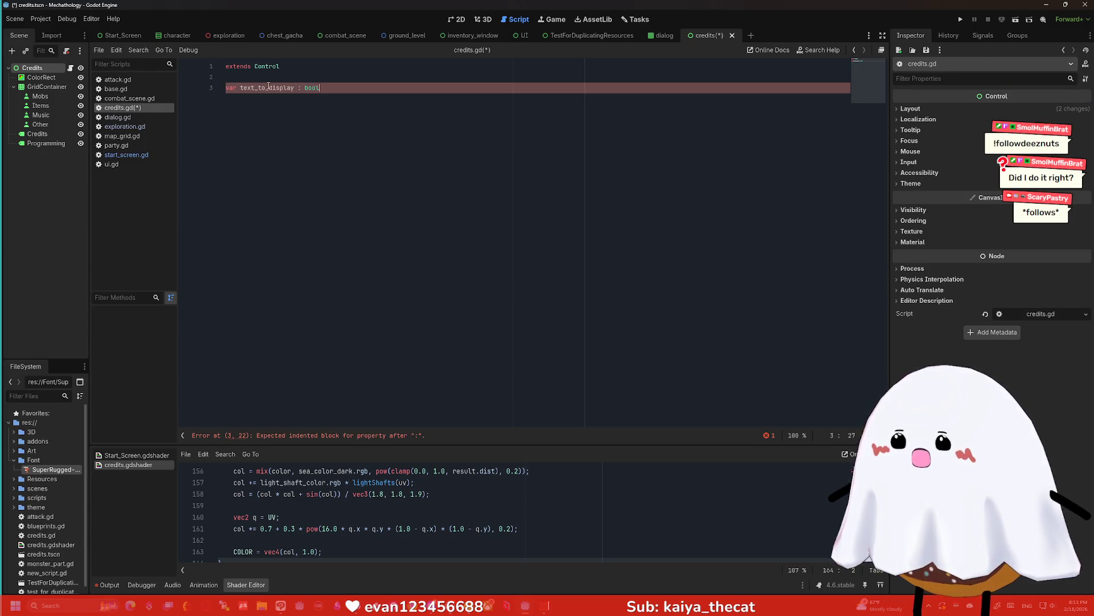
key(BackSpace)
key(BackSpace)
key(BackSpace)
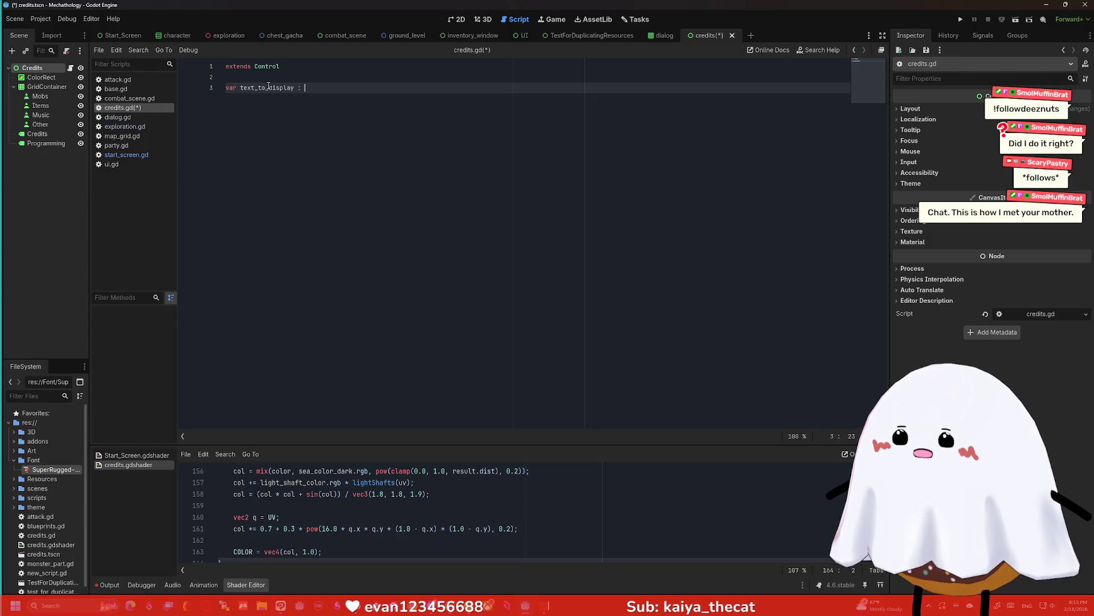
key(BackSpace)
key(BackSpace)
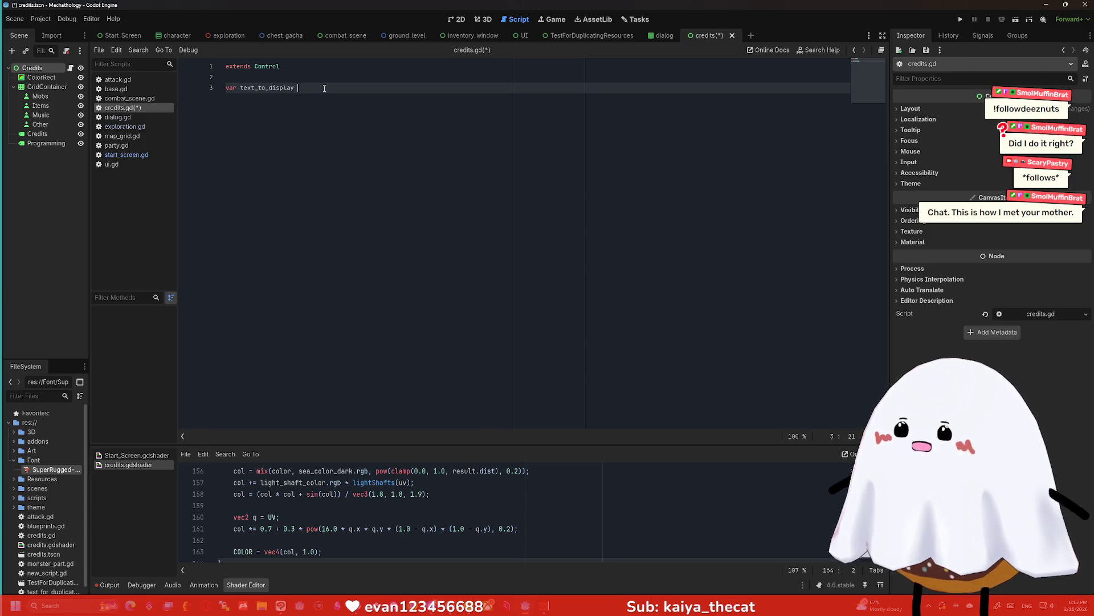
text(:)
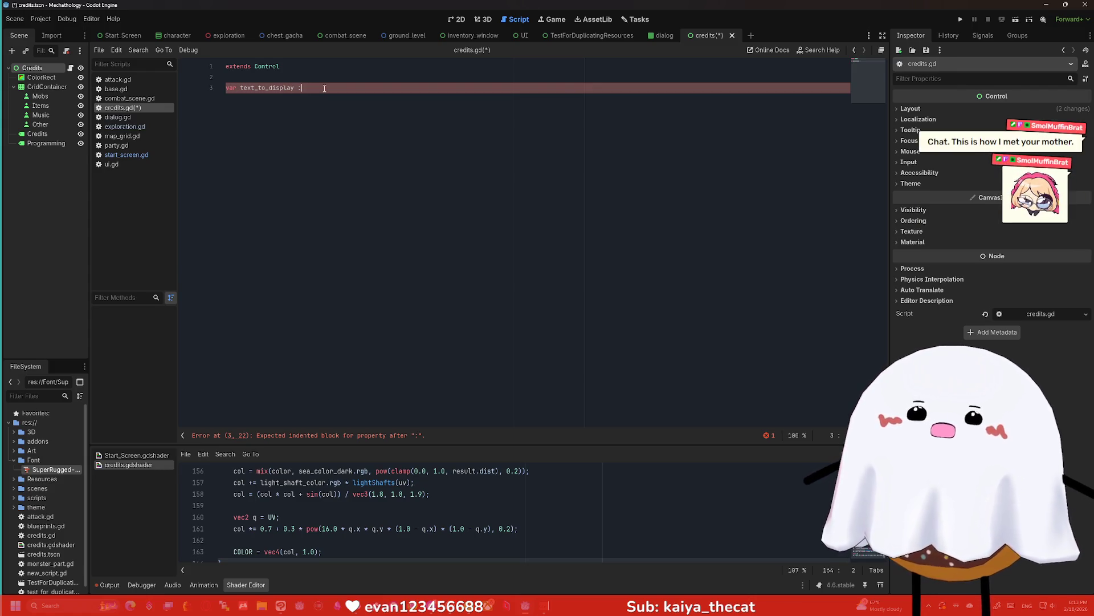
key(BackSpace)
key(BackSpace)
key(BackSpace)
key(BackSpace)
key(BackSpace)
key(BackSpace)
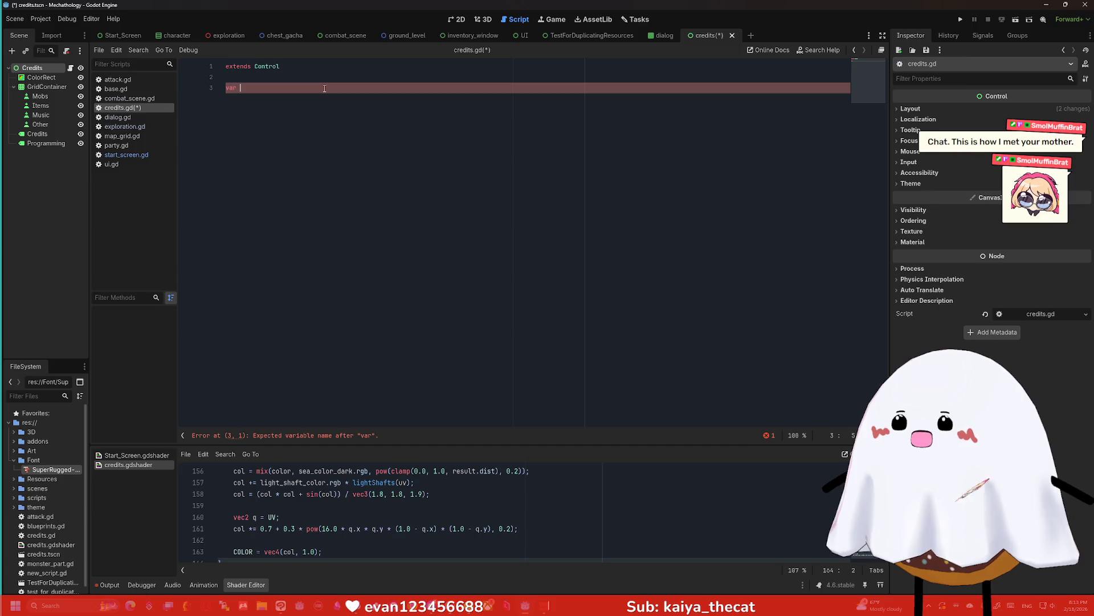
text(start)
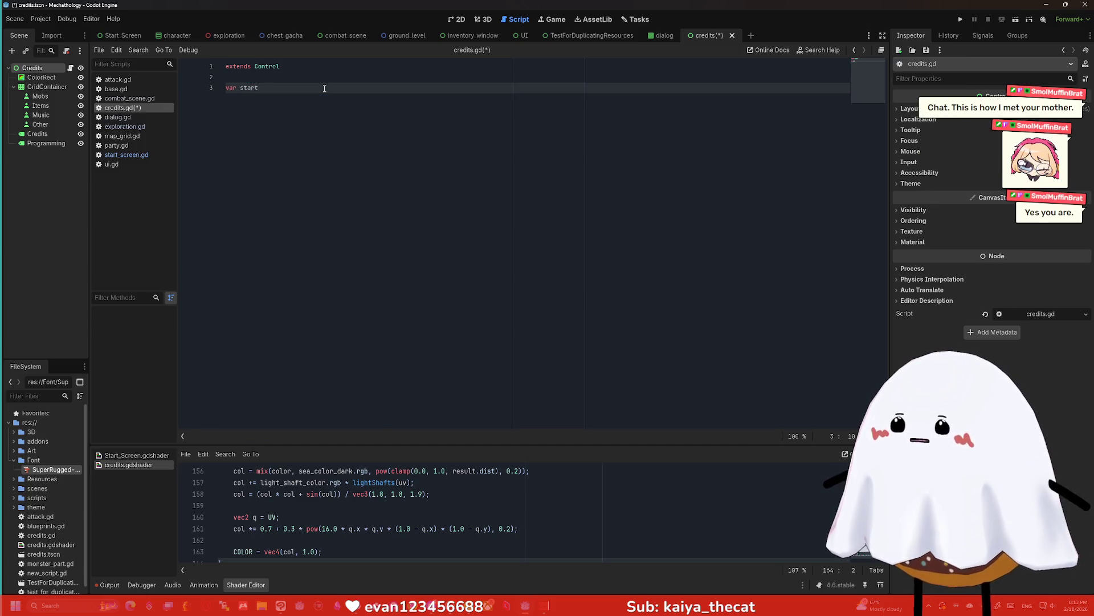
text(_screen : )
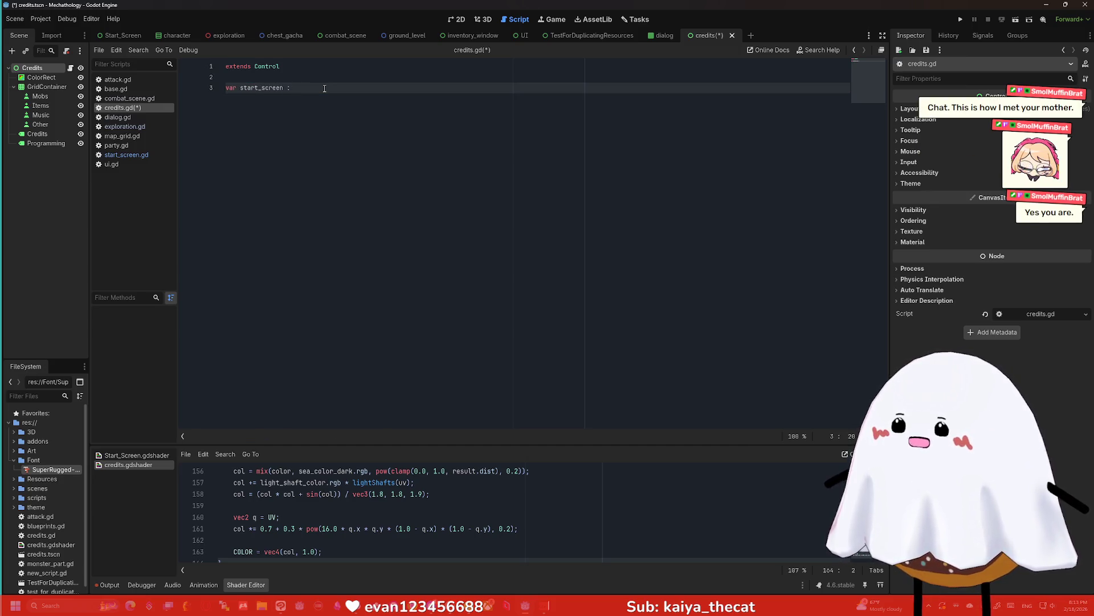
text(bool = f)
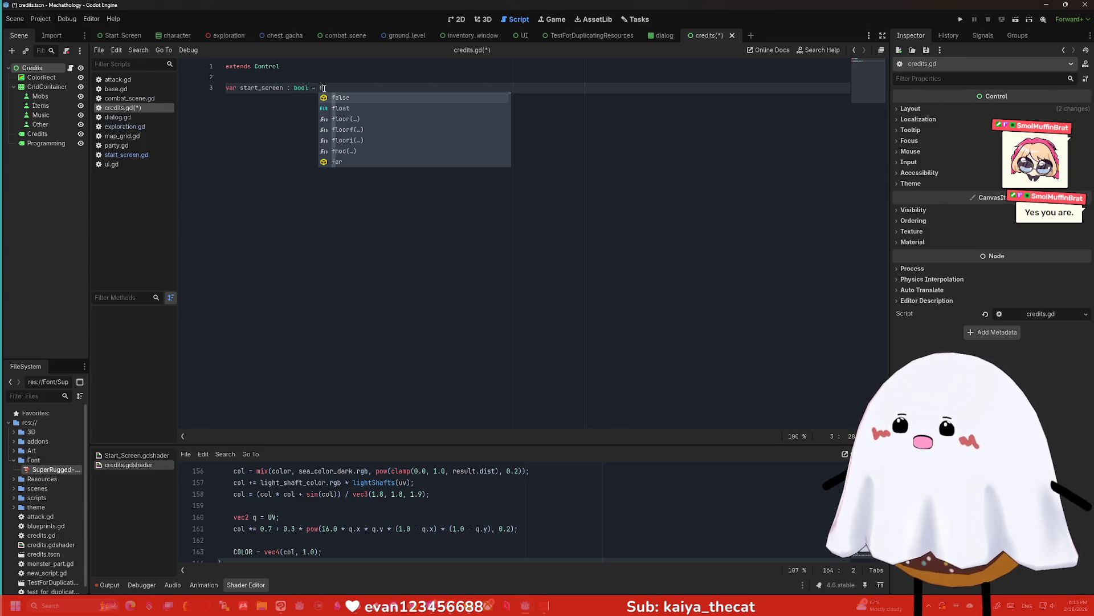
text(alse)
Accept false as the start_screen default and add a blank line below it
key(Return)
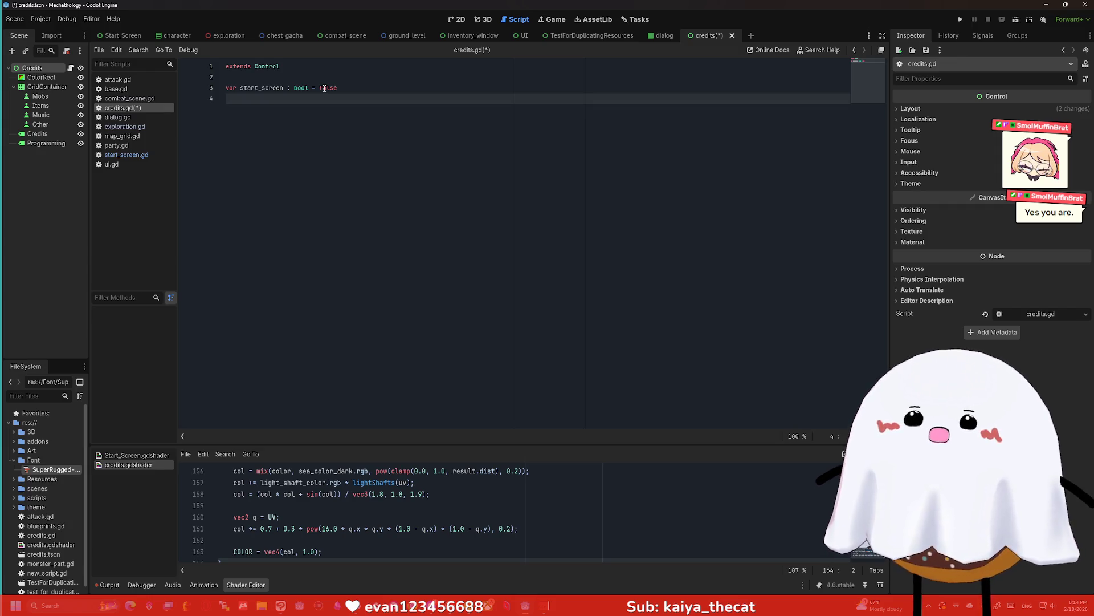
key(Return)
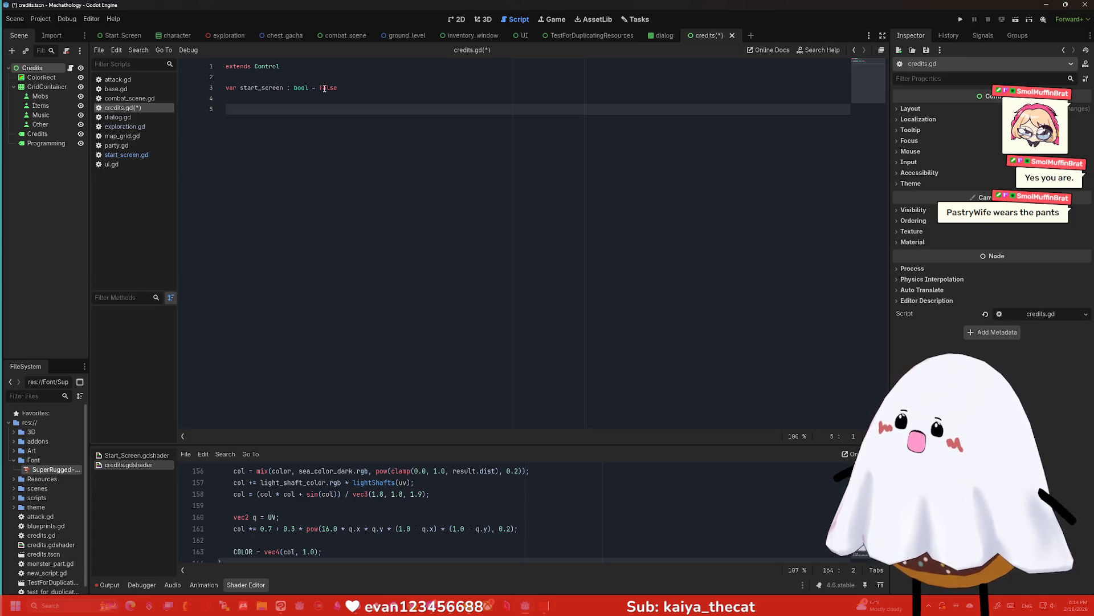
Hide the Programming and Credits labels and check the result in the 2D view
click(49, 143)
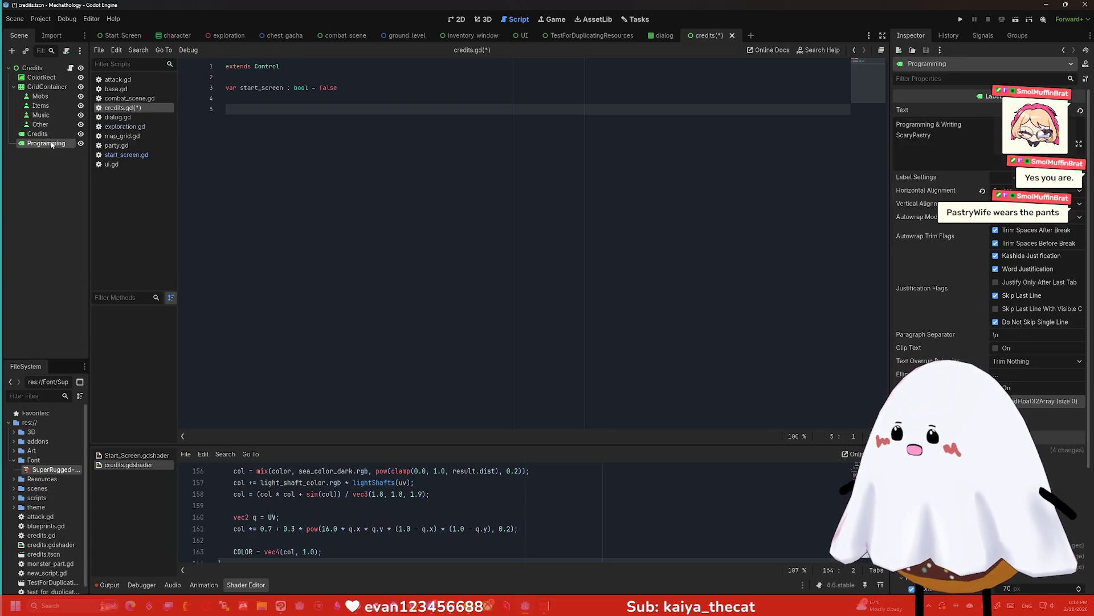
click(81, 143)
click(81, 133)
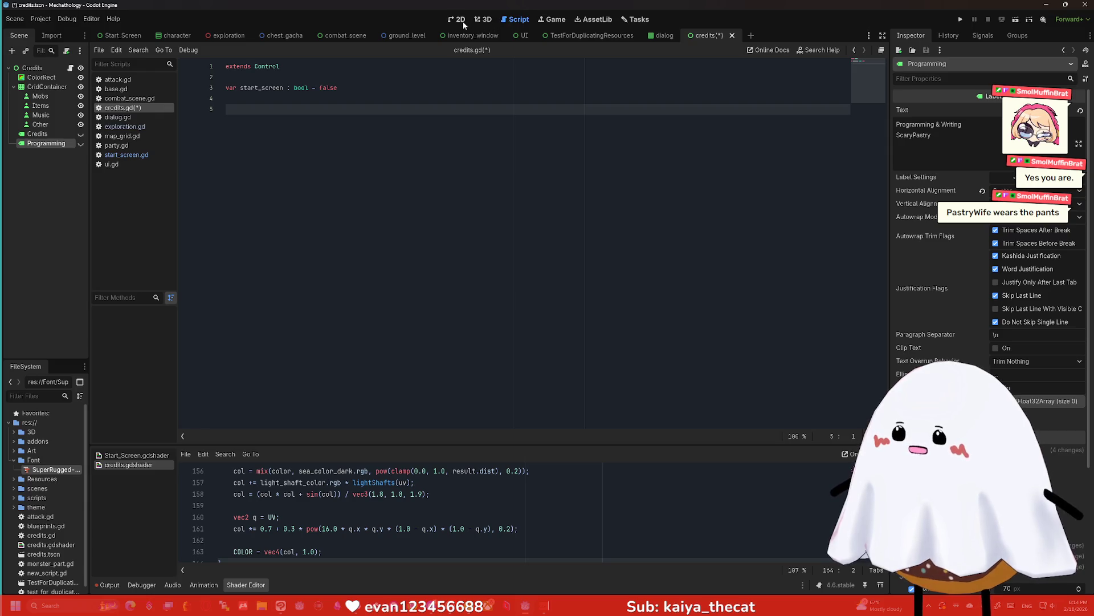
click(462, 22)
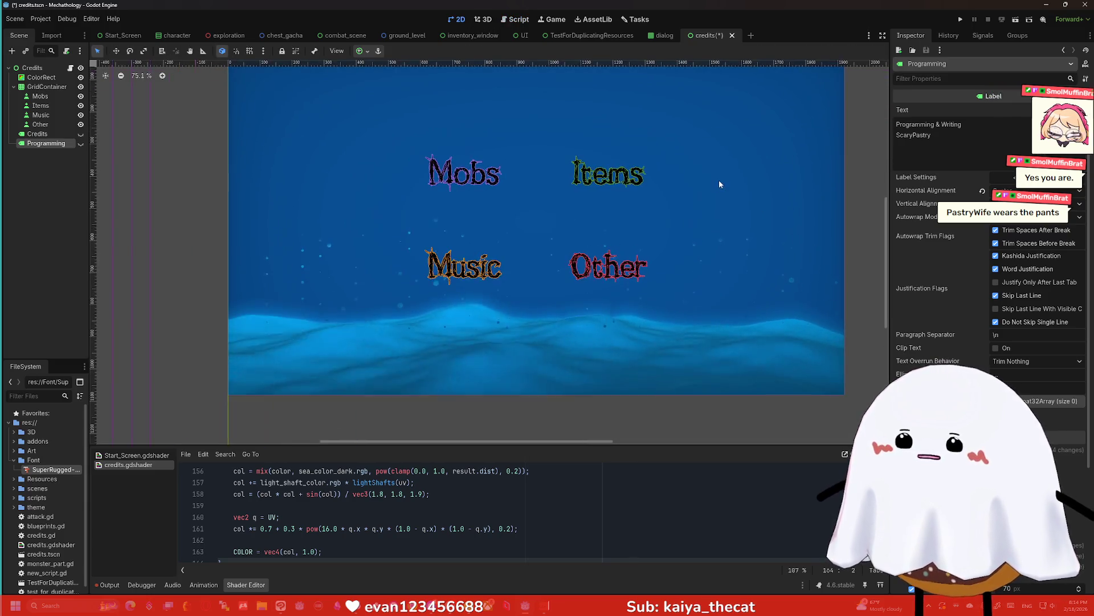
scroll(720, 180, down, 1)
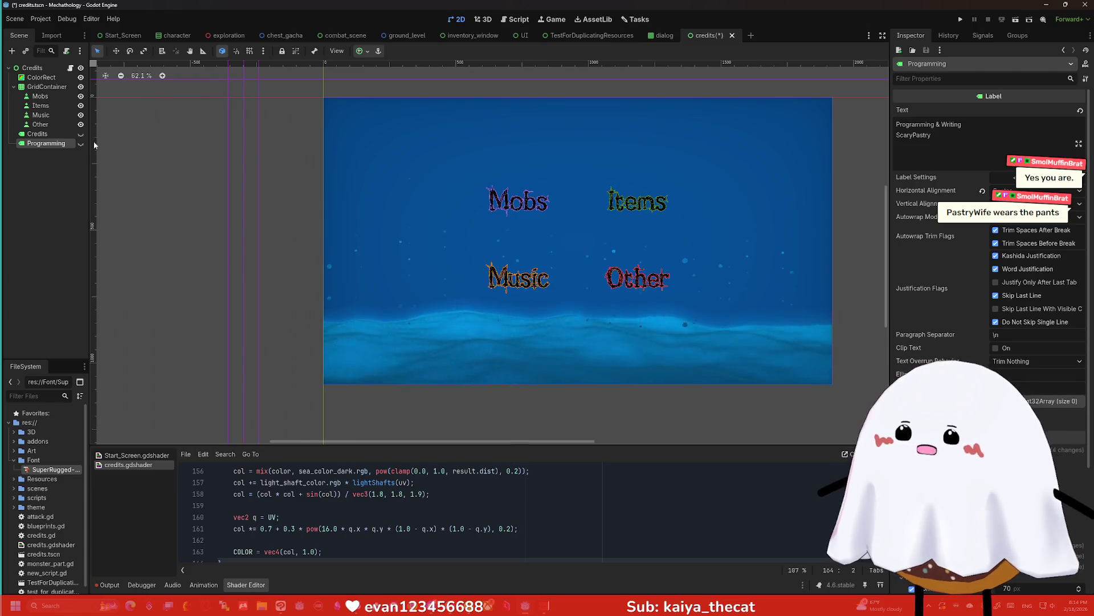
click(62, 159)
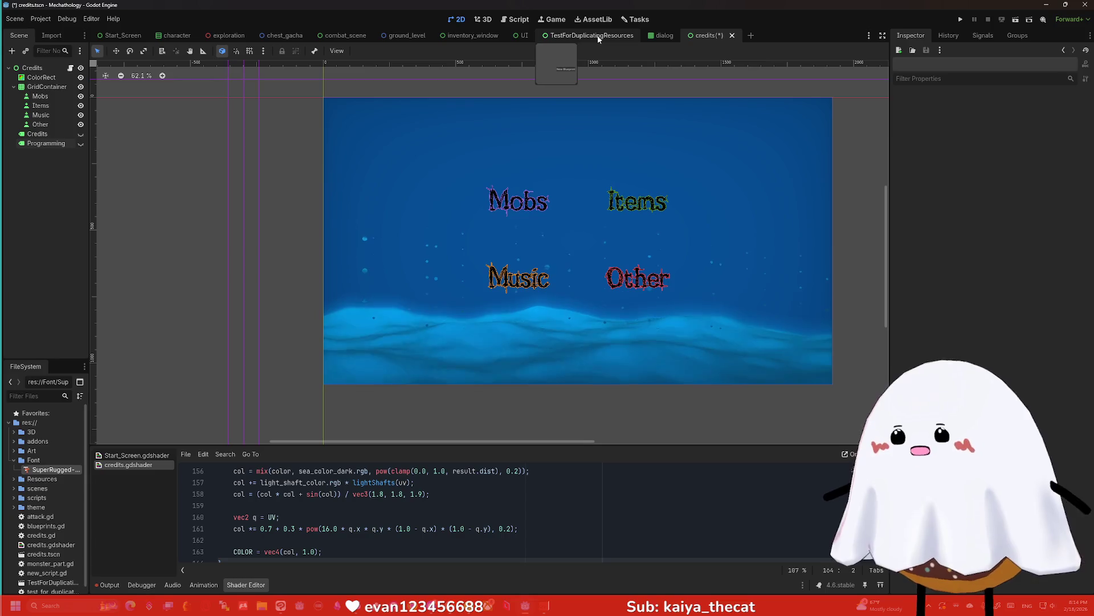
click(507, 22)
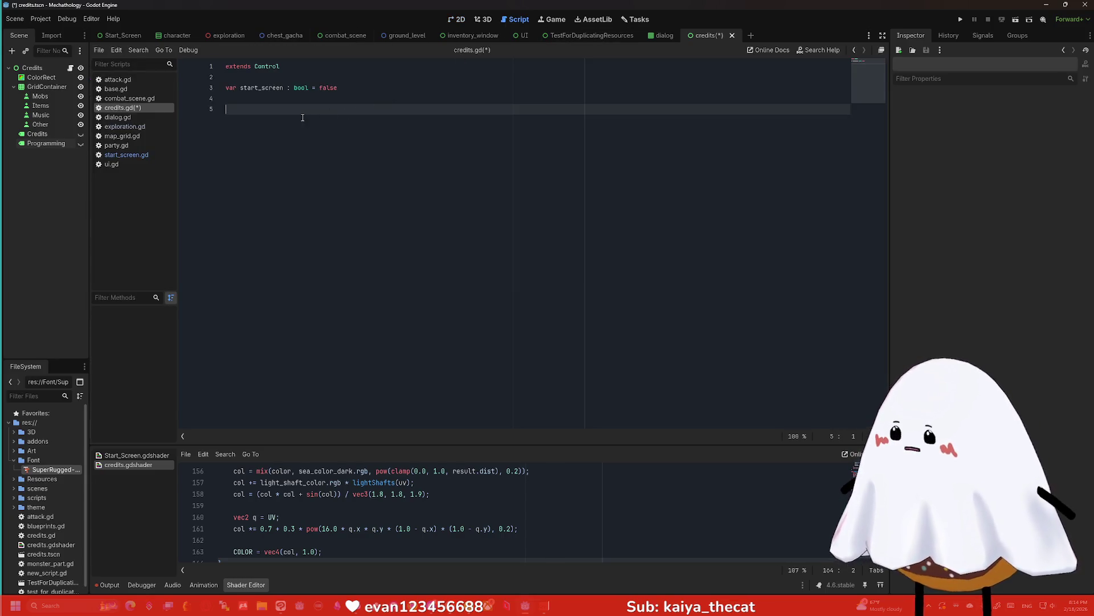
Declare func ShowCreditsInfo(): below start_screen, leaving an indented empty body line
key(Return)
key(BackSpace)
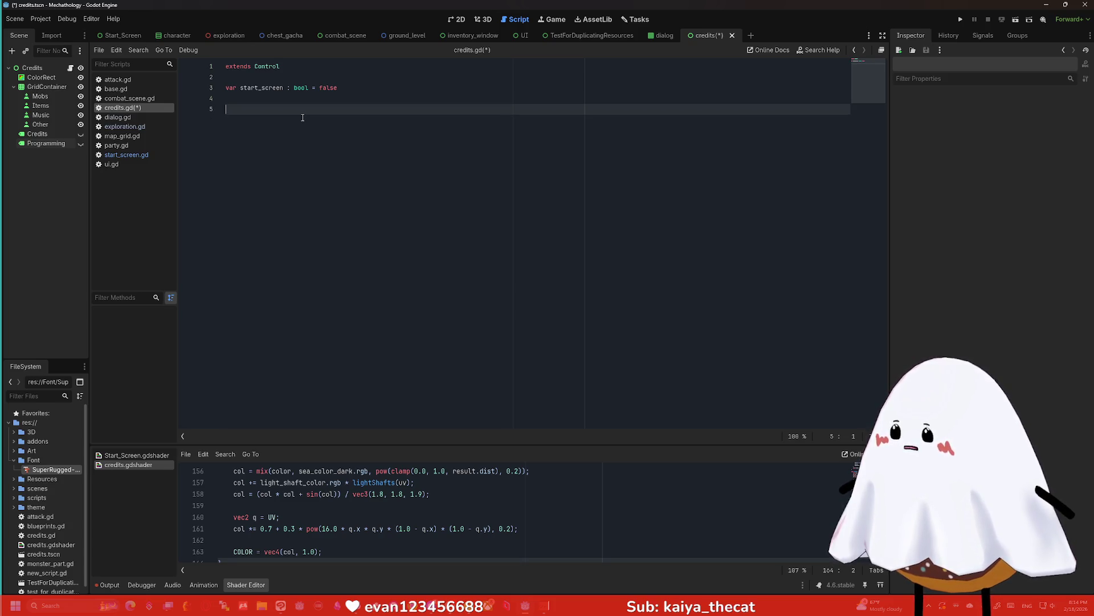
key(Return)
text(func )
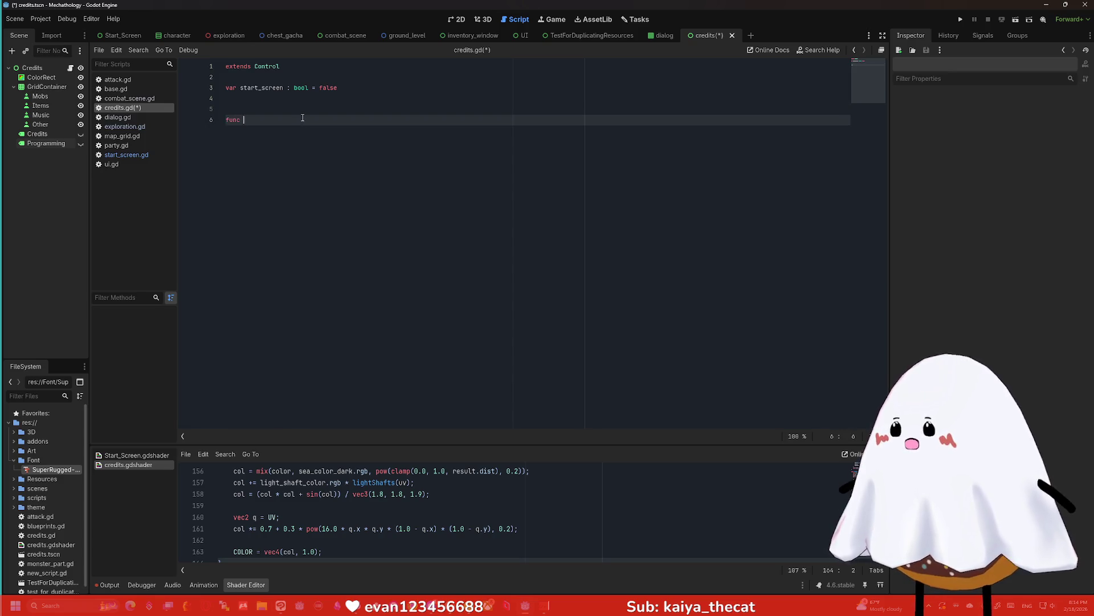
text(Sh)
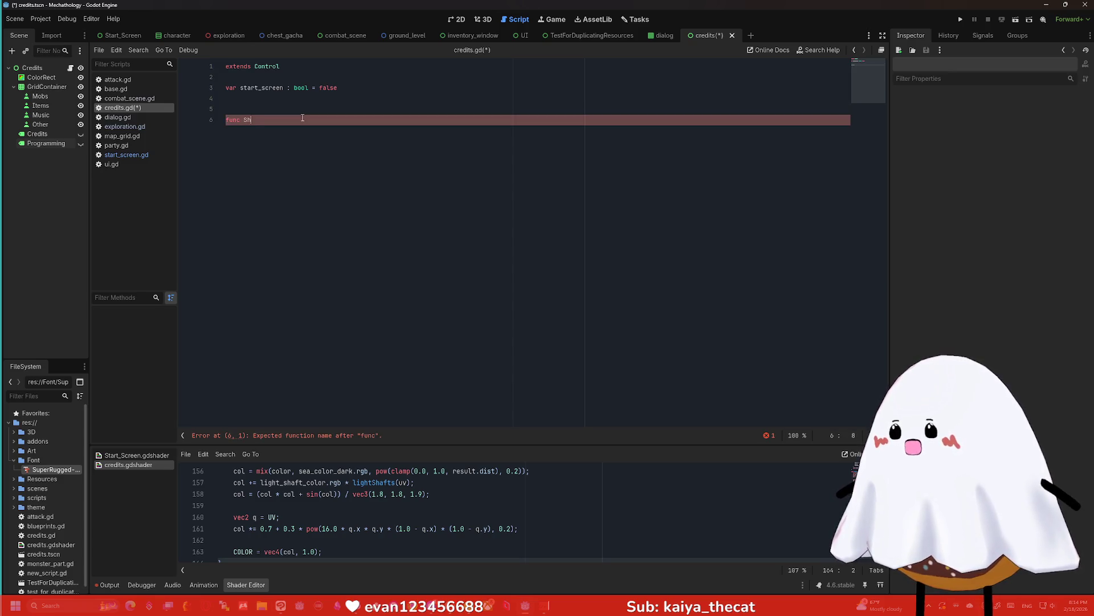
text(owCreditsIn)
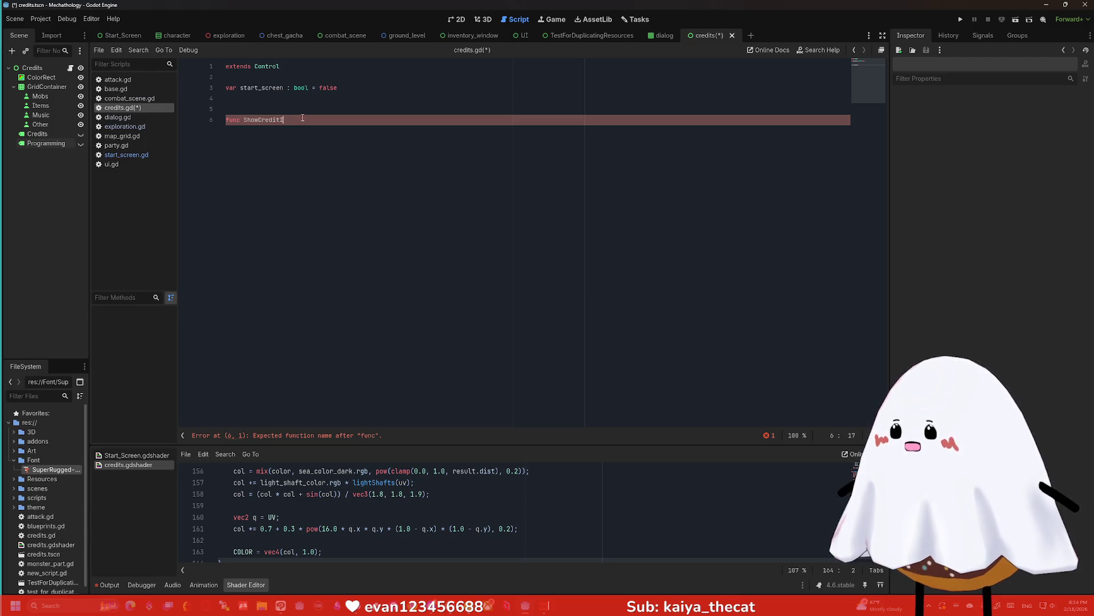
text(fo)
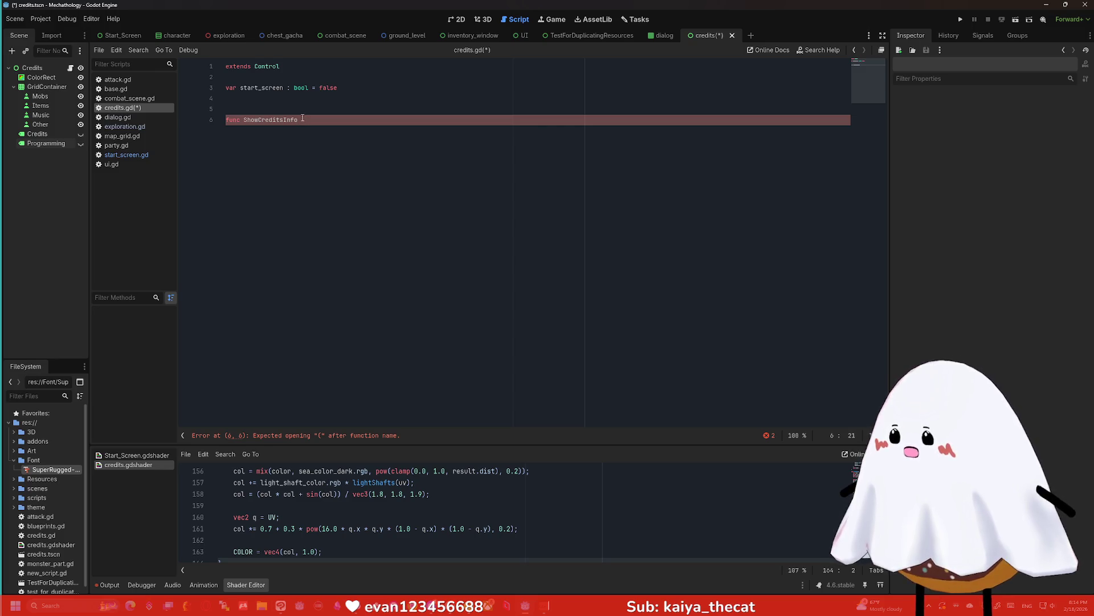
text(():)
key(Return)
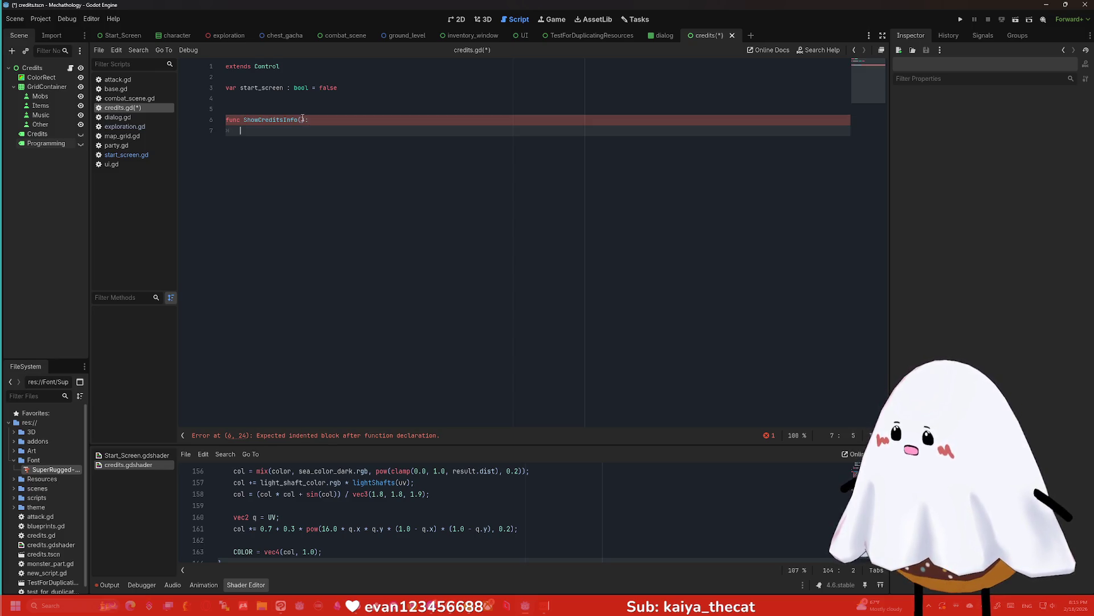
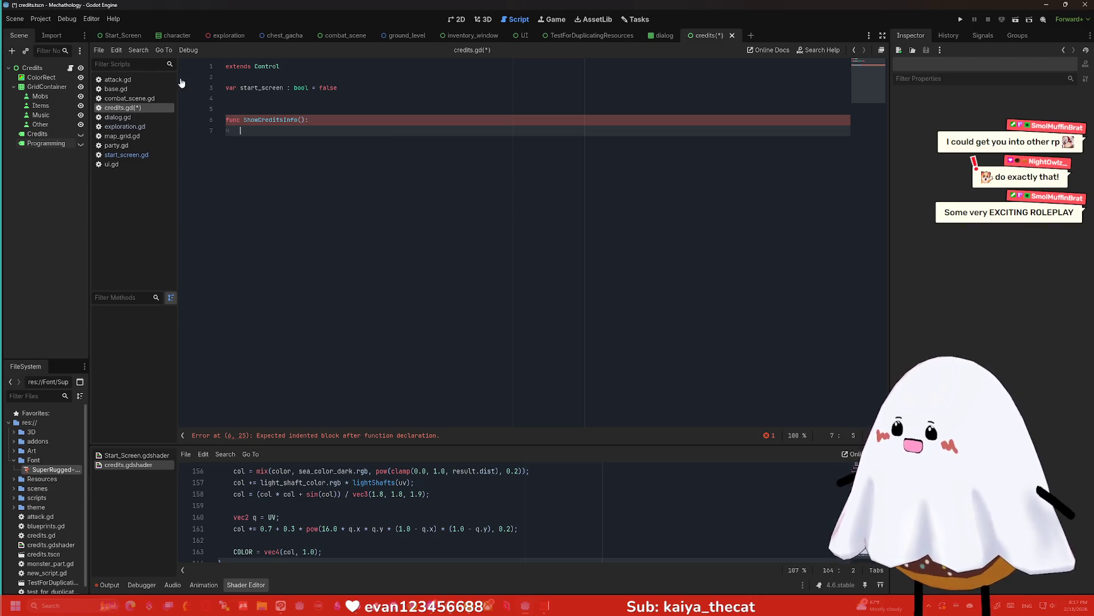
Insert $Credits and $Programming into ShowCreditsInfo on separate lines, each followed by .show()
click(46, 143)
shift+click(37, 134)
drag(37, 133, 272, 133)
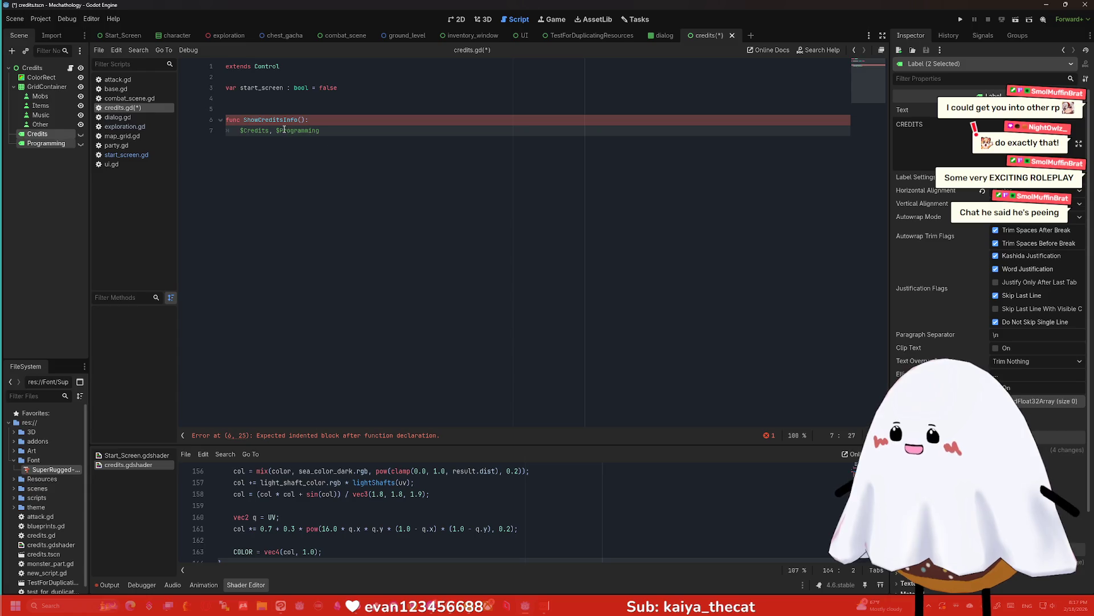
key(Return)
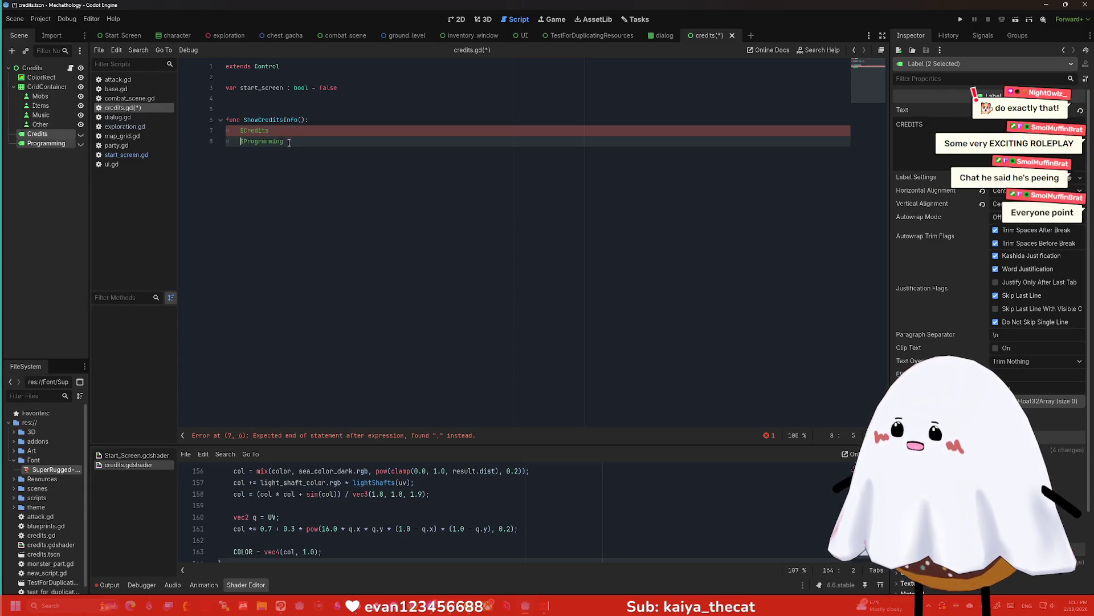
click(303, 131)
key(BackSpace)
key(BackSpace)
text(.show())
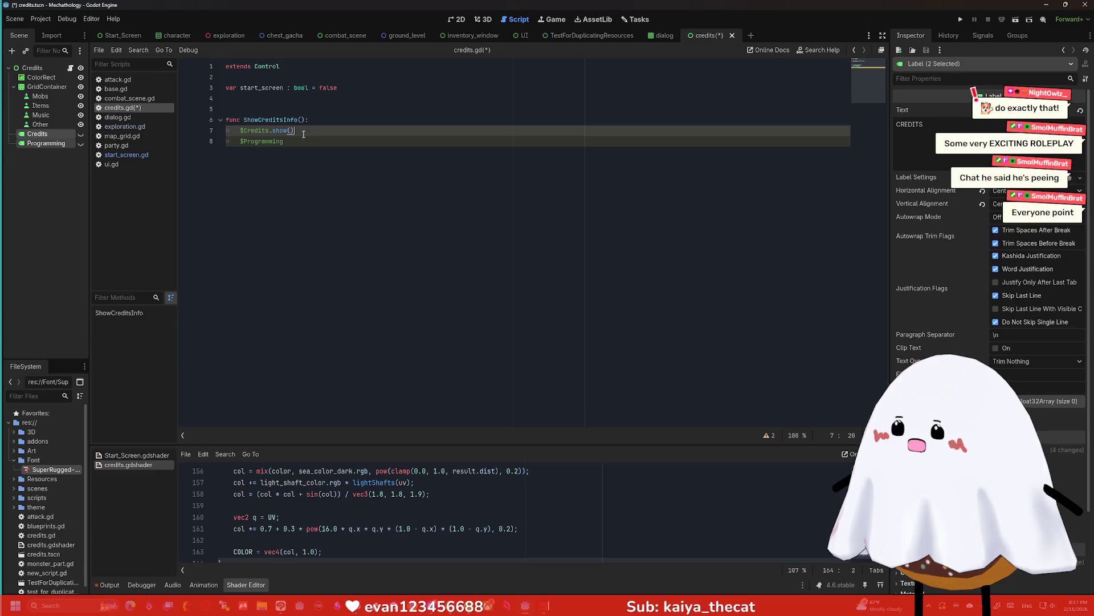
key(Down)
text(.show())
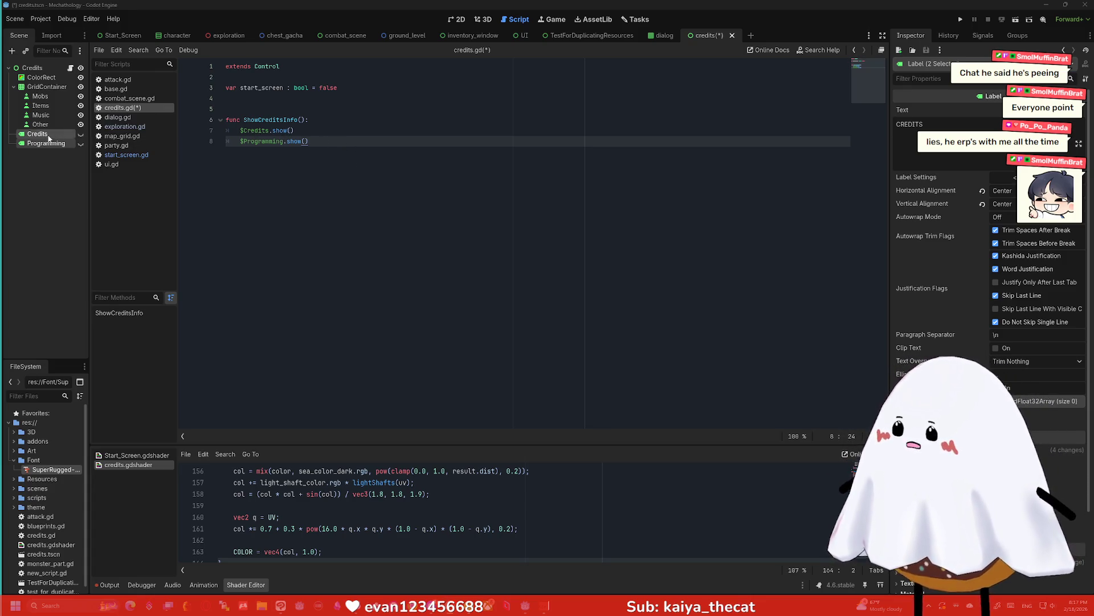
drag(50, 139, 365, 98)
key(Return)
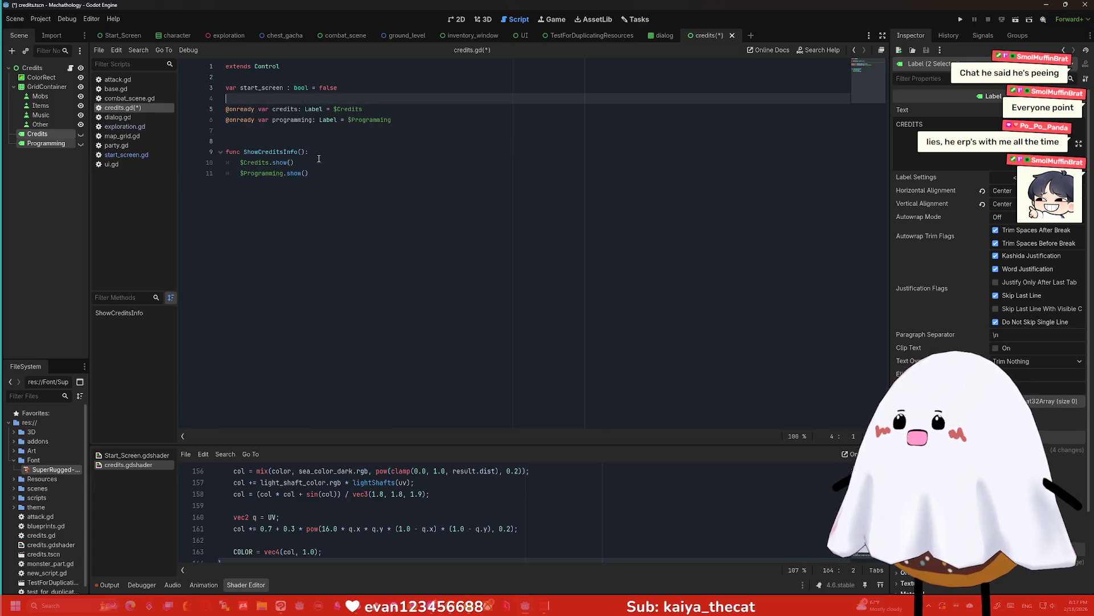
click(270, 162)
key(BackSpace)
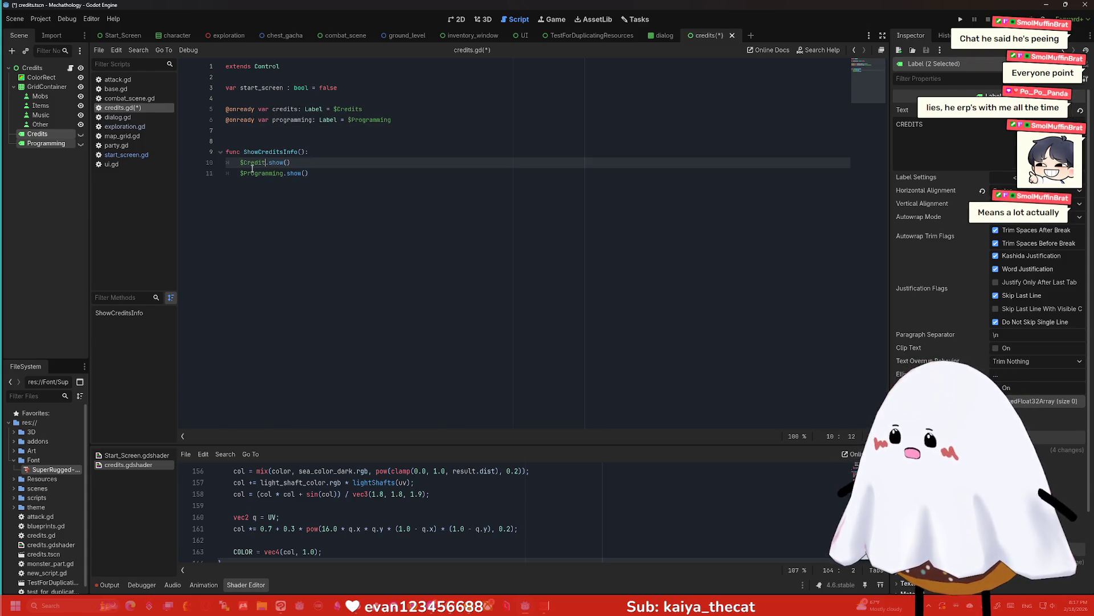
click(247, 163)
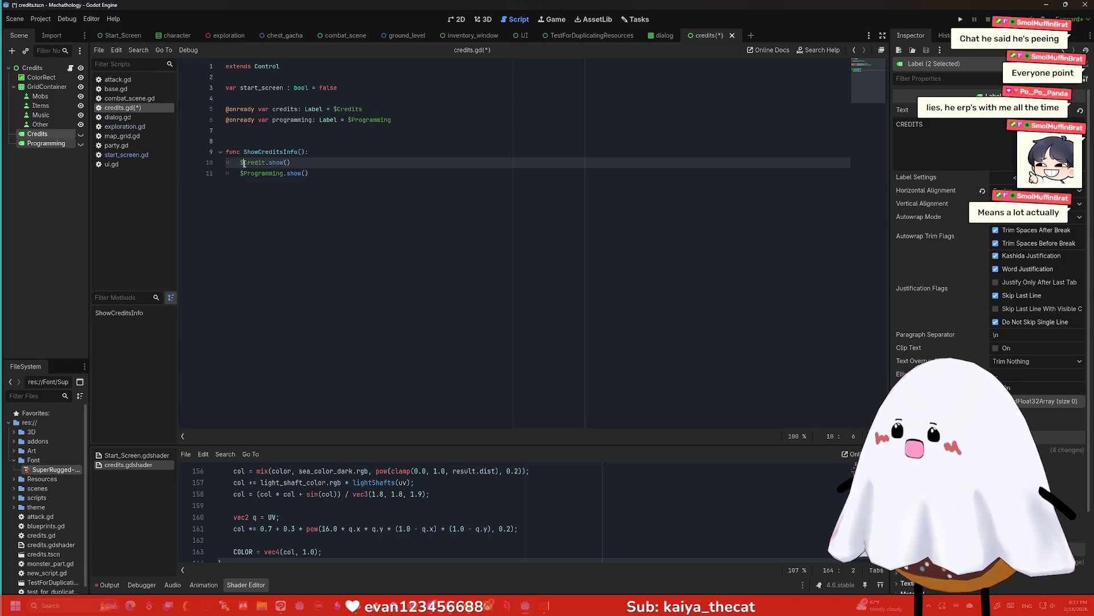
drag(291, 163, 242, 163)
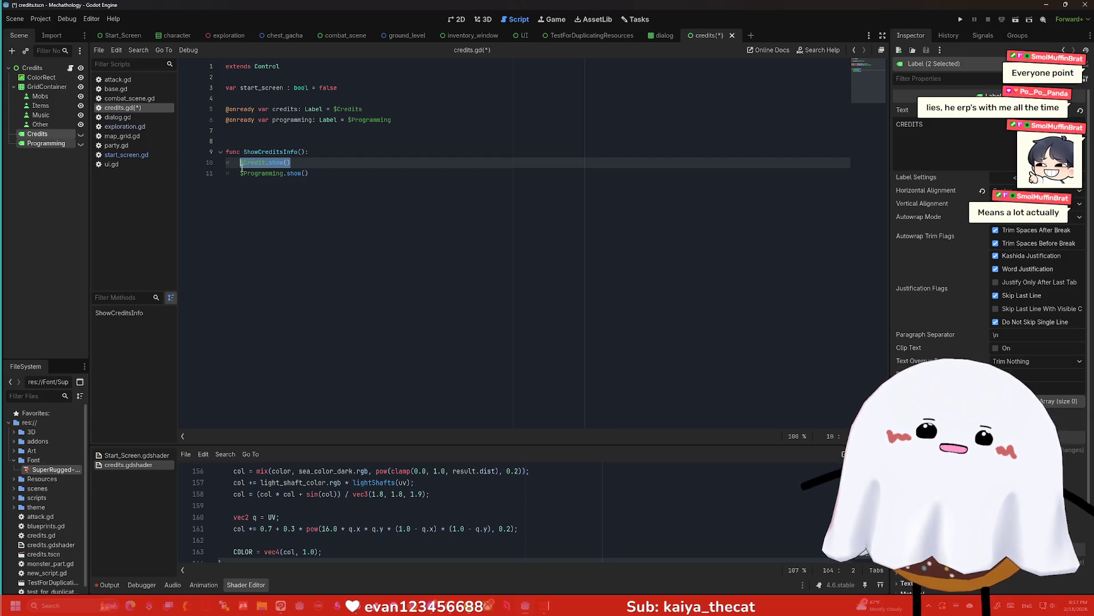
Replace the ShowCreditsInfo calls with credits.show() and programming.show()
shift+click(236, 169)
shift+click(236, 163)
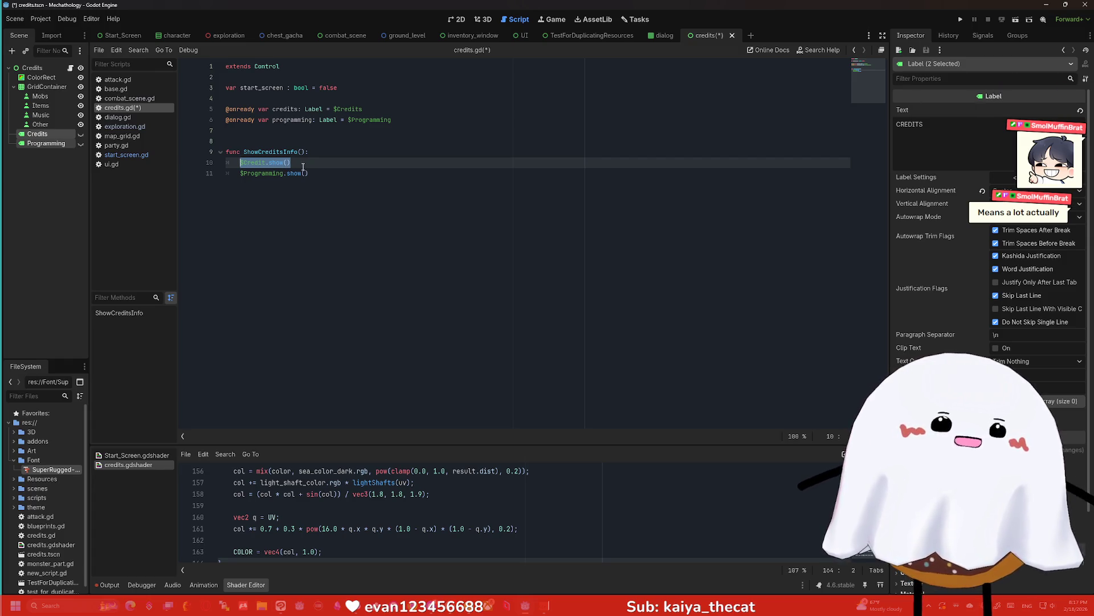
drag(309, 173, 191, 160)
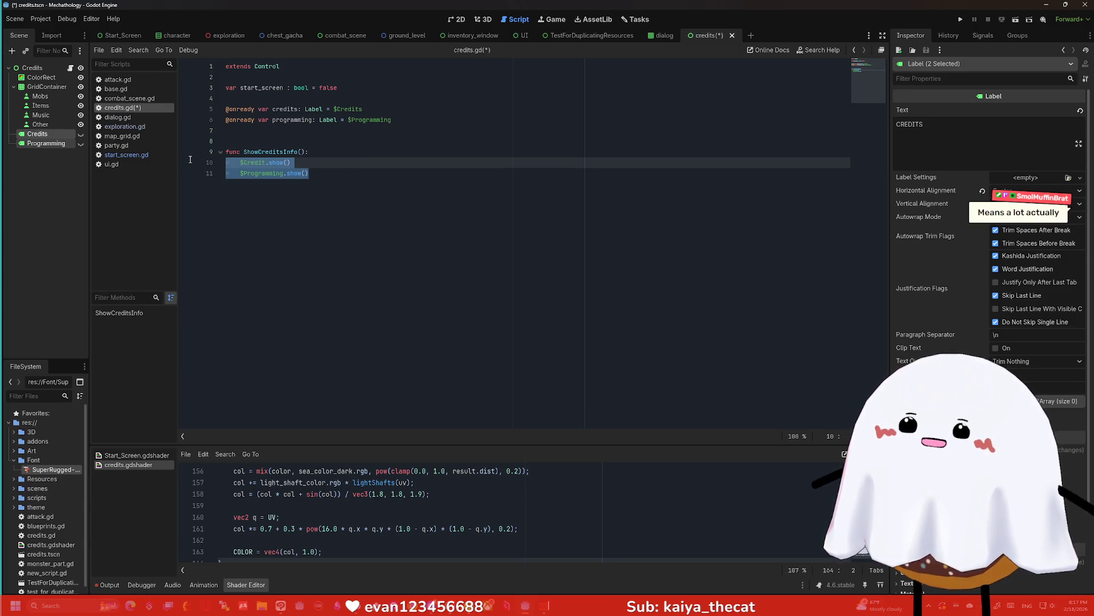
click(287, 163)
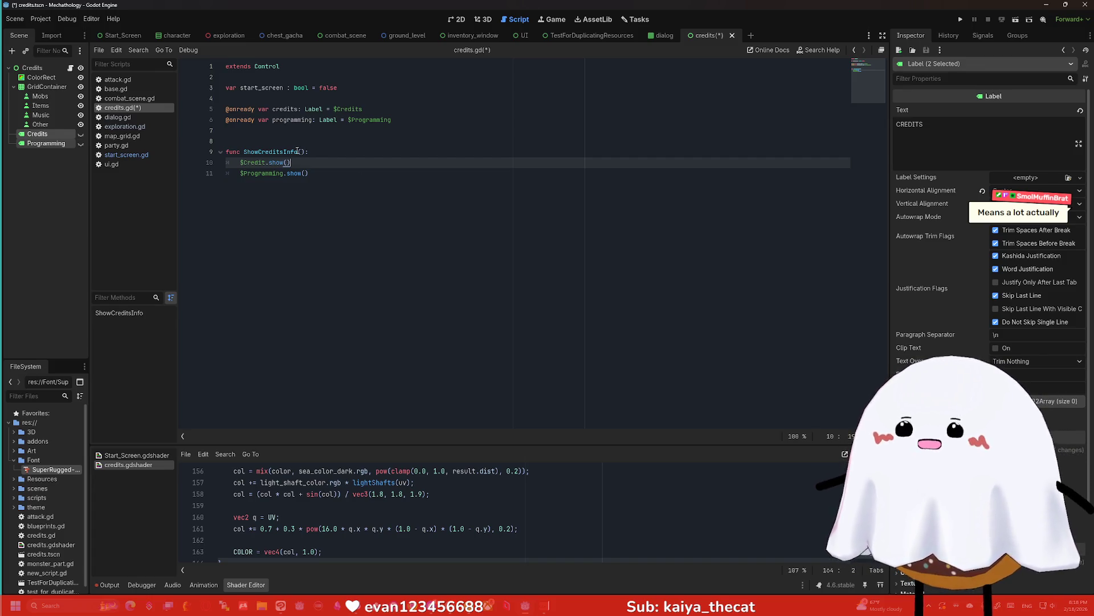
drag(292, 162, 234, 164)
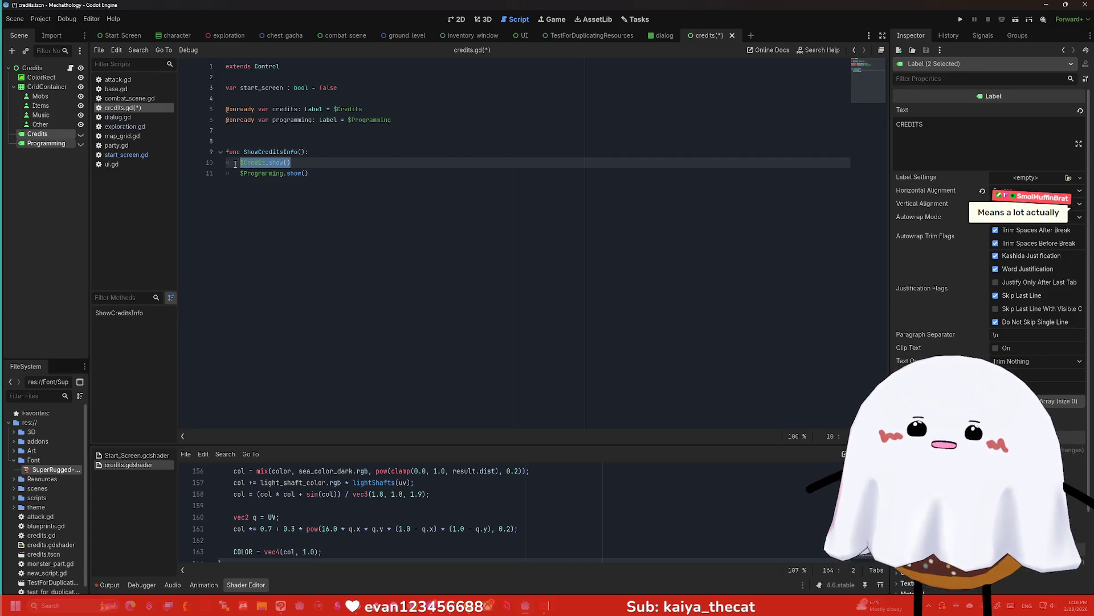
text(cr)
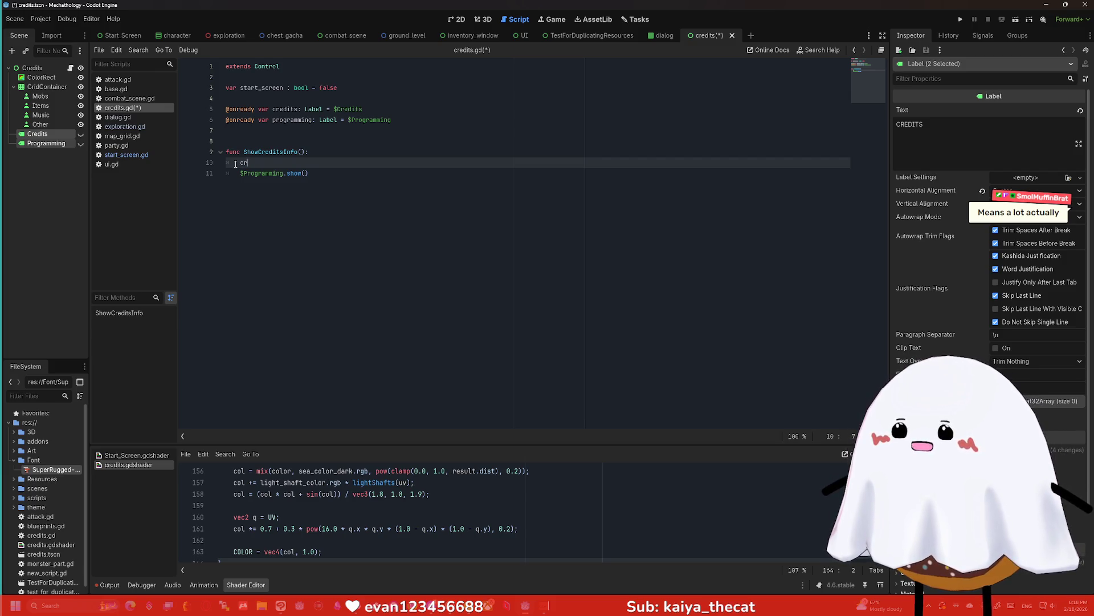
text(edits.show())
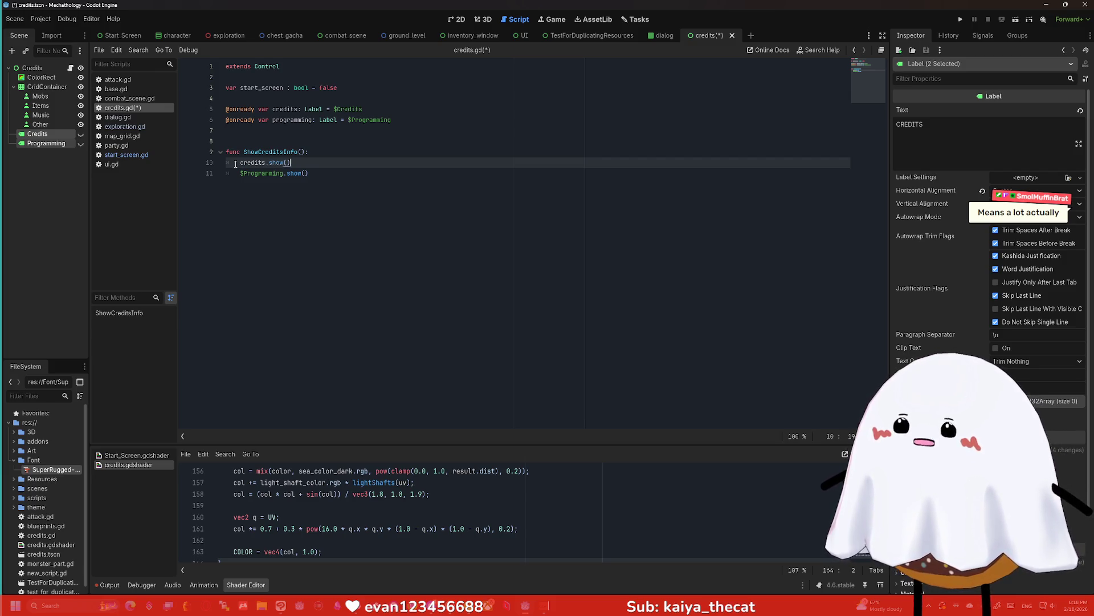
drag(321, 174, 241, 175)
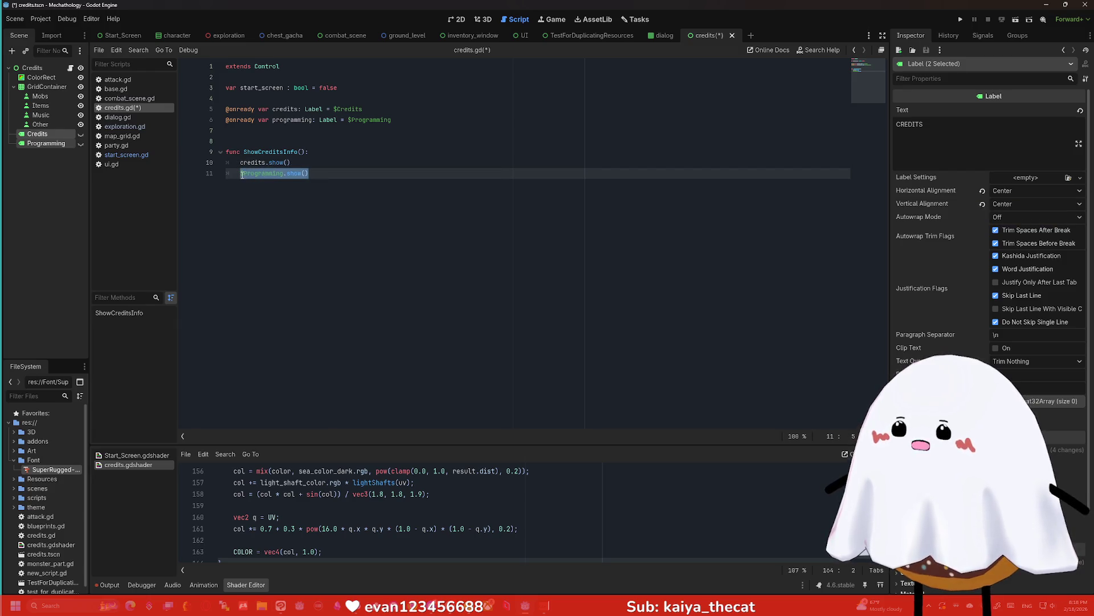
text(programming)
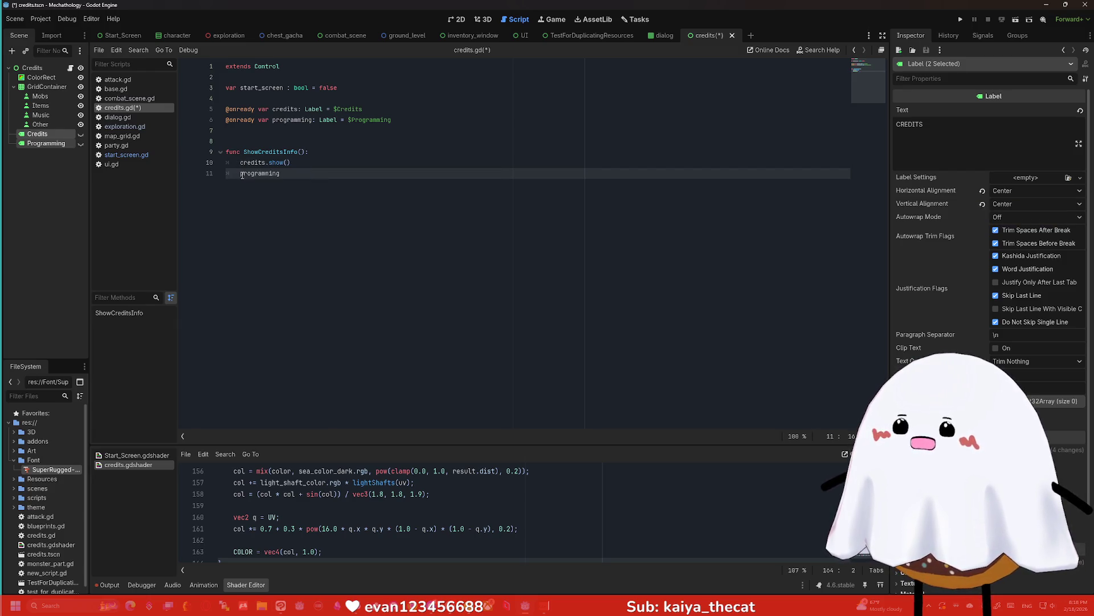
text(.show())
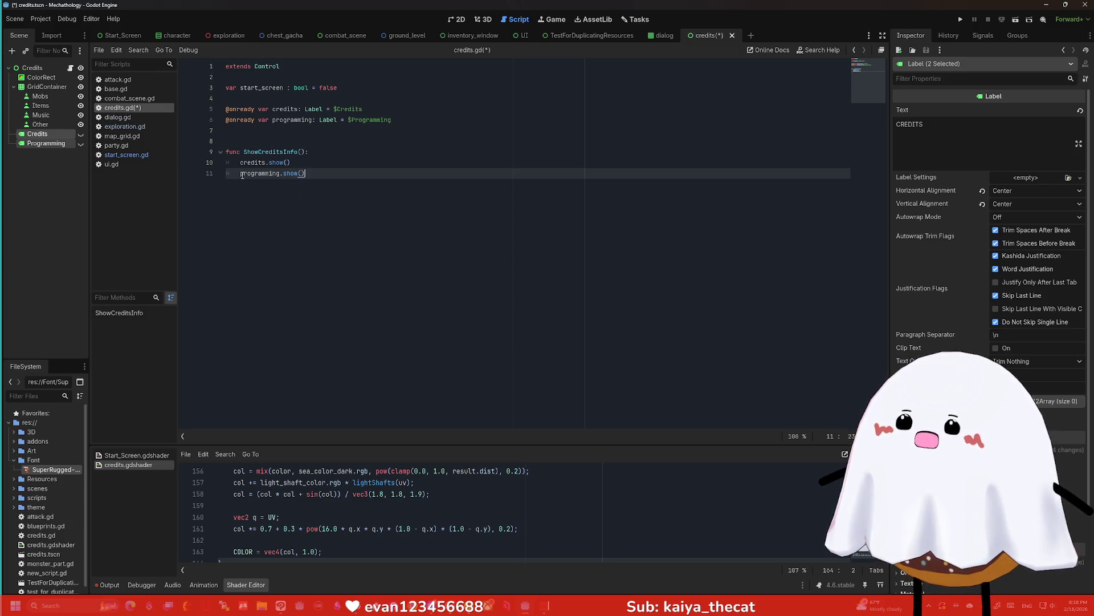
Add blank lines below ShowCreditsInfo and save credits.gd
key(Return)
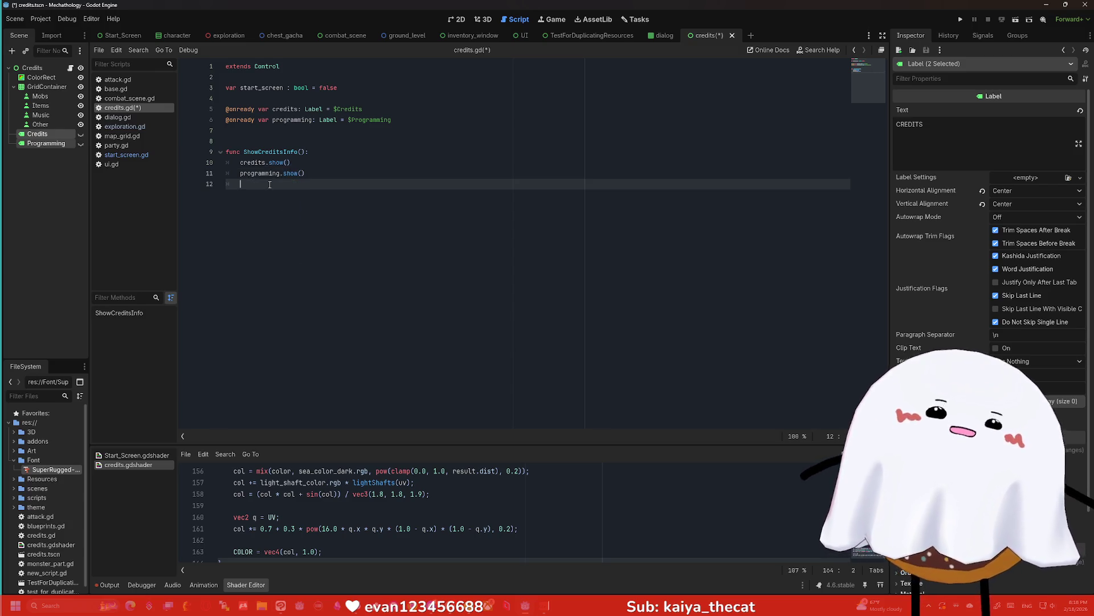
key(Return)
key(ctrl+s)
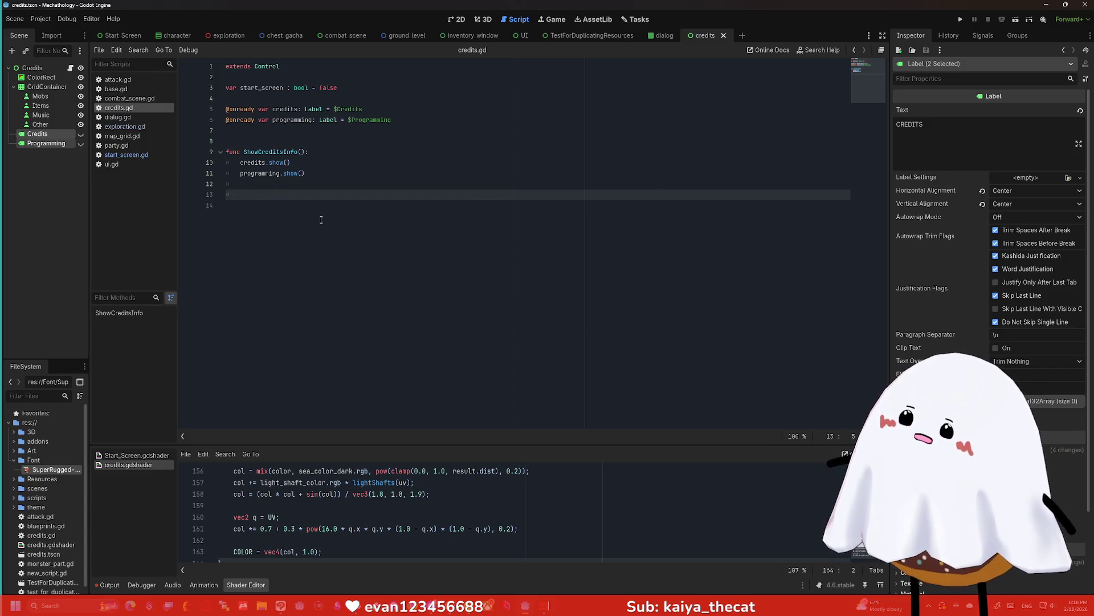
key(Return)
key(BackSpace)
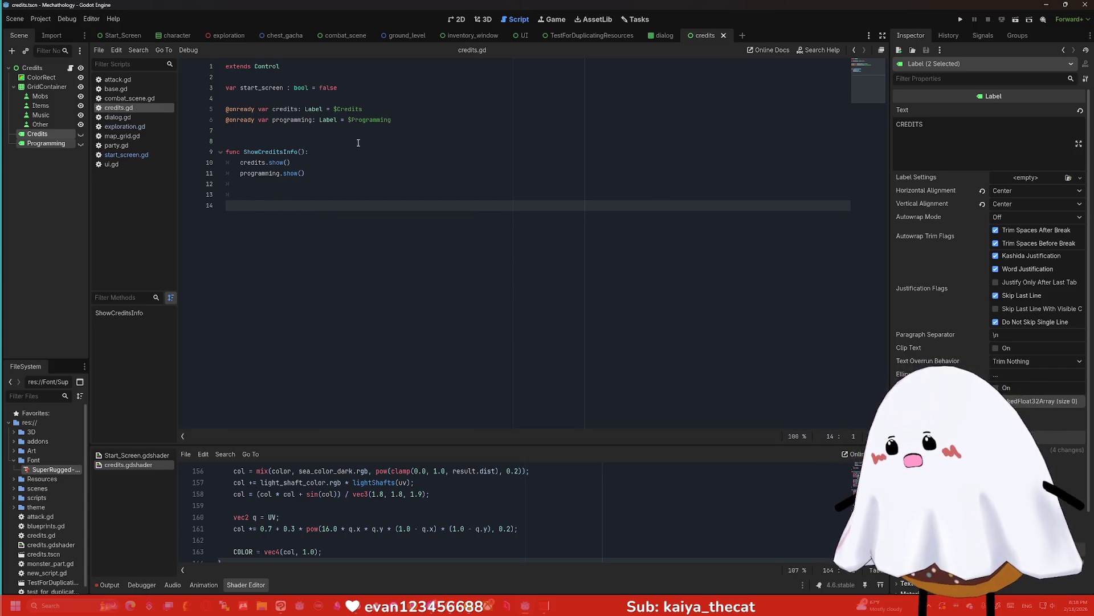
click(61, 97)
Connect the Mobs button's pressed signal to a handler in credits.gd
shift+click(55, 125)
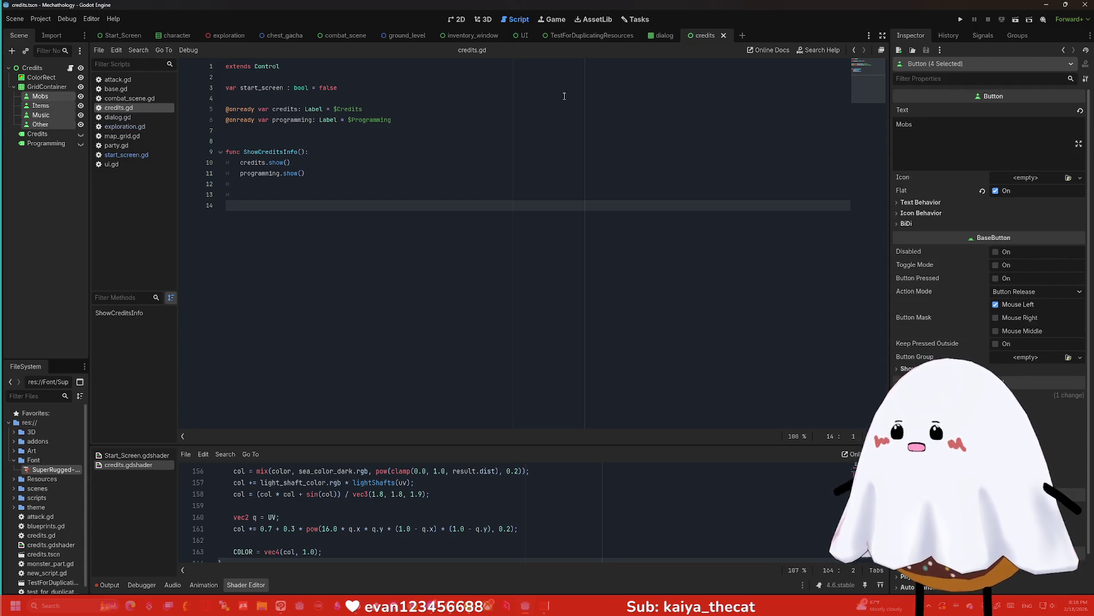
click(50, 98)
click(31, 100)
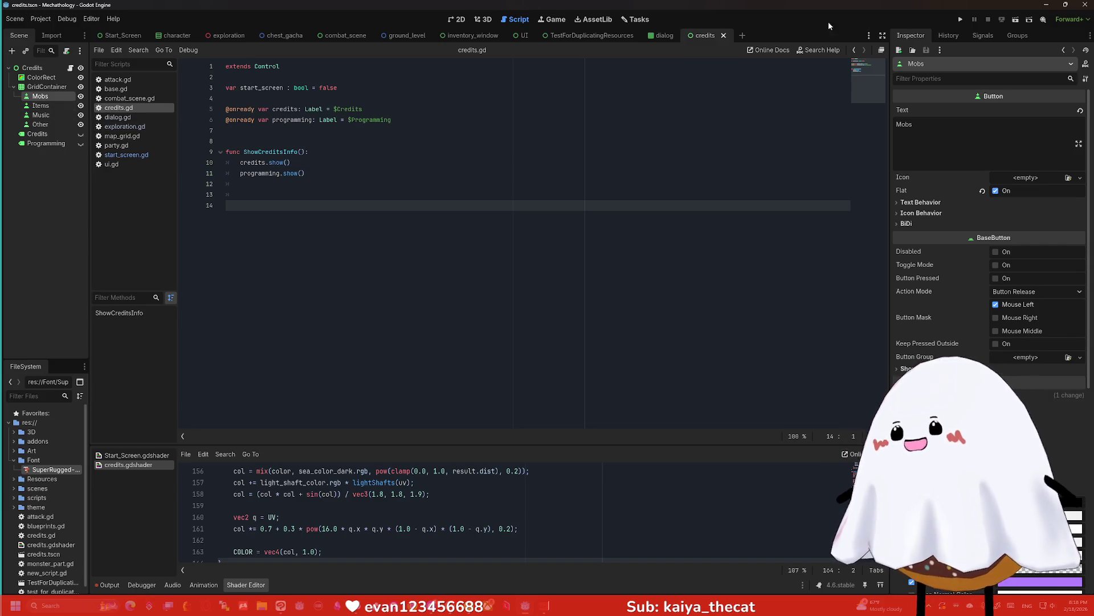
click(937, 32)
click(979, 35)
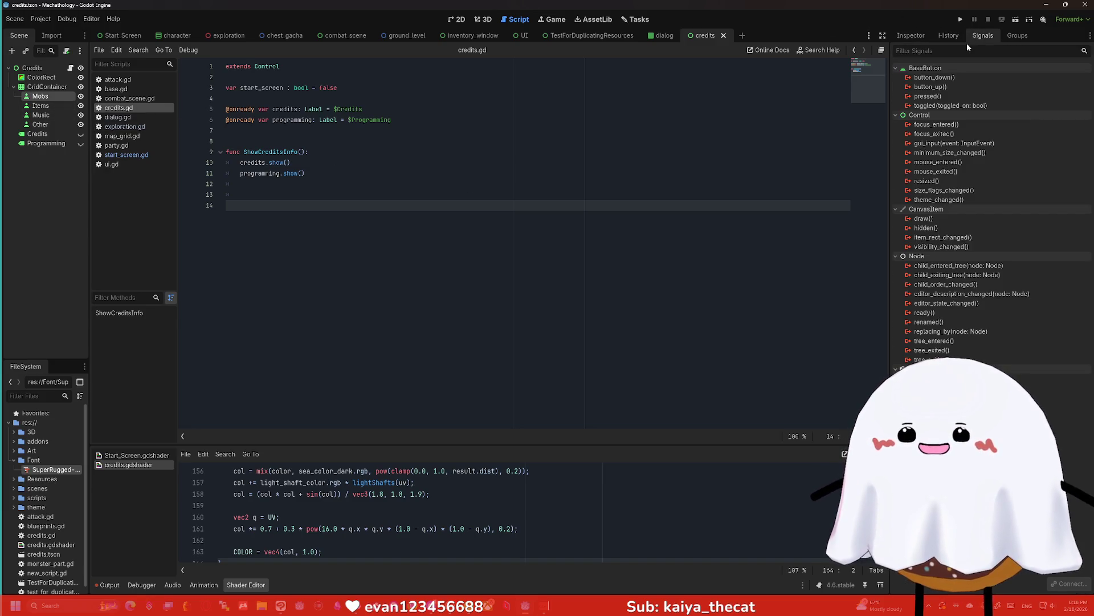
double_click(946, 94)
click(493, 409)
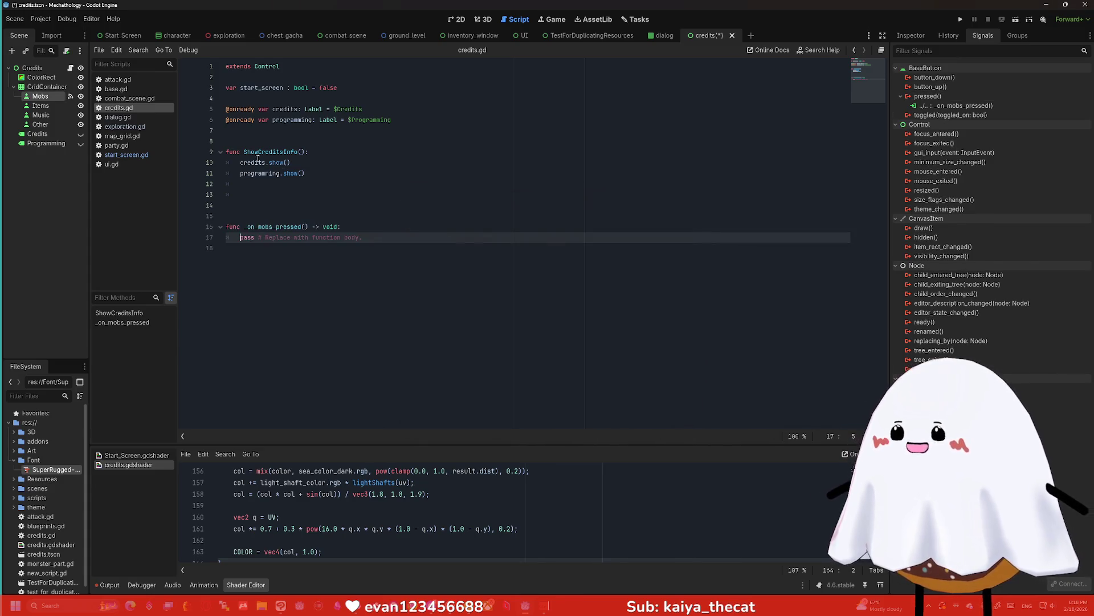
Connect the Items button's pressed signal to a handler in credits.gd
click(51, 105)
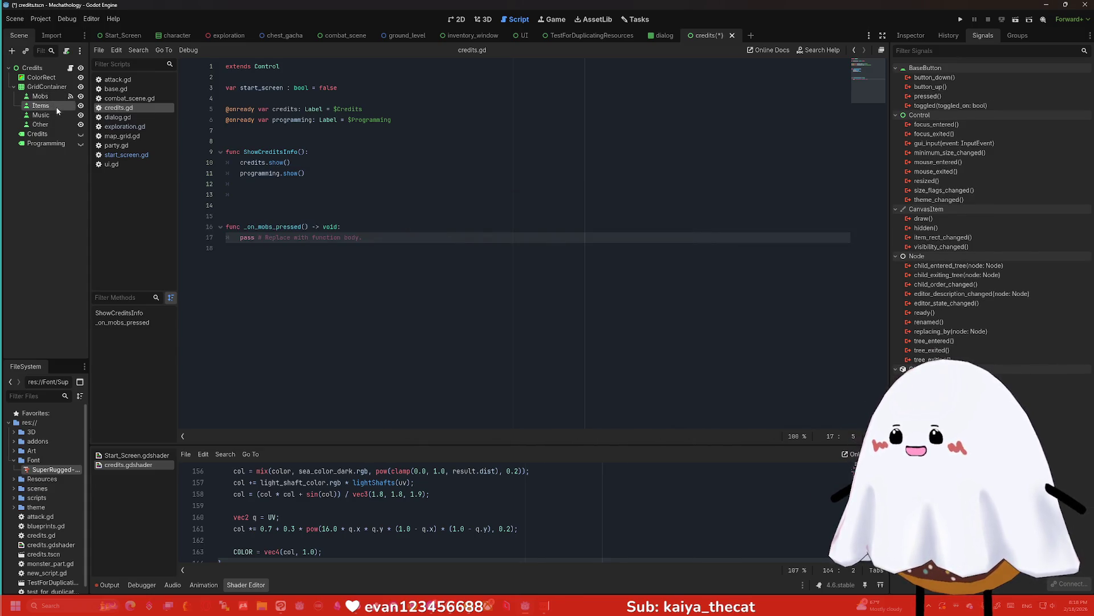
click(948, 35)
click(925, 34)
click(976, 39)
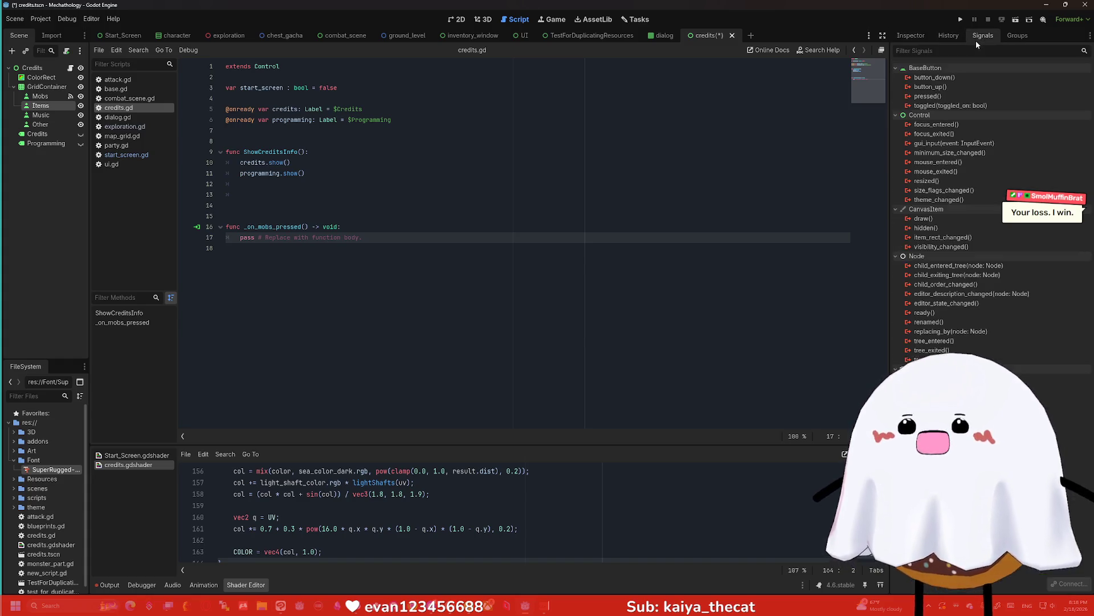
double_click(927, 96)
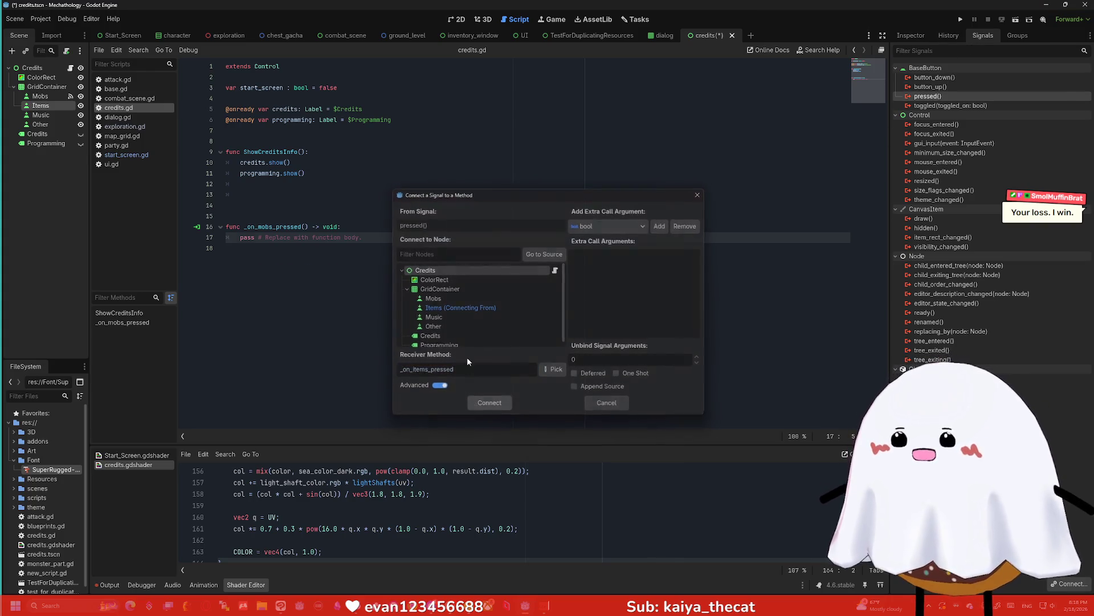
key(Return)
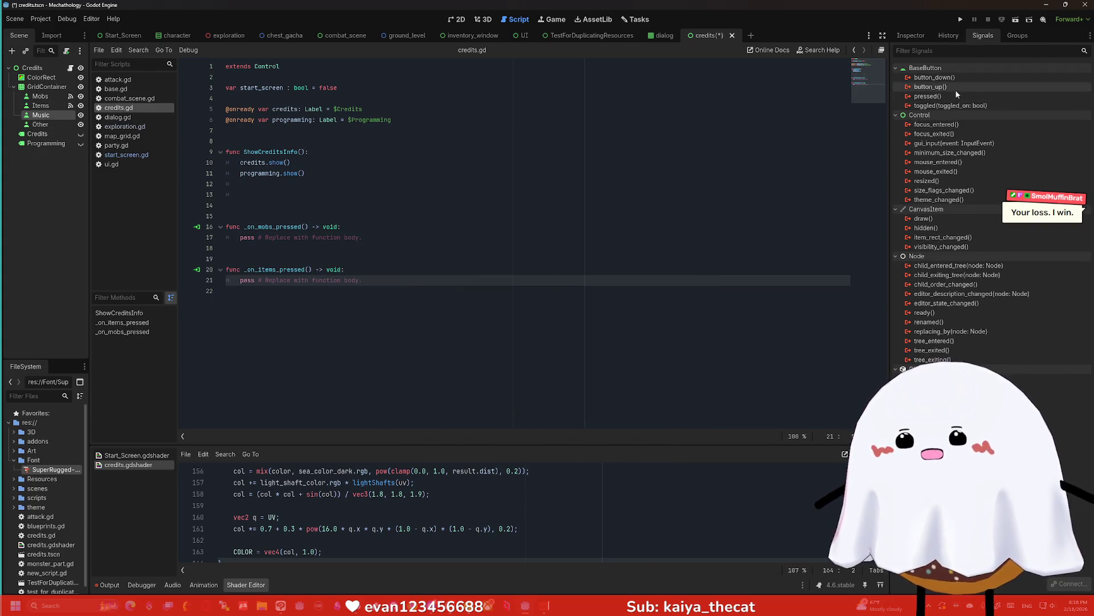
Connect the Music and Other pressed signals, creating _on_music_pressed and _on_other_pressed
double_click(927, 95)
click(470, 405)
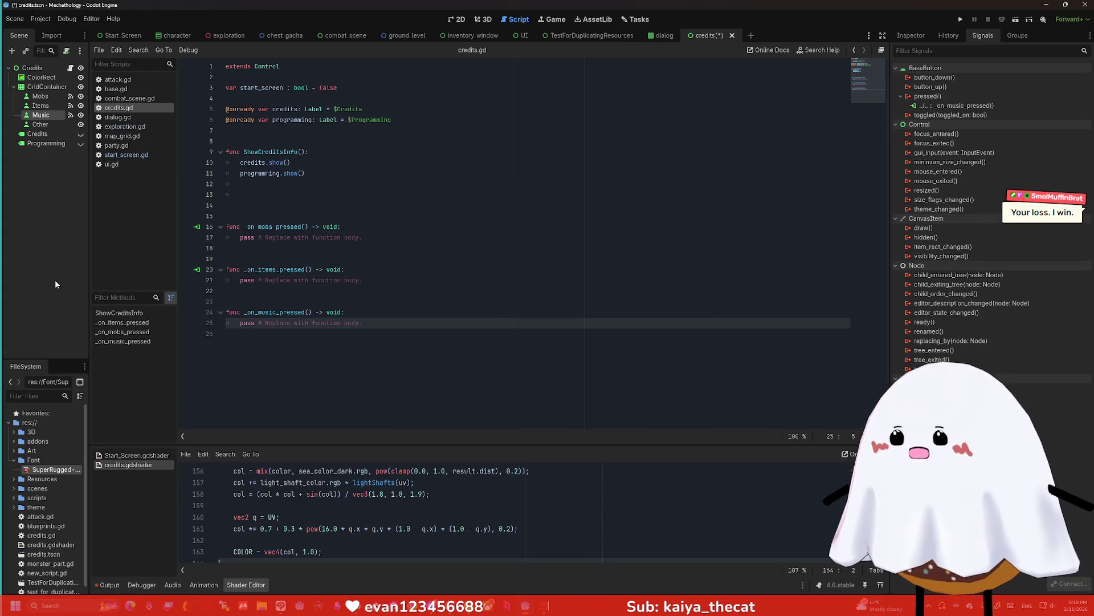
click(40, 124)
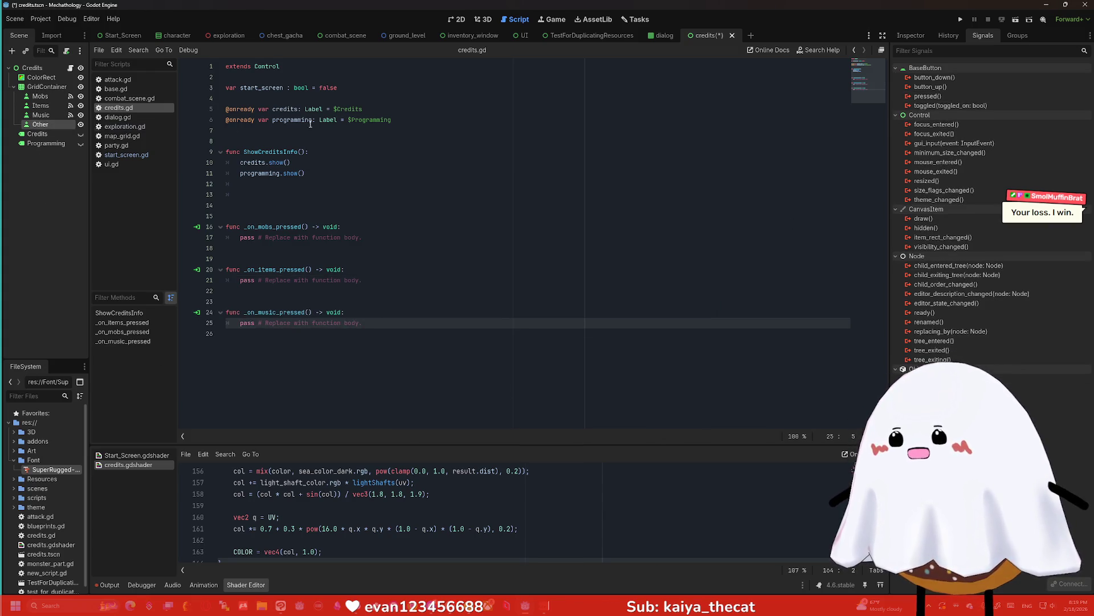
double_click(928, 96)
click(496, 403)
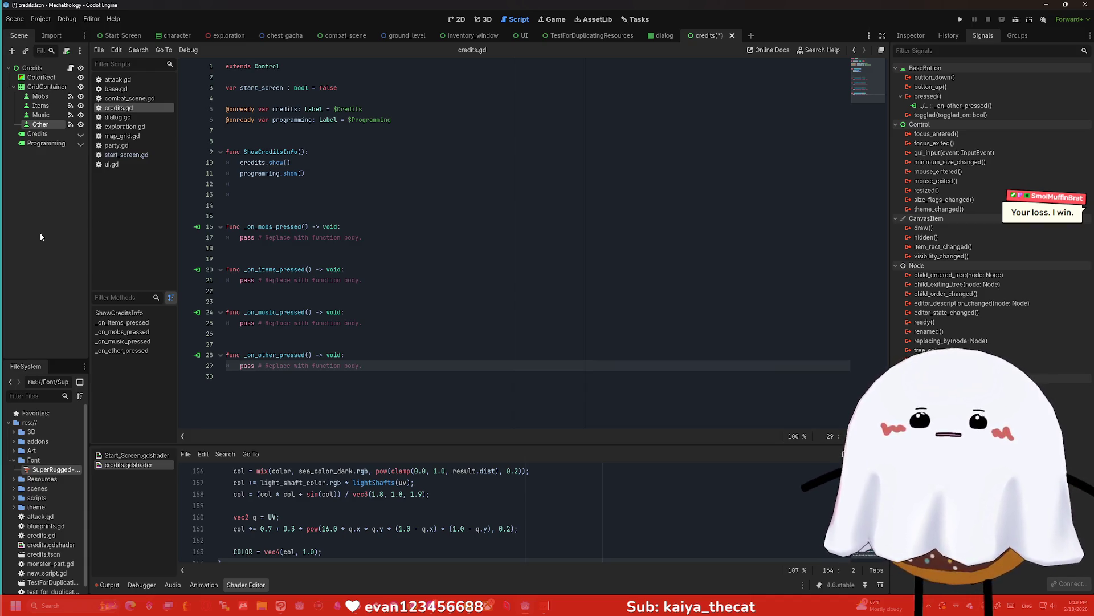
Trim the extra blank lines after ShowCreditsInfo to a single line before _on_mobs_pressed
click(40, 135)
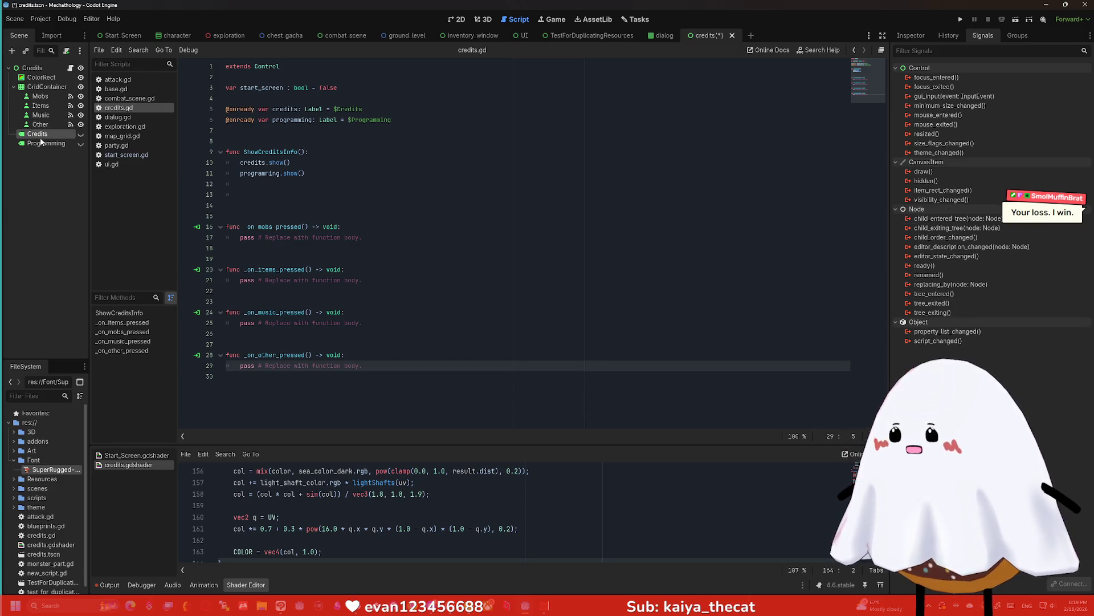
click(252, 201)
key(BackSpace)
key(BackSpace)
key(BackSpace)
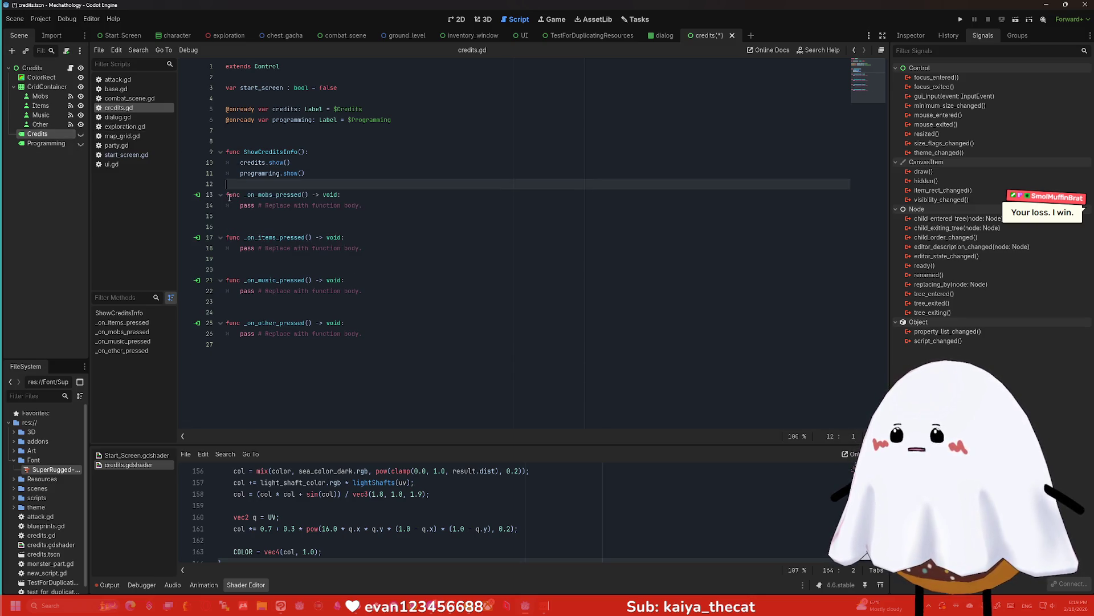
key(Return)
Review the new handler stubs and blank lines, then save credits.gd
click(272, 230)
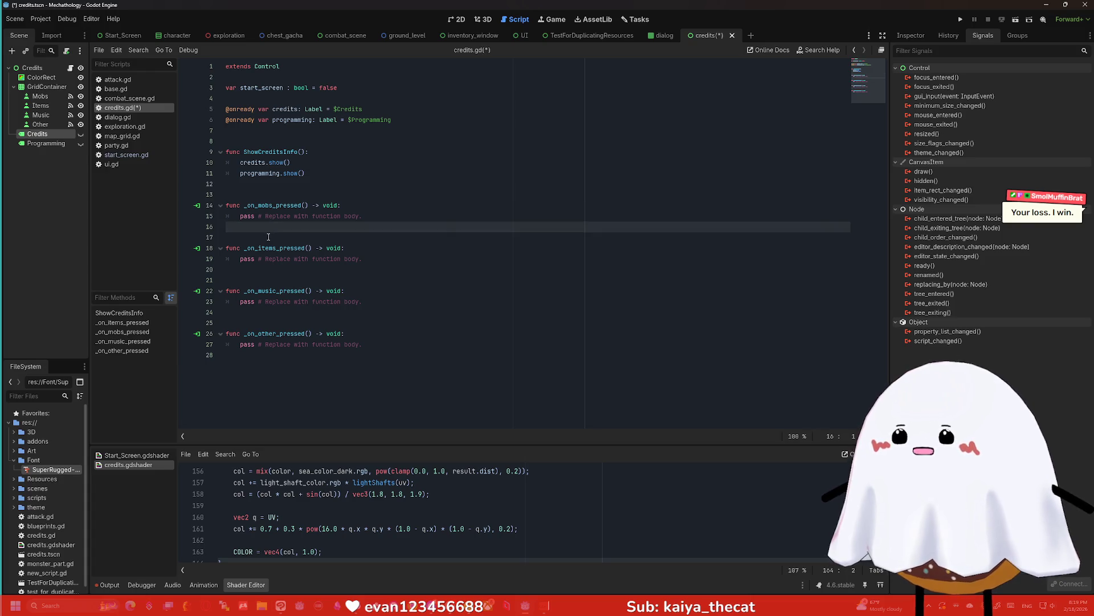
click(261, 345)
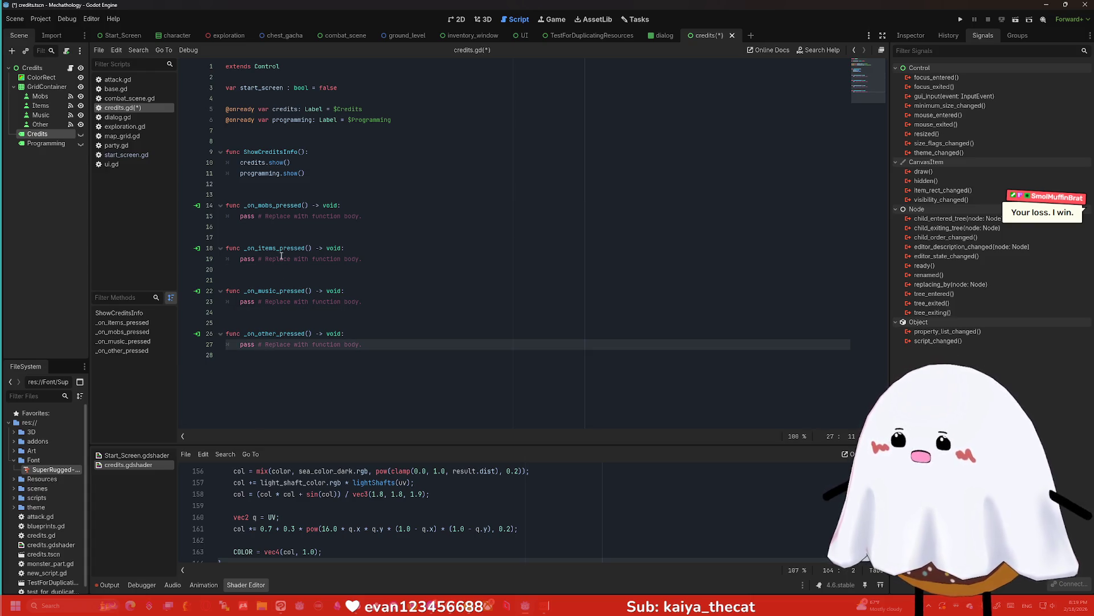
click(268, 194)
click(265, 141)
click(263, 183)
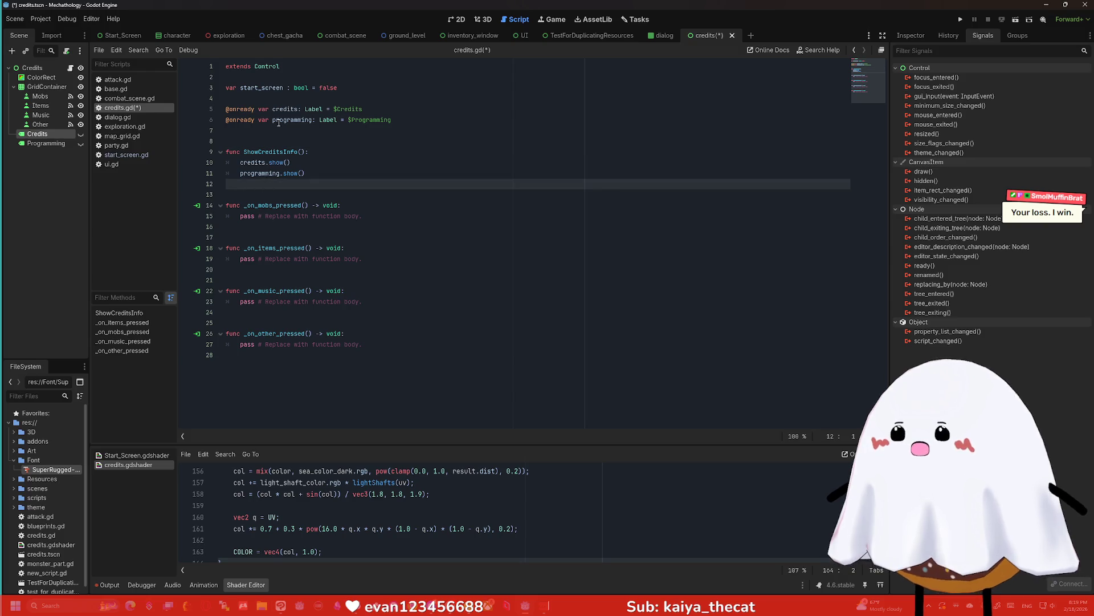
click(277, 98)
click(359, 177)
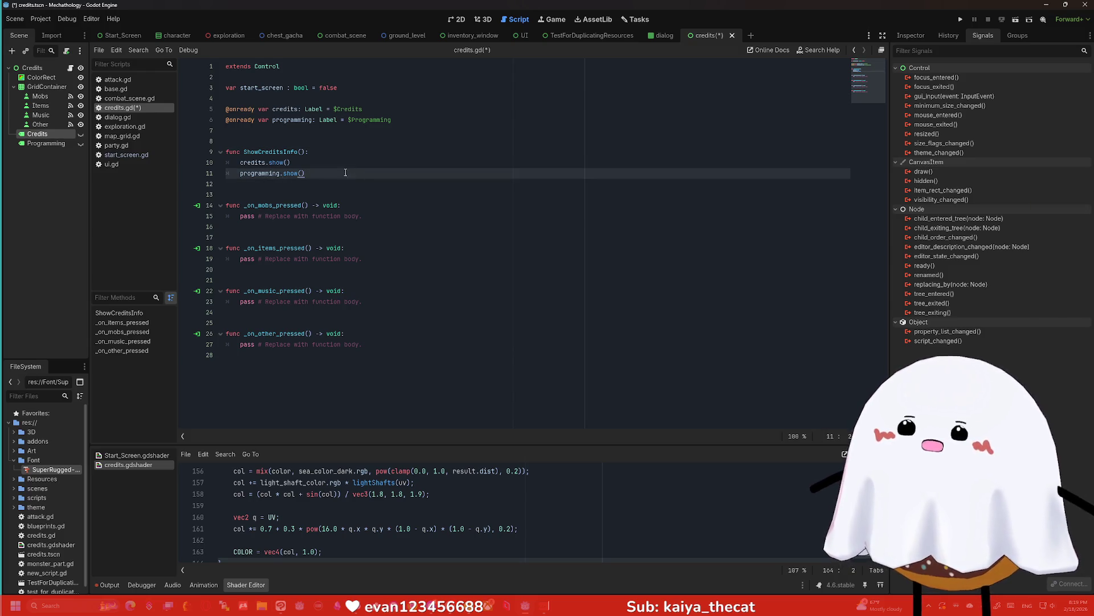
click(260, 182)
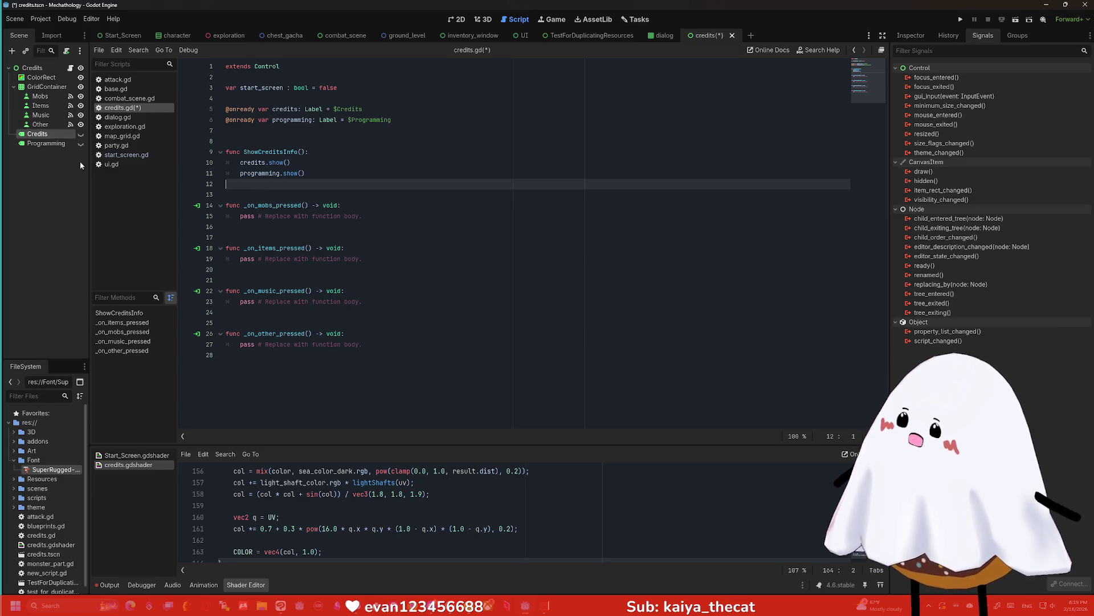
click(79, 162)
key(ctrl+s)
click(256, 194)
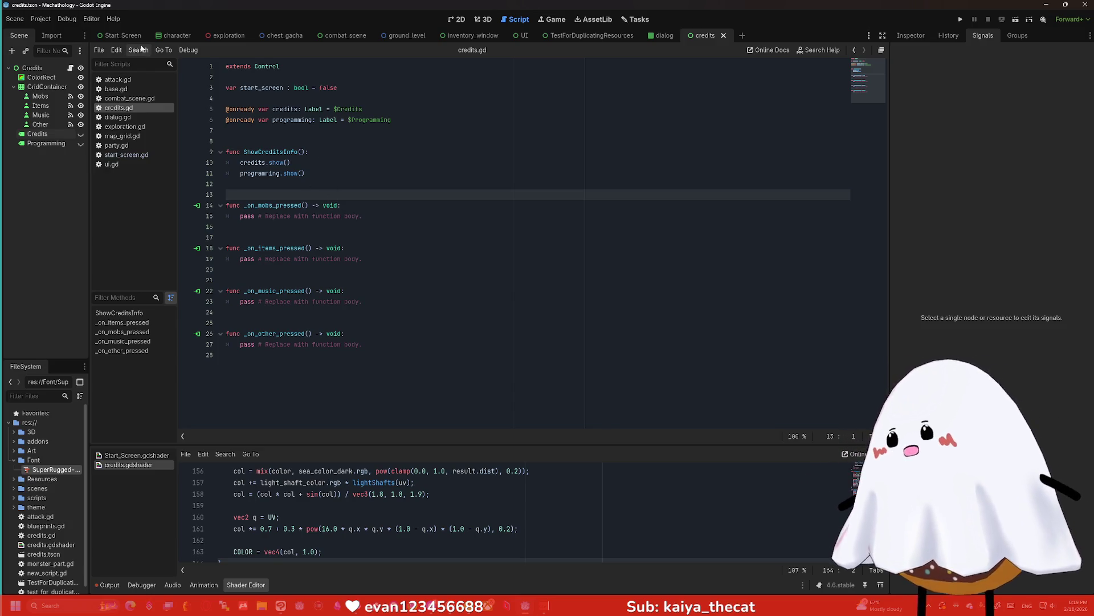
Cycle through the open scene tabs and bring up the credits scene in 2D
click(626, 35)
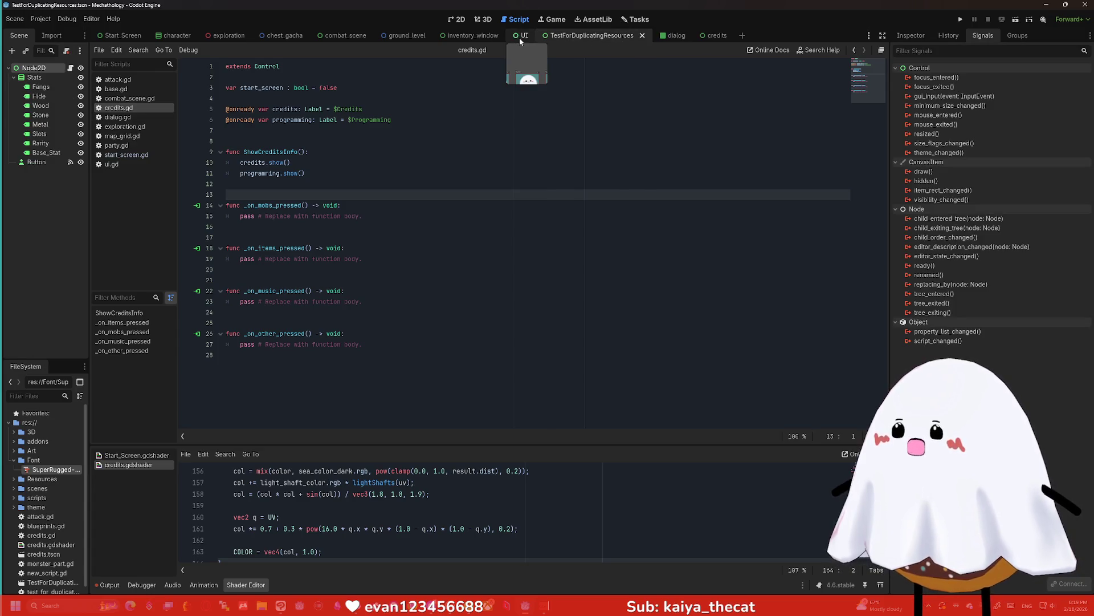
click(521, 36)
click(348, 37)
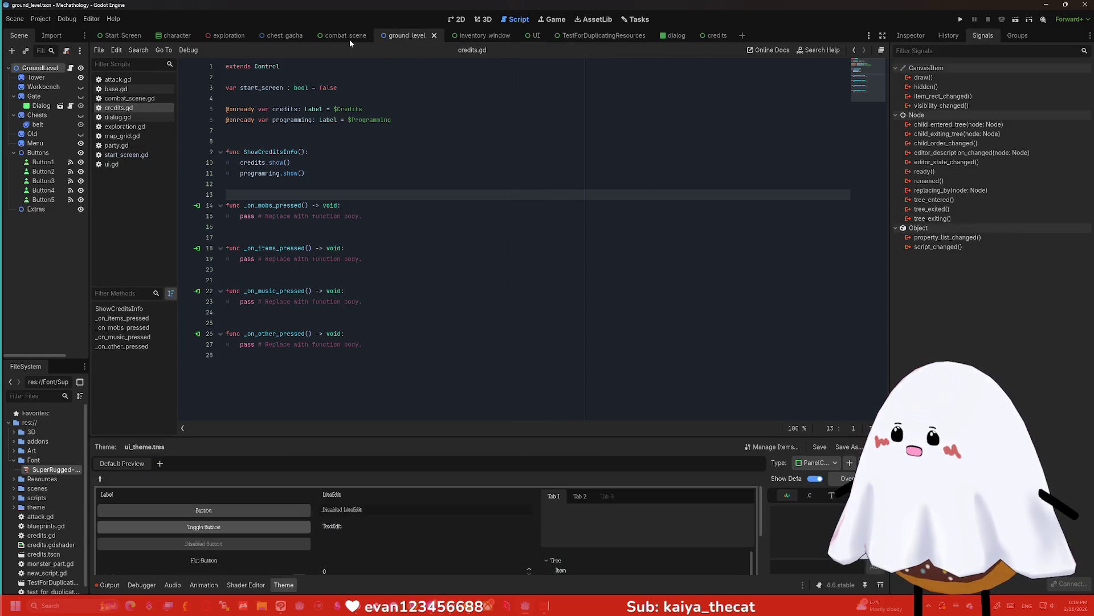
click(285, 35)
click(179, 35)
click(122, 36)
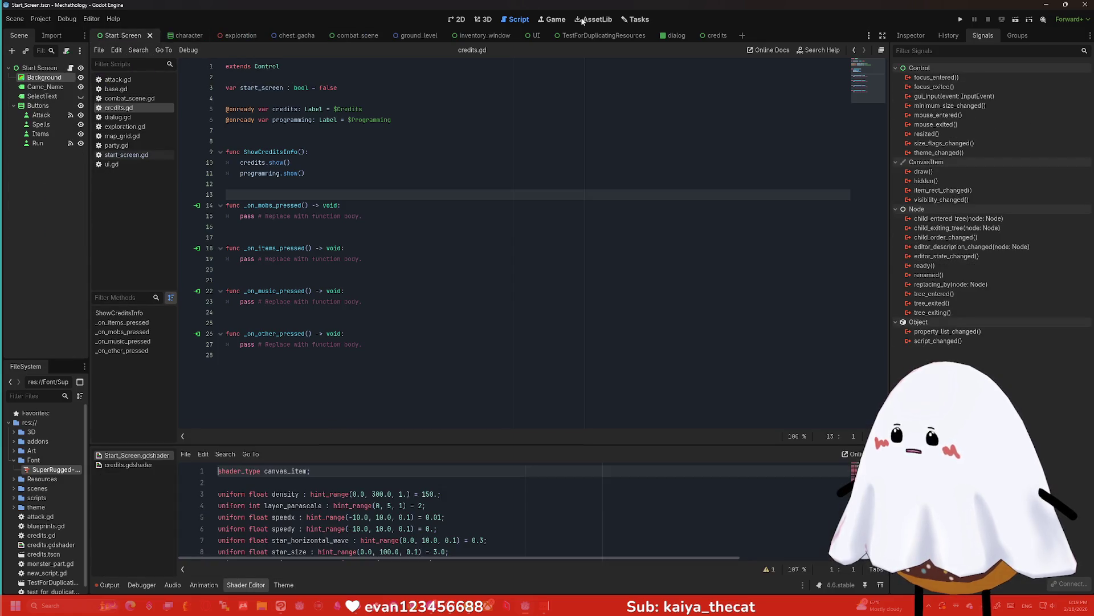
click(701, 35)
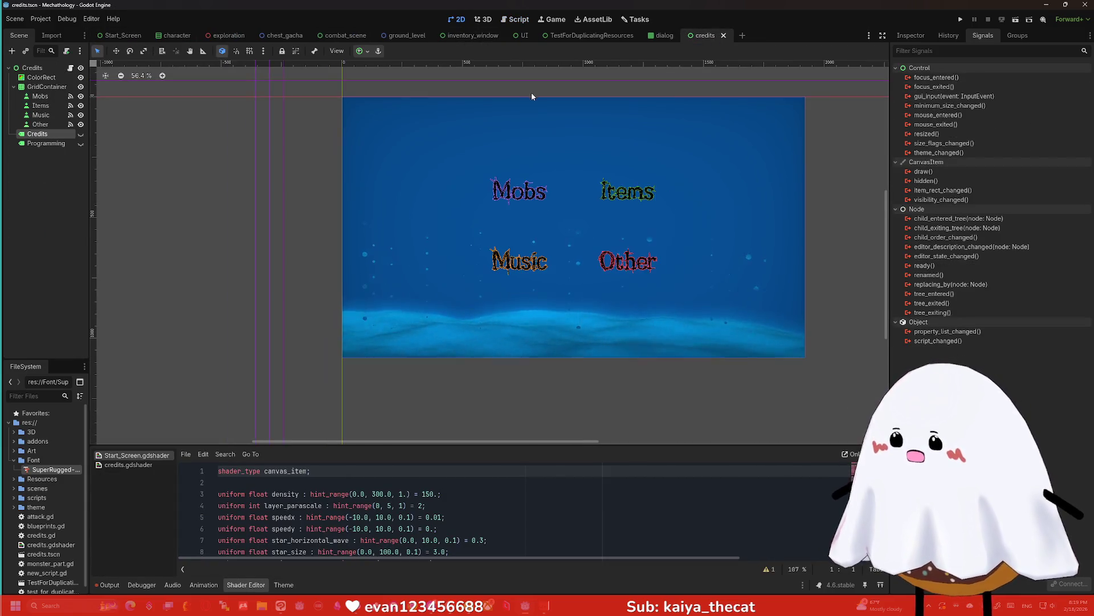
Select the Mobs button, then the GridContainer node, in the credits scene
scroll(531, 97, up, 2)
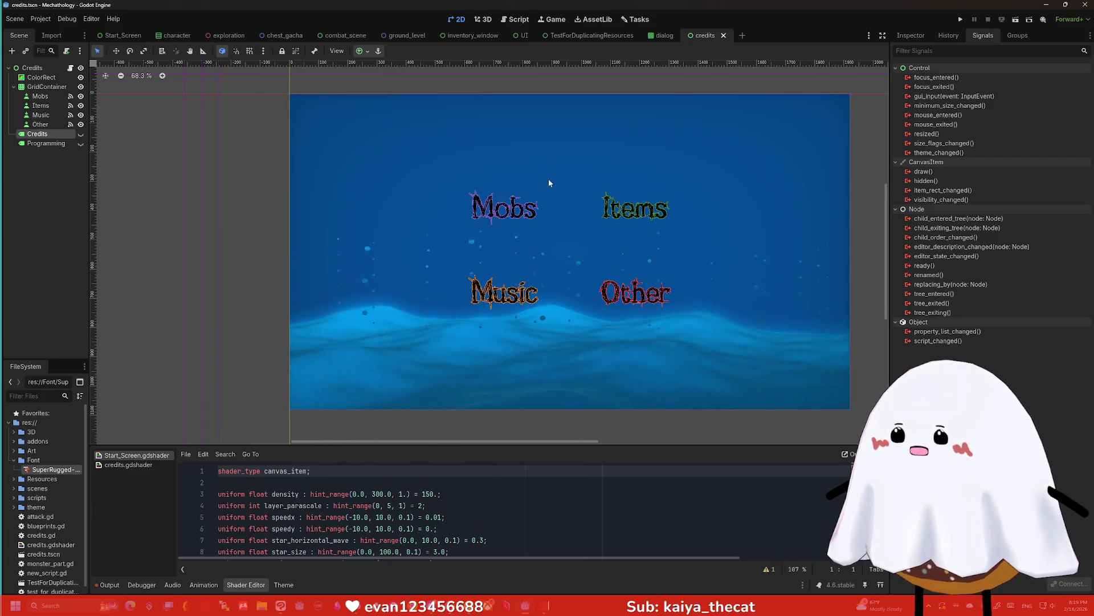
click(504, 208)
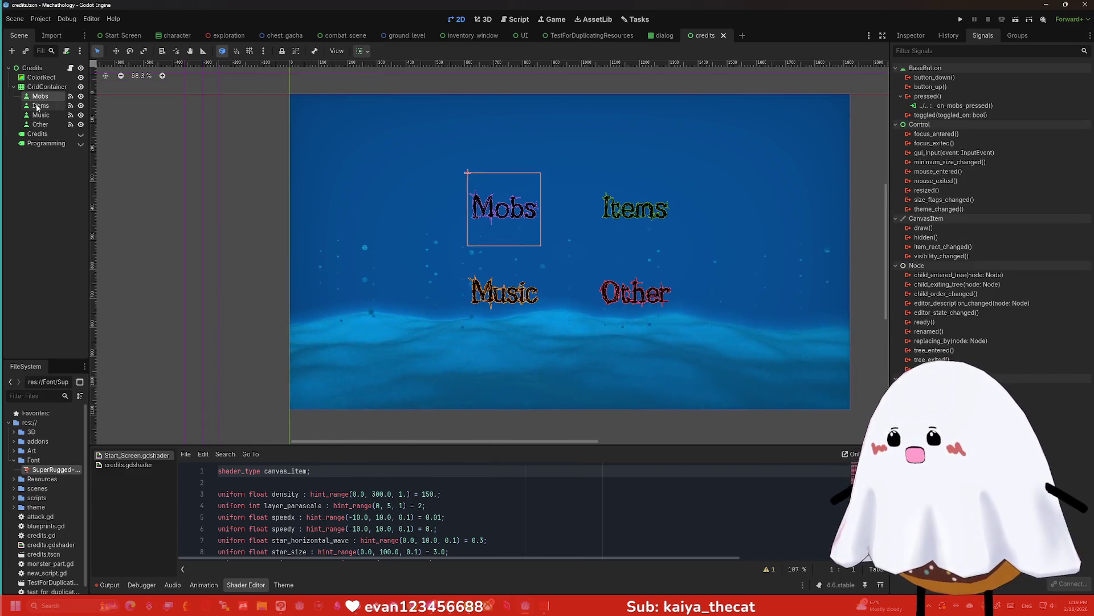
click(54, 199)
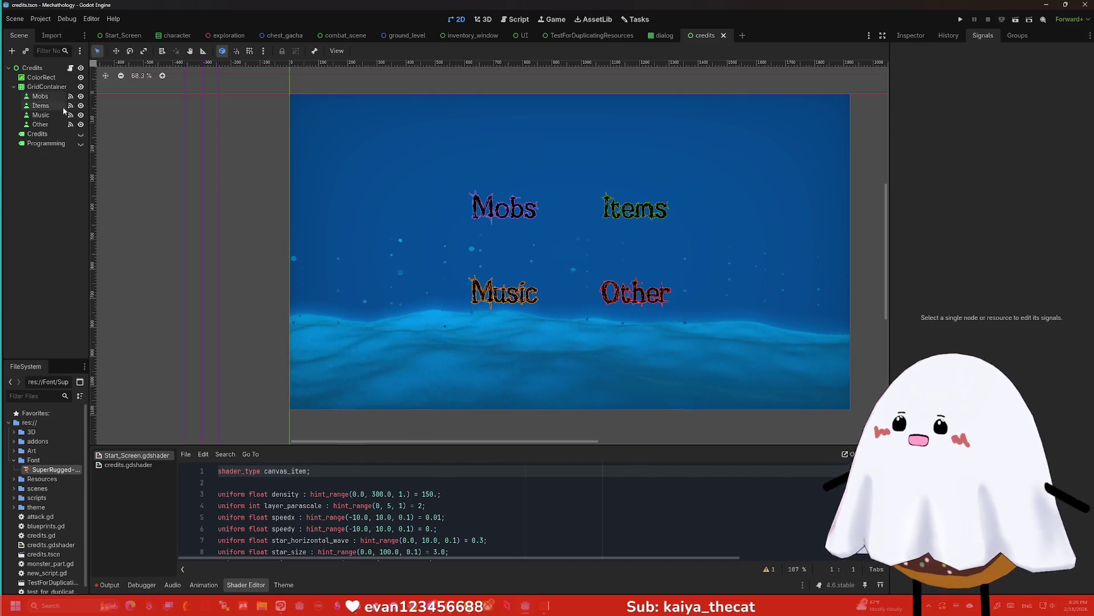
click(37, 97)
click(47, 87)
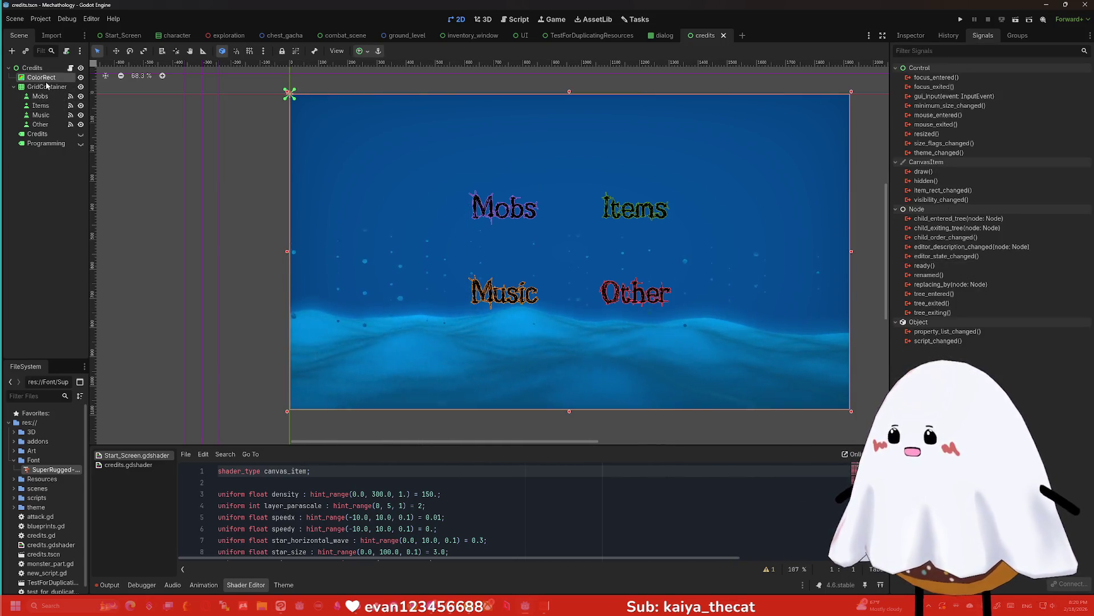
Add a new GridContainer node under the Credits root
click(32, 68)
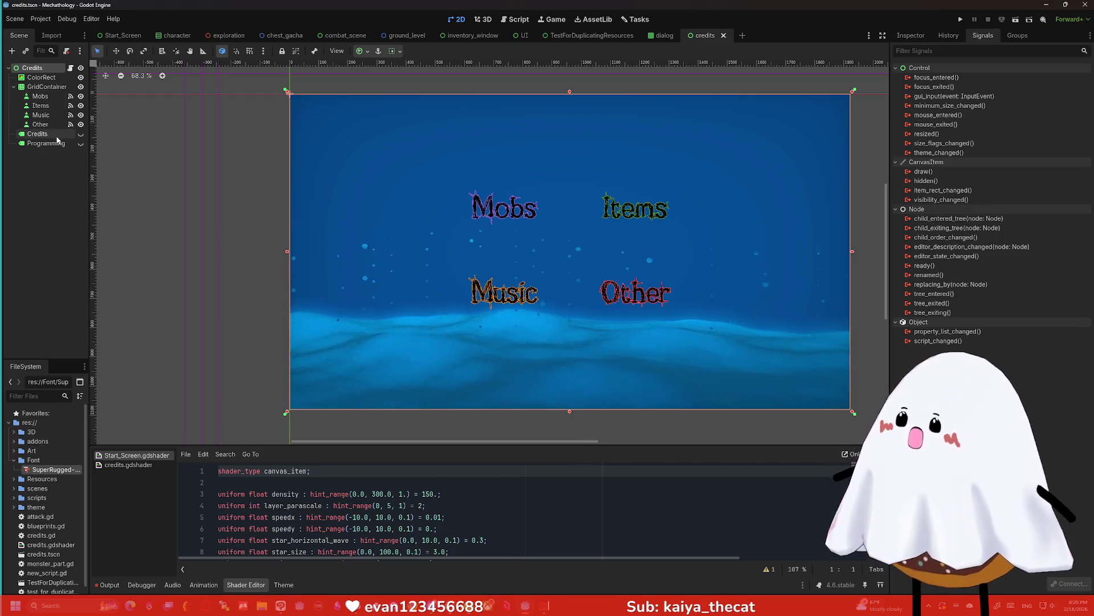
key(ctrl+a)
text(gri)
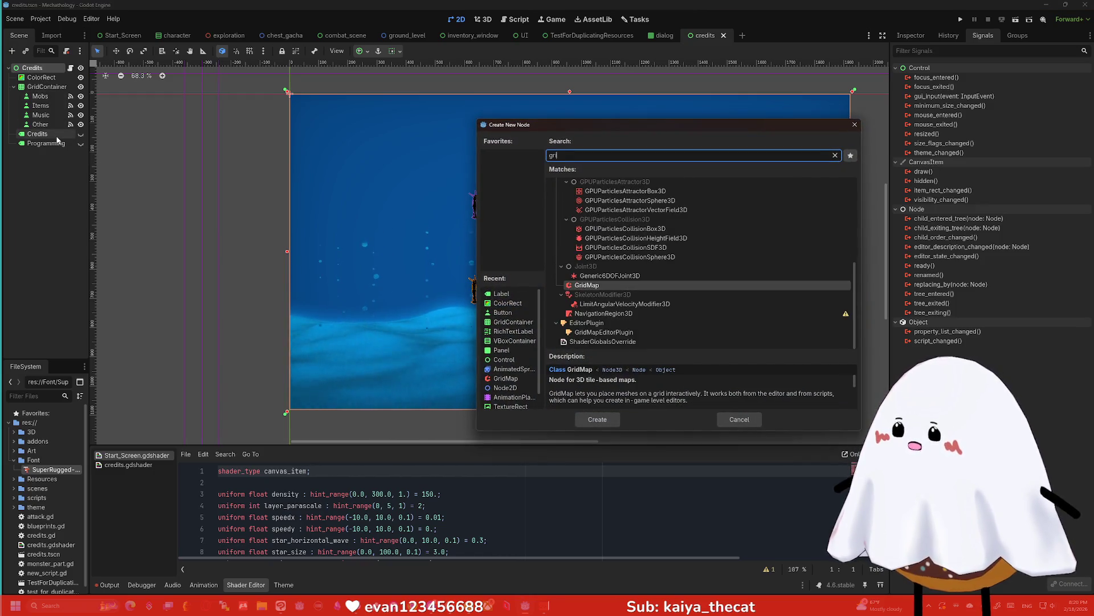
key(Escape)
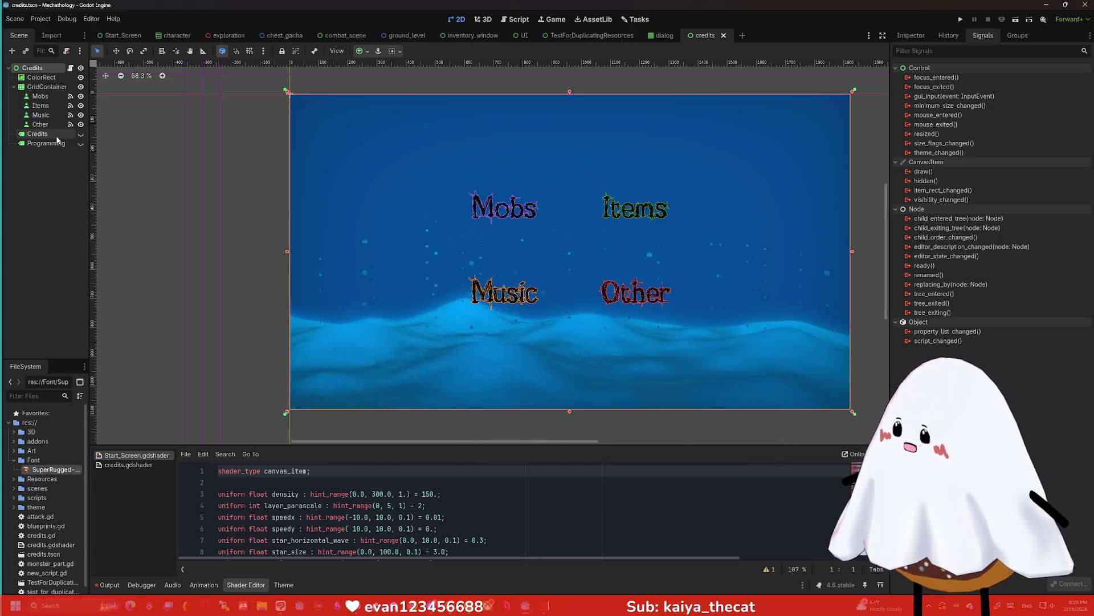
double_click(41, 68)
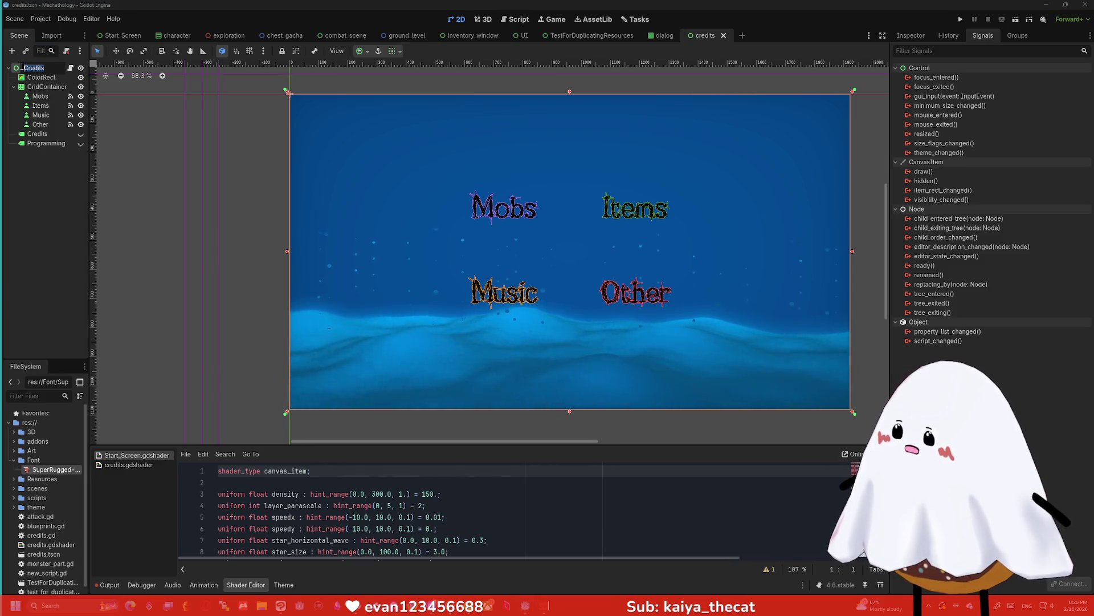
key(Return)
key(ctrl+a)
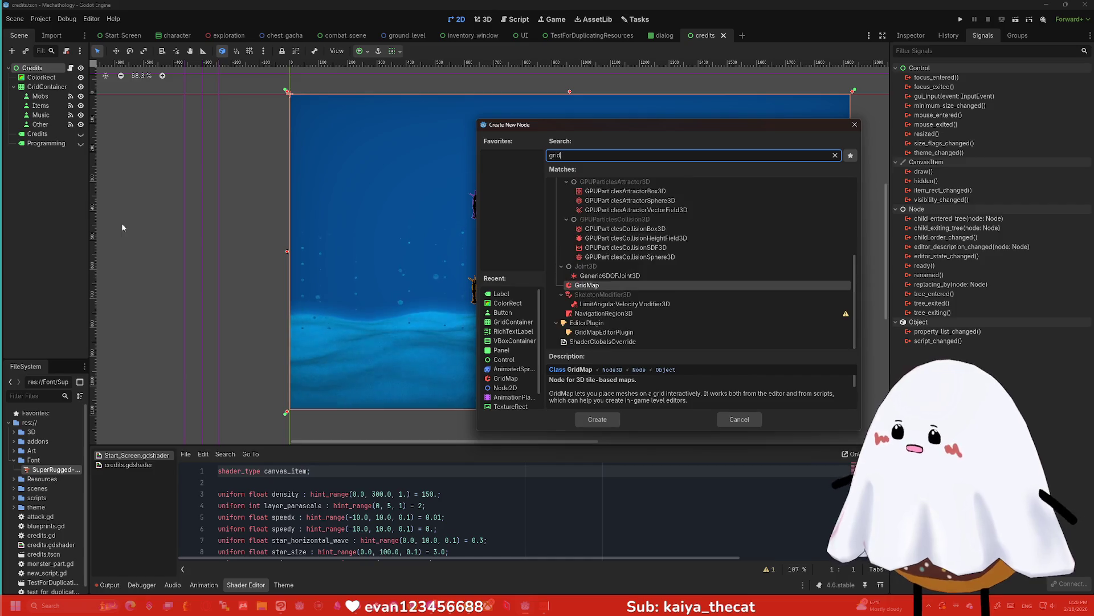
text(cont)
key(Return)
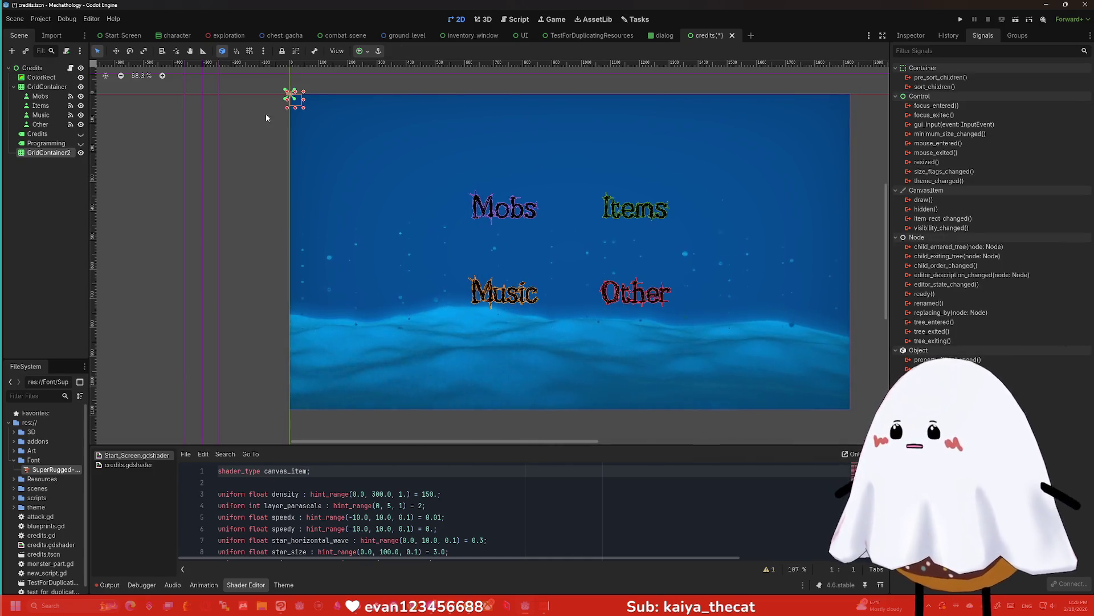
Anchor GridContainer2 to Full Rect and drag its top edge down the canvas
mouse_move(304, 107)
mouse_down()
mouse_move(567, 220)
mouse_move(850, 409)
mouse_up()
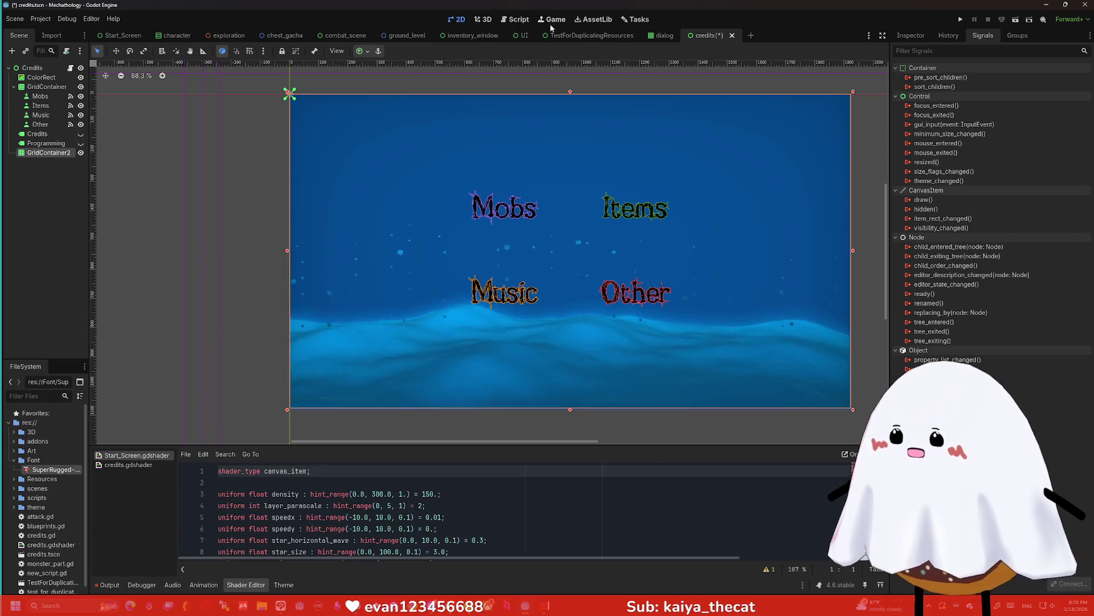
click(363, 50)
click(412, 130)
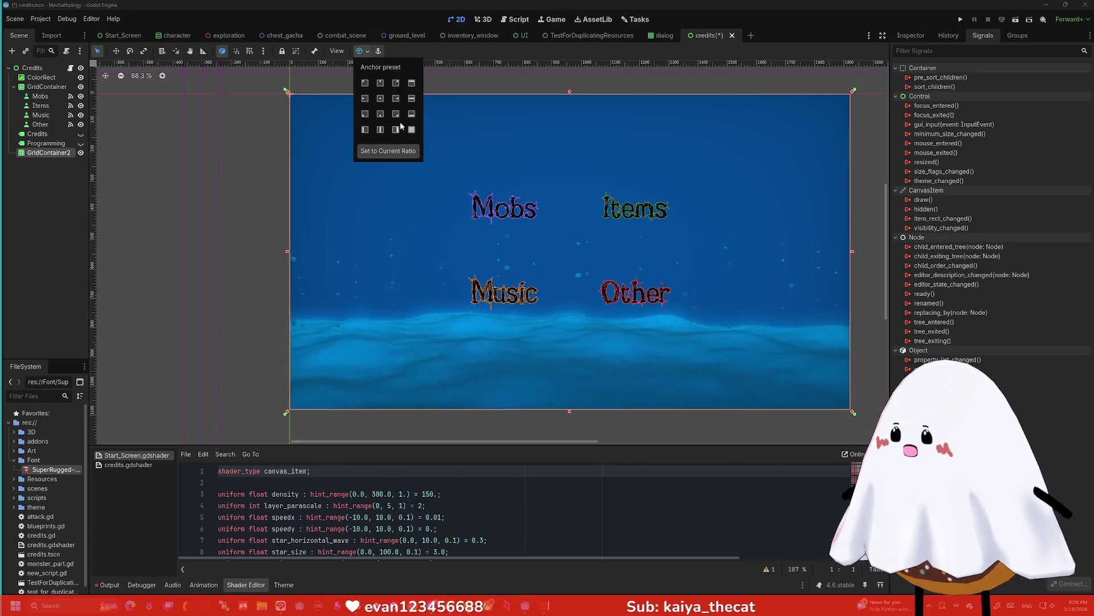
click(57, 152)
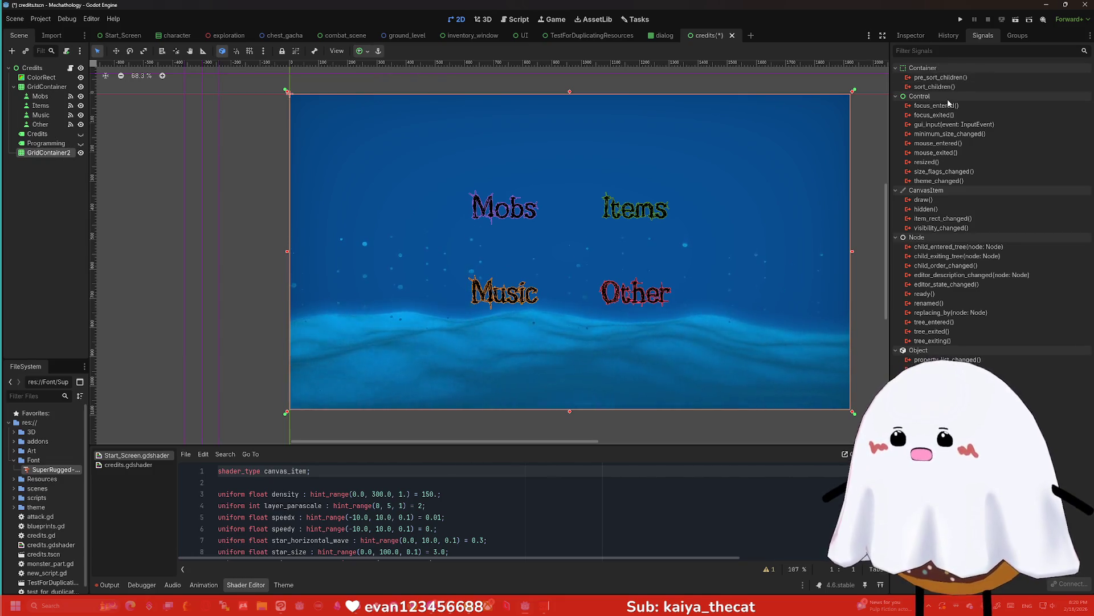
click(915, 36)
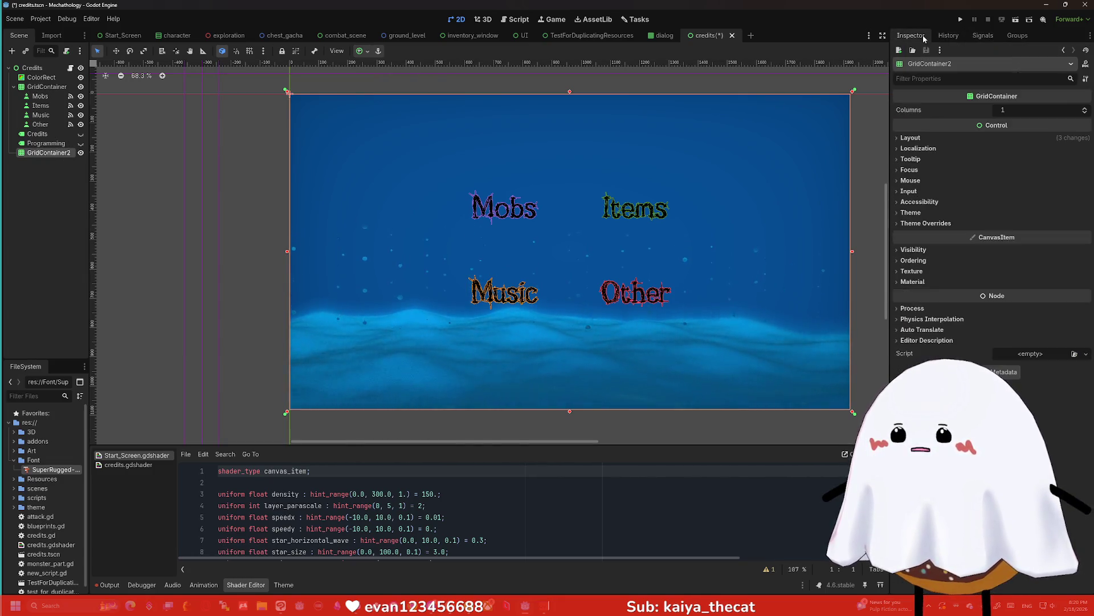
click(927, 213)
click(927, 213)
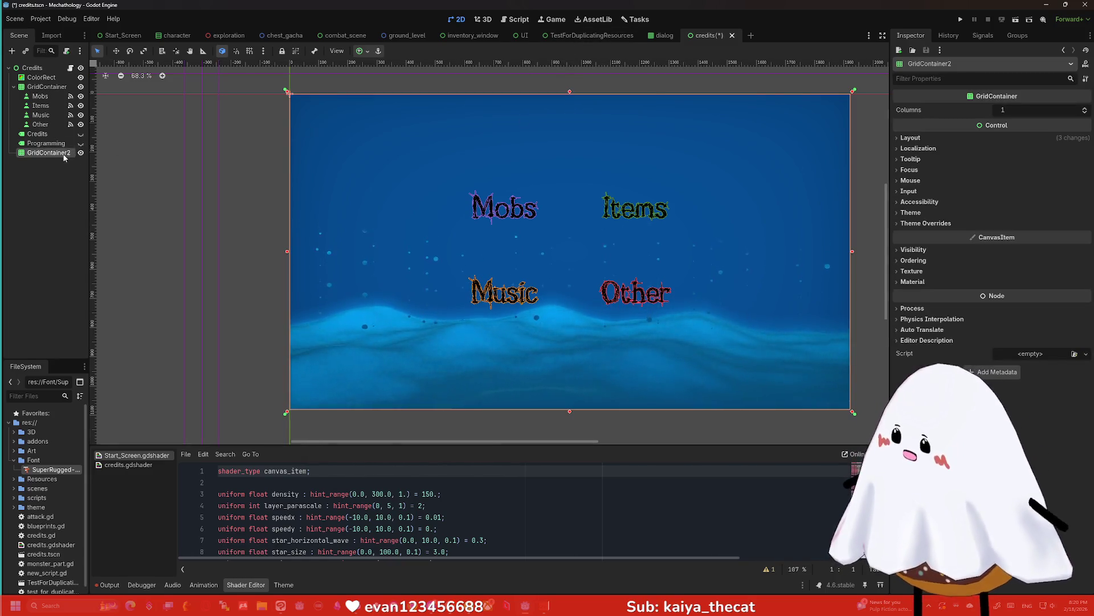
drag(569, 92, 569, 161)
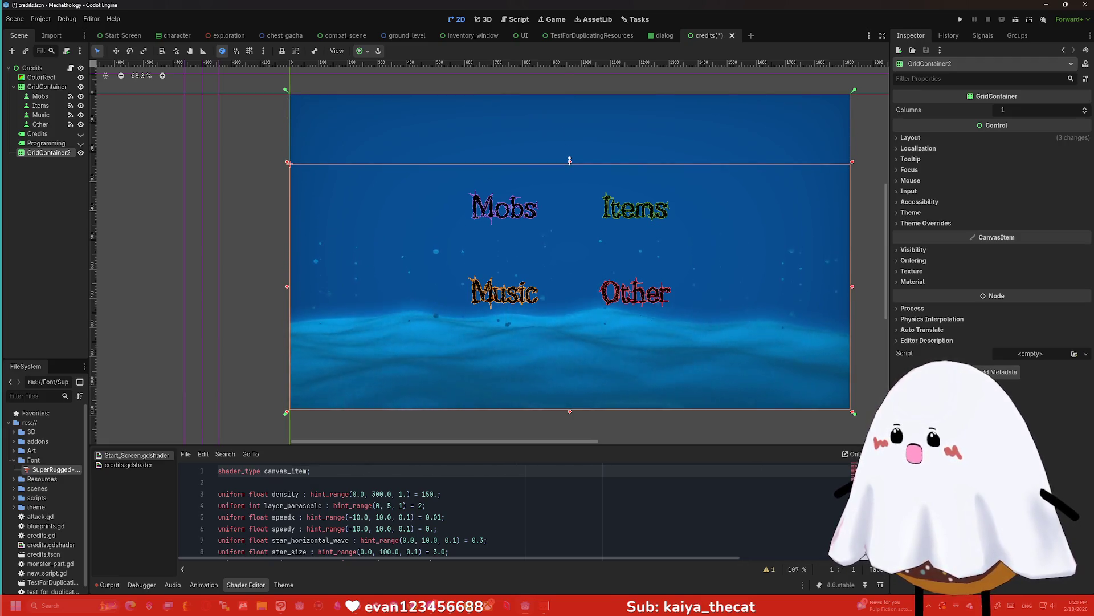
Duplicate the Credits title label and place the copy above GridContainer2
click(40, 135)
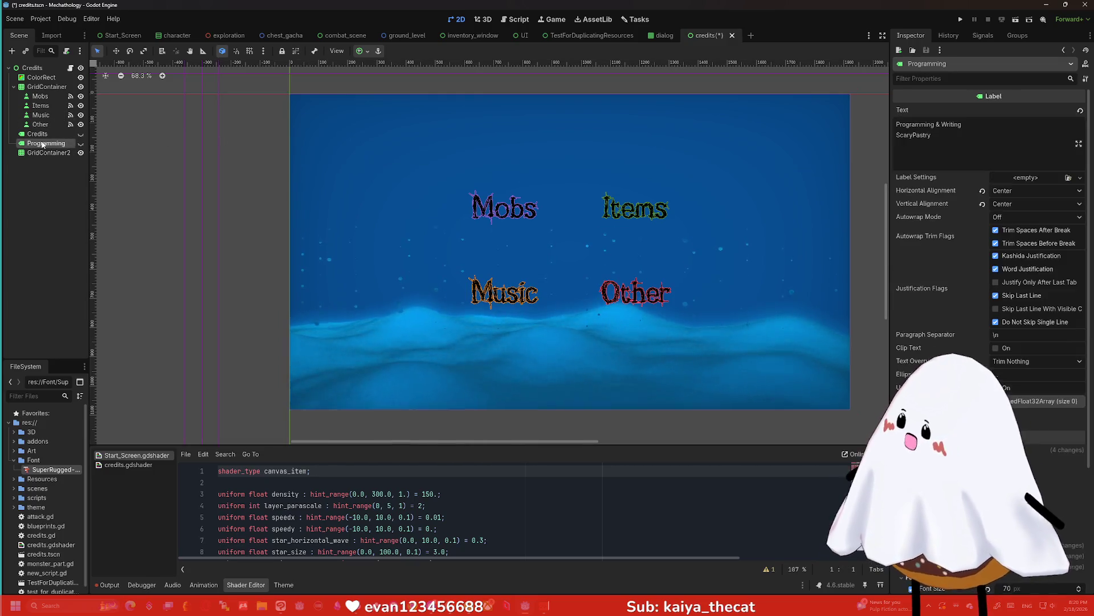
click(80, 134)
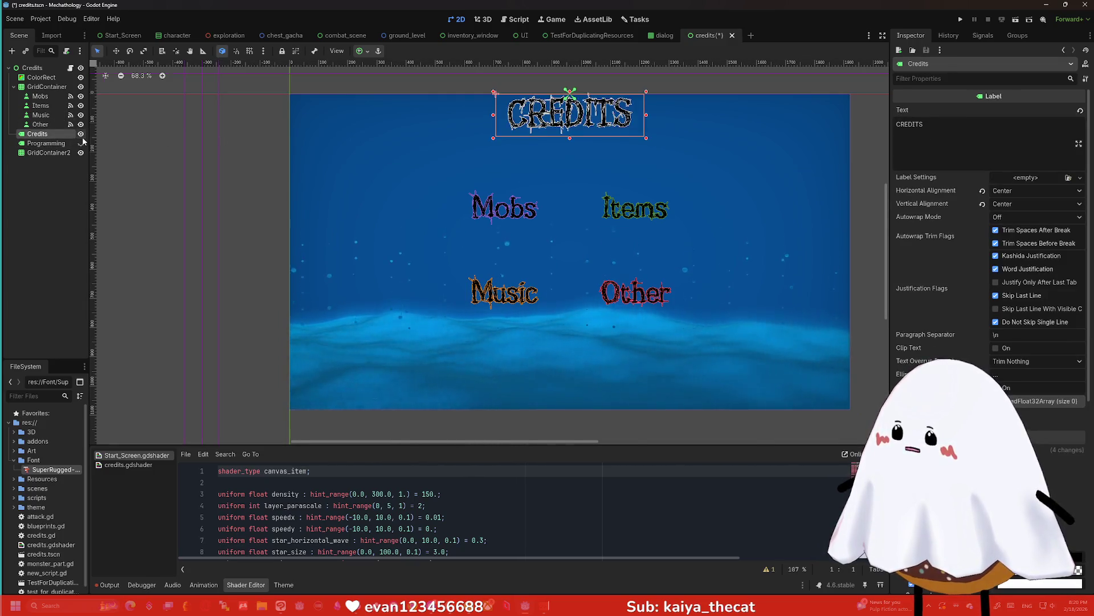
key(f)
click(81, 134)
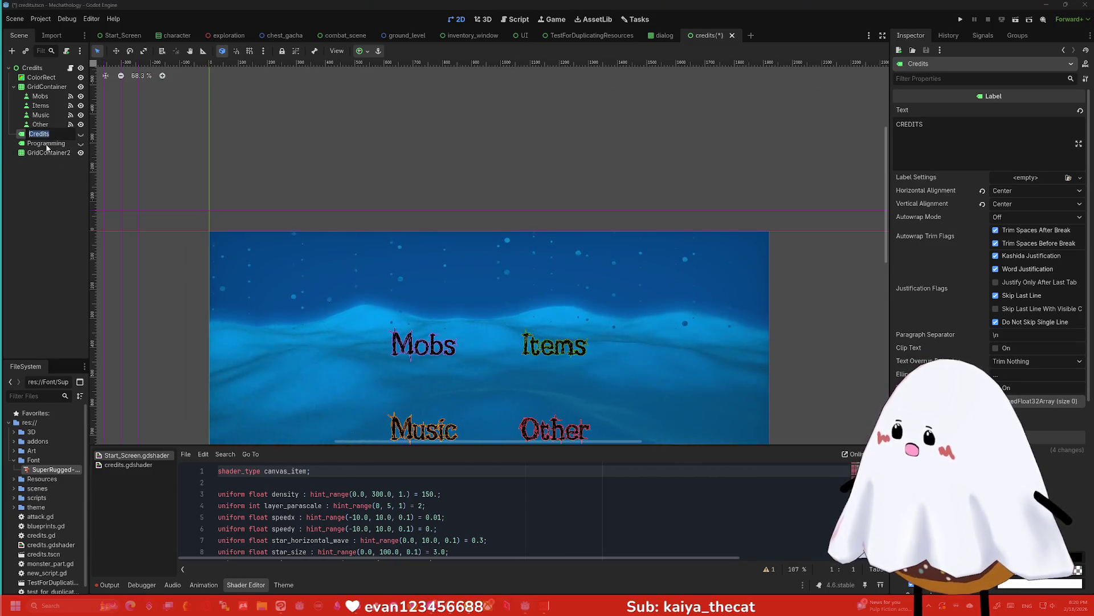
click(32, 68)
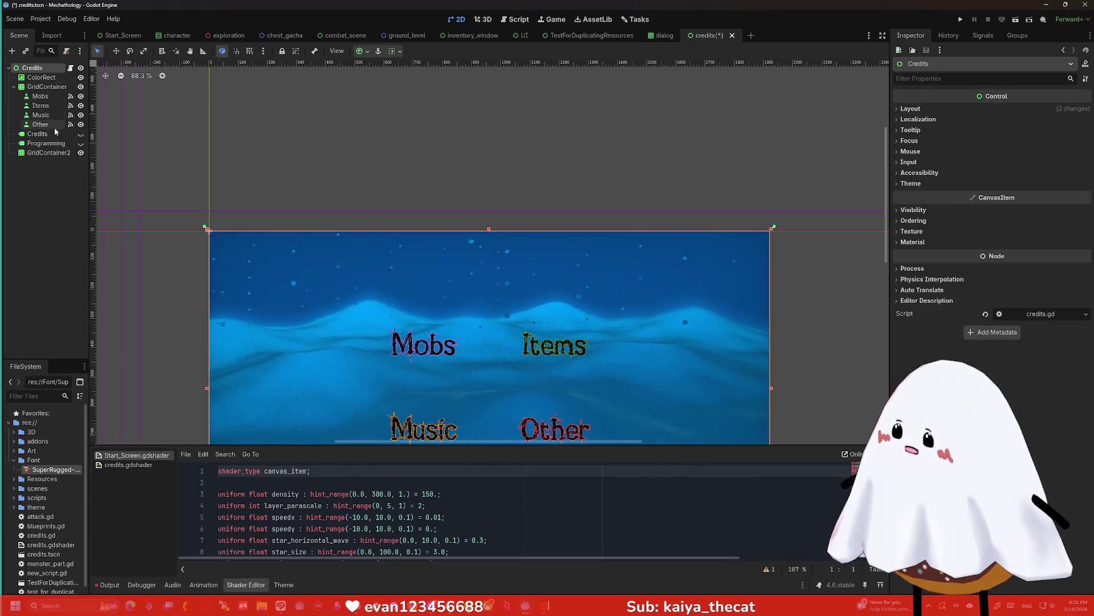
key(ctrl+v)
drag(46, 162, 46, 149)
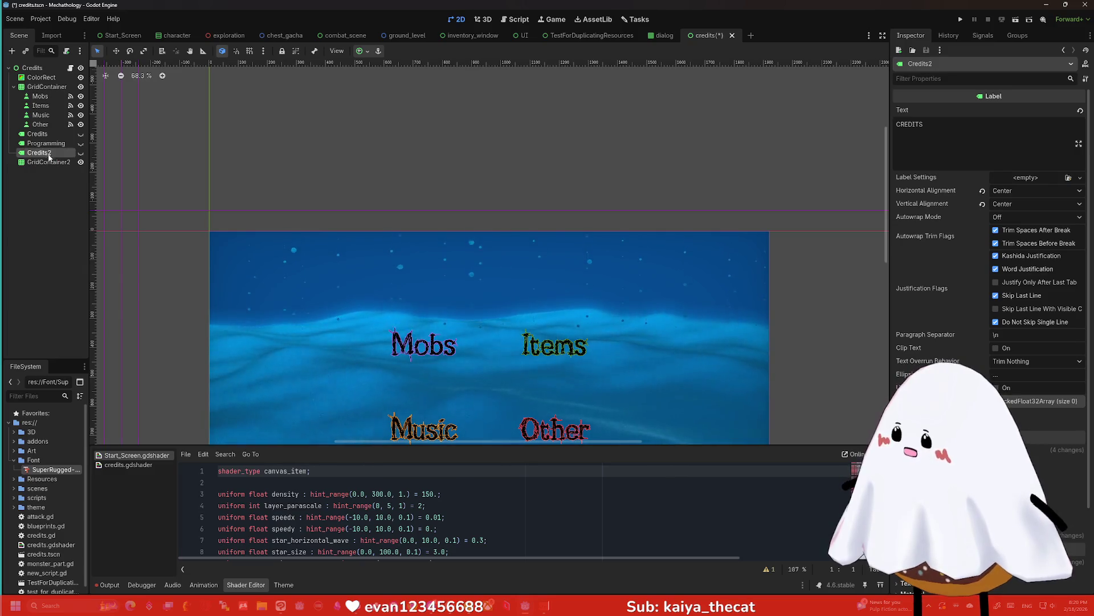
Add a plain Control child to the Credits root and name it InfoBoxes
right_click(36, 68)
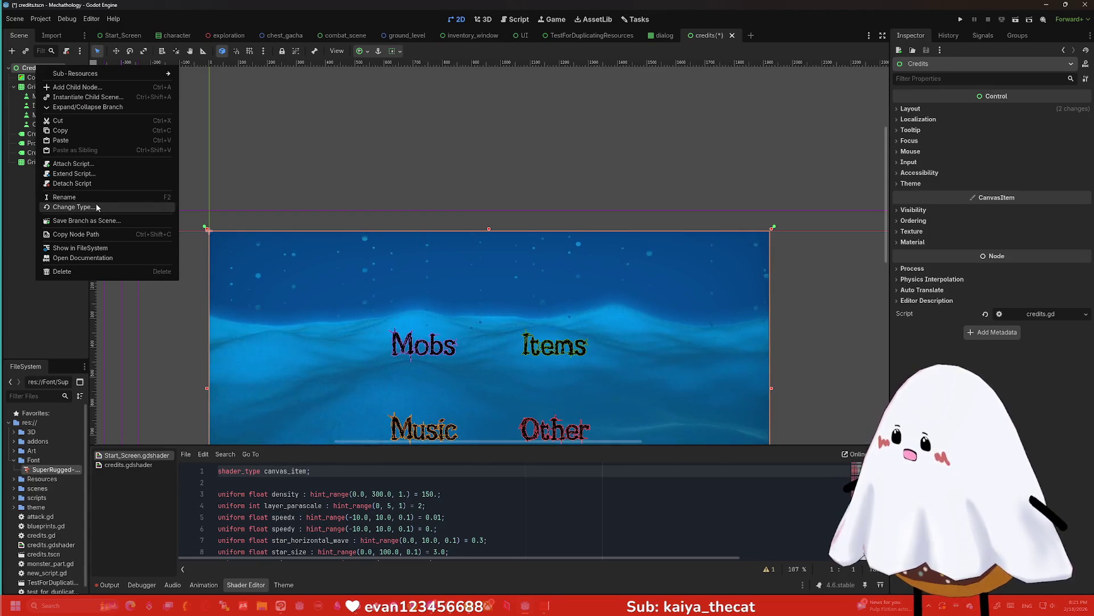
click(77, 87)
click(606, 203)
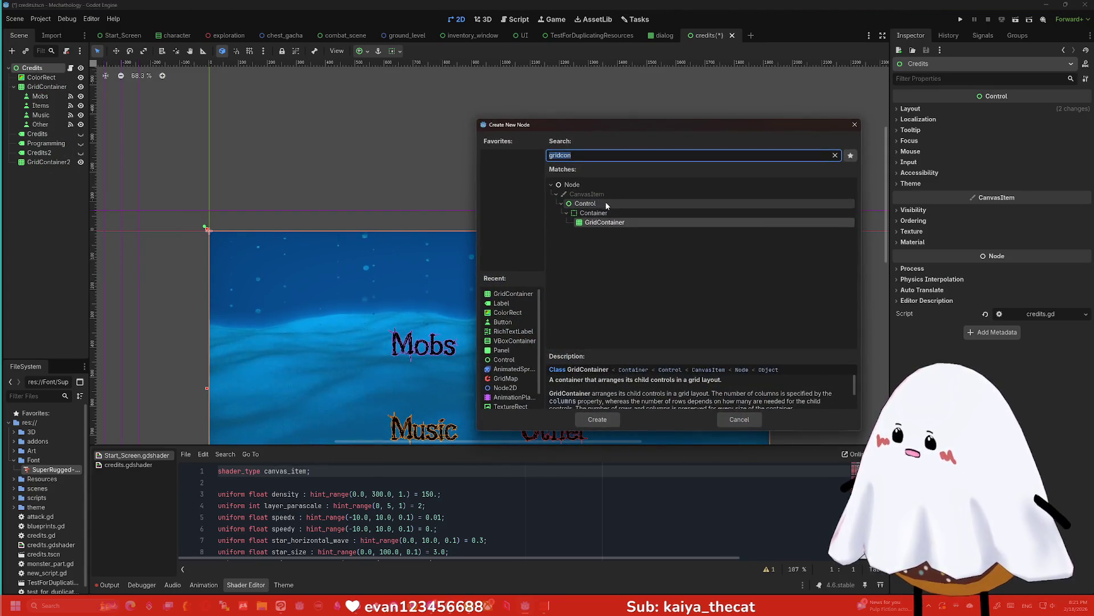
key(Return)
drag(41, 174, 44, 149)
text(Populate)
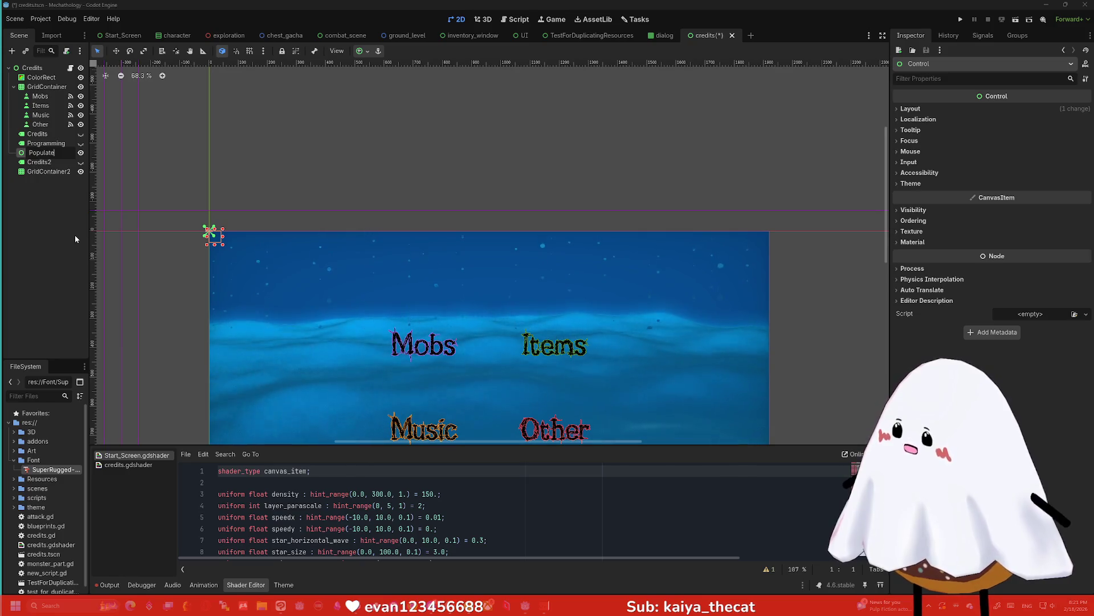
text(Boxes)
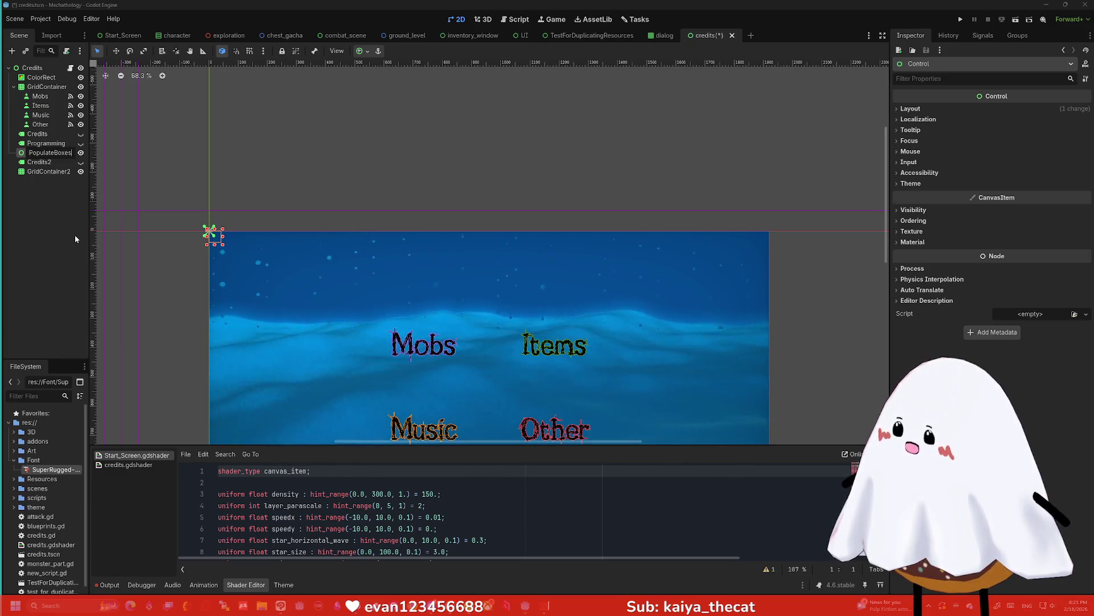
key(BackSpace)
key(BackSpace)
key(BackSpace)
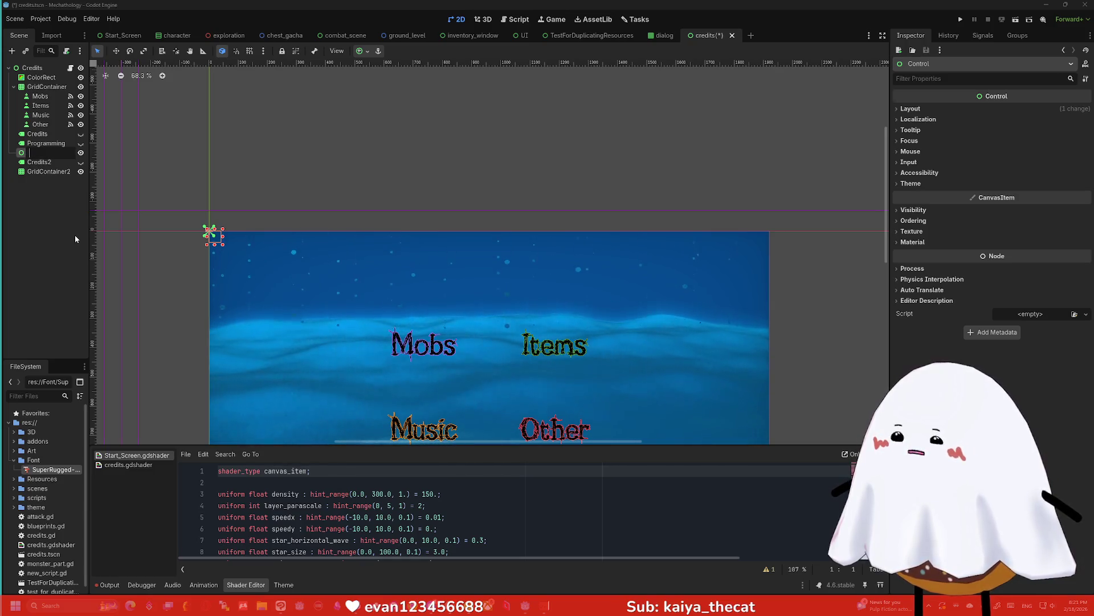
text(InfoBoxes)
key(Return)
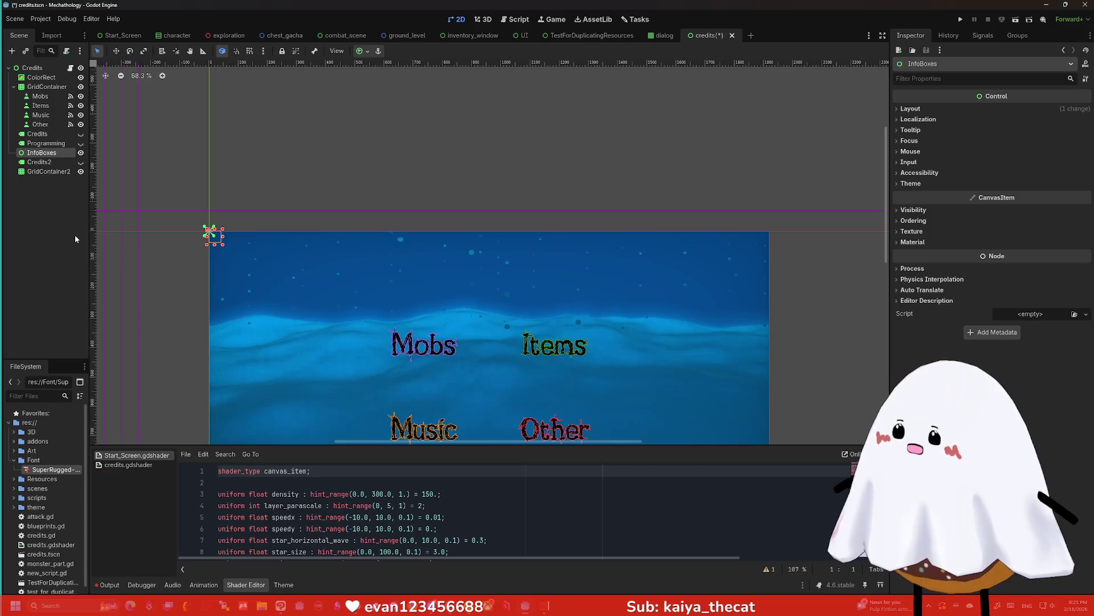
Rename the copied label to InfoName and GridContainer2 to InfoItems
double_click(40, 162)
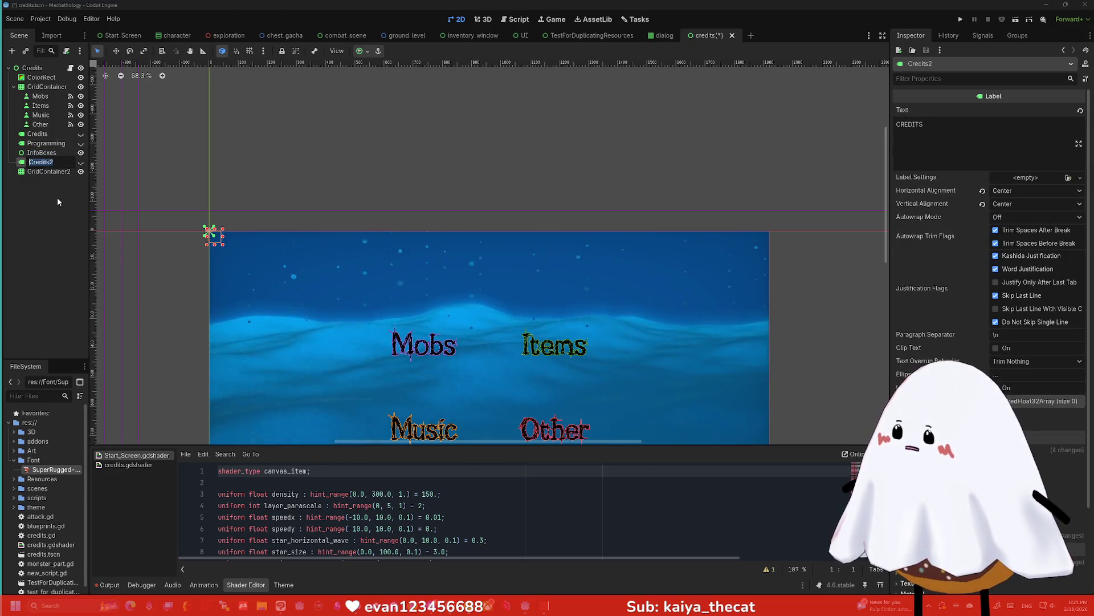
text(Info N)
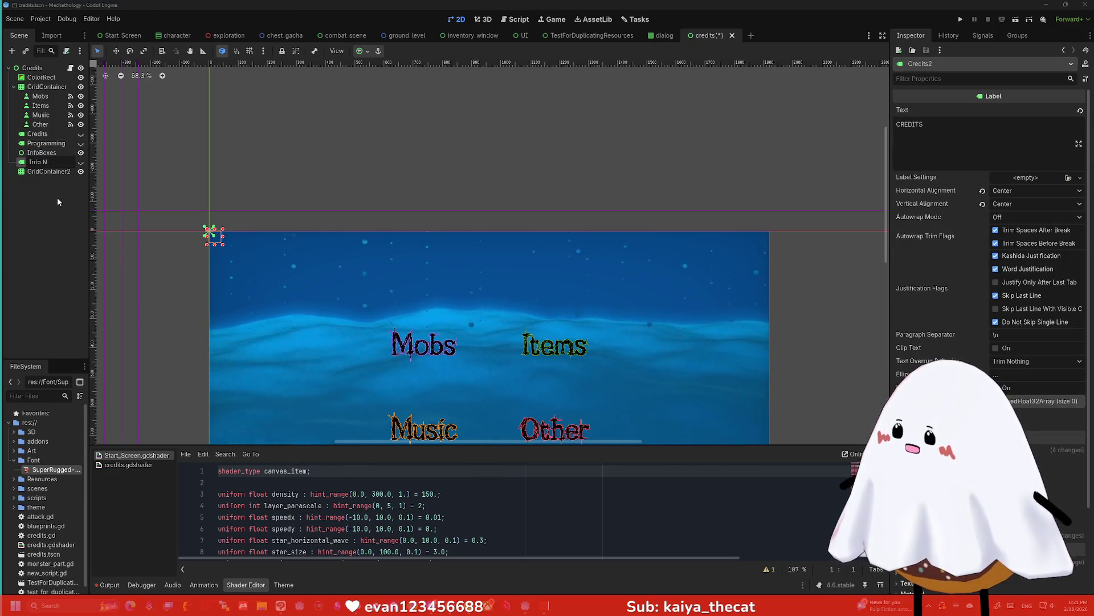
key(BackSpace)
key(BackSpace)
text(Name)
key(Return)
key(Down)
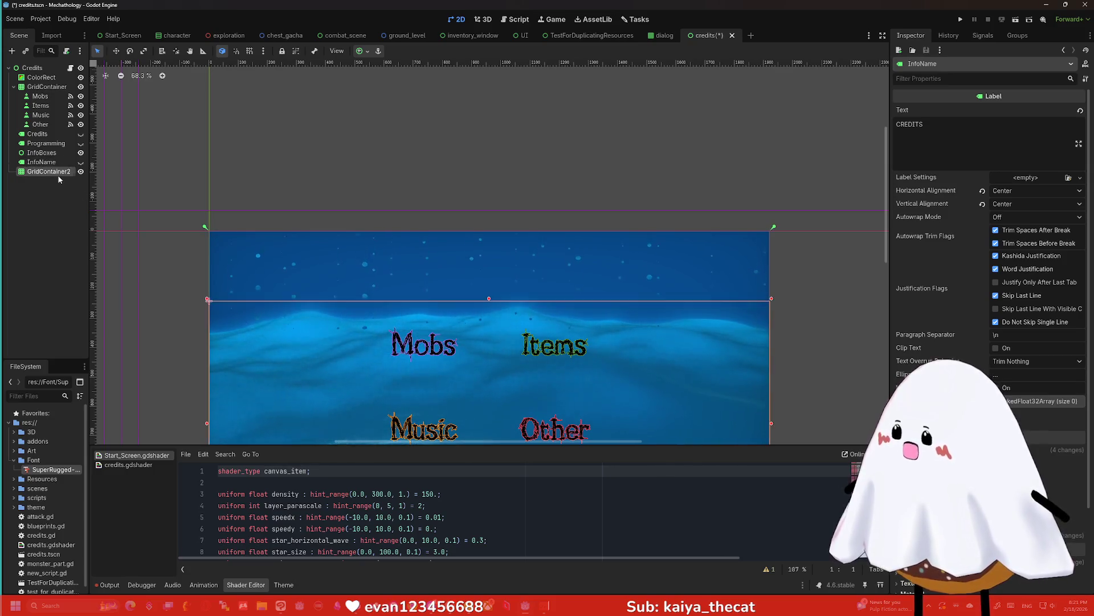
key(F2)
text(Info)
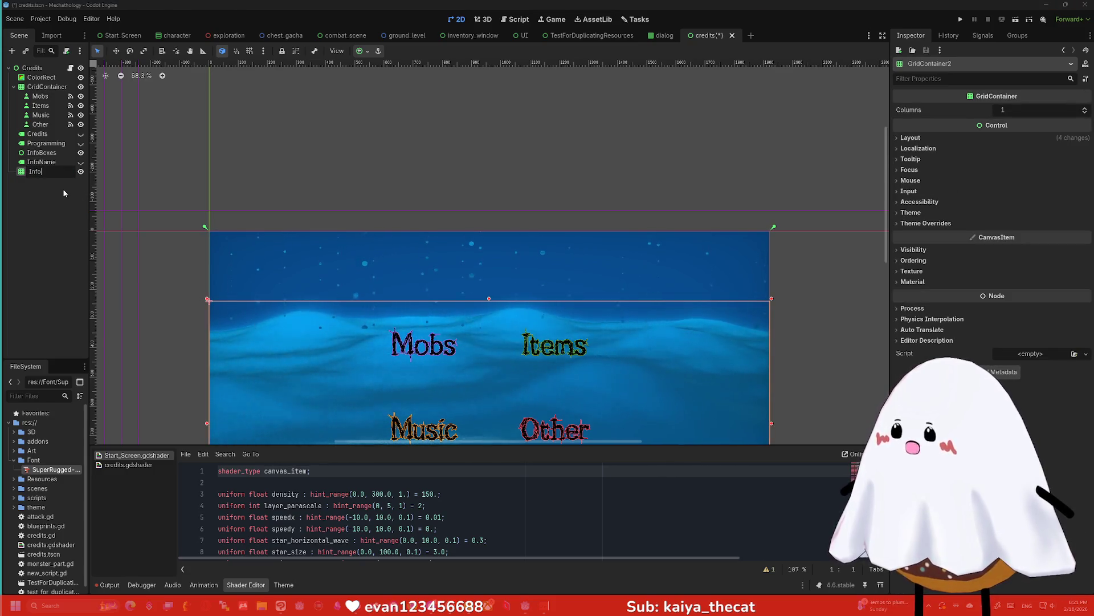
text(Items)
key(Return)
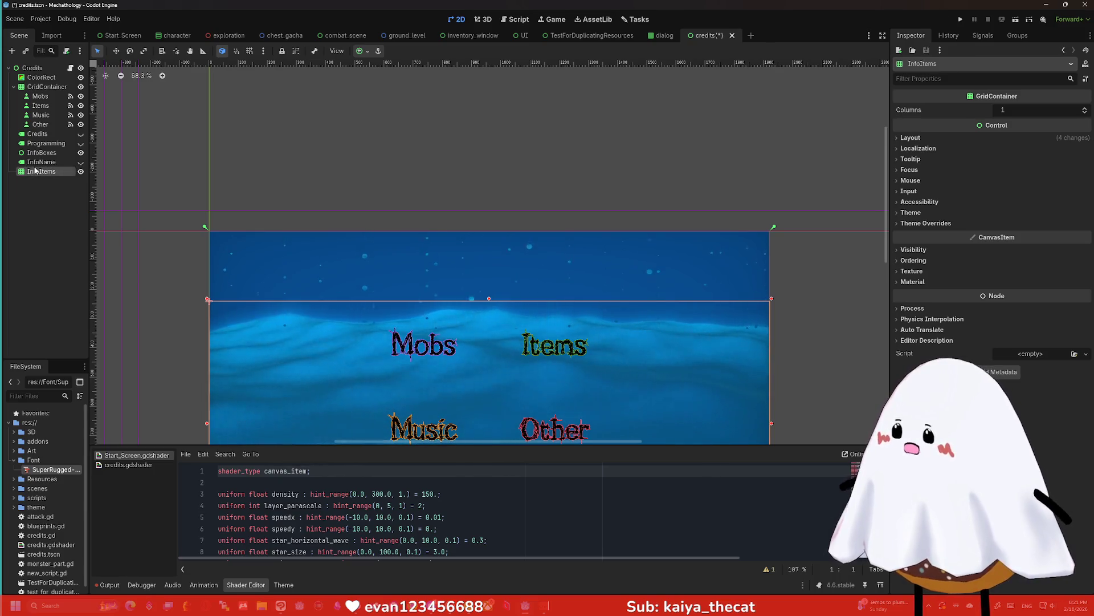
Nest InfoName and InfoItems under InfoBoxes
scroll(489, 257, down, 5)
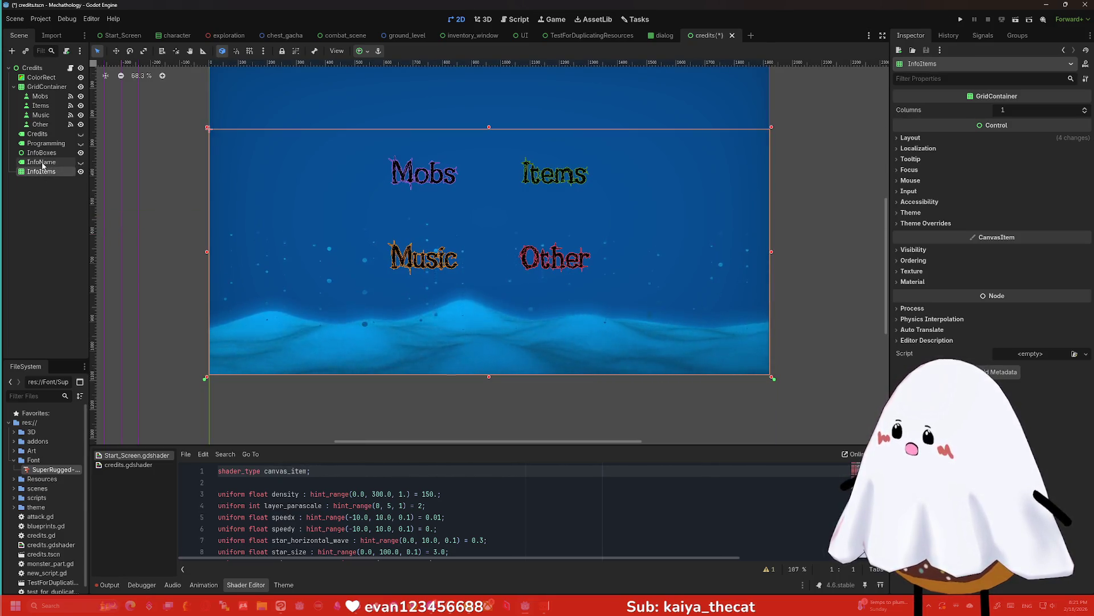
shift+click(42, 162)
drag(41, 162, 43, 153)
click(43, 195)
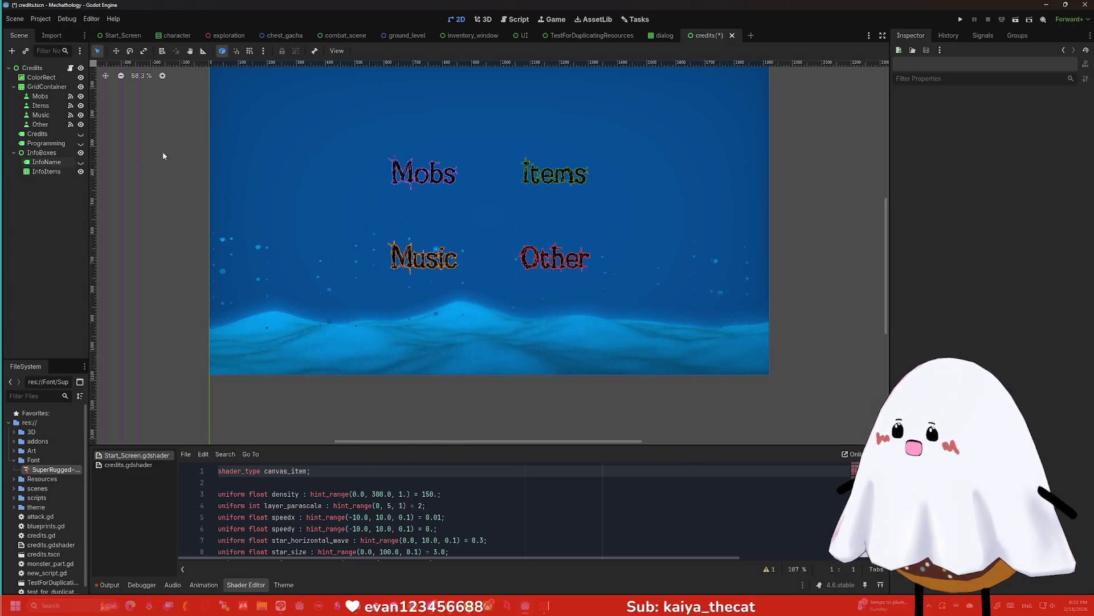
scroll(264, 139, down, 2)
scroll(301, 166, up, 3)
scroll(300, 156, down, 1)
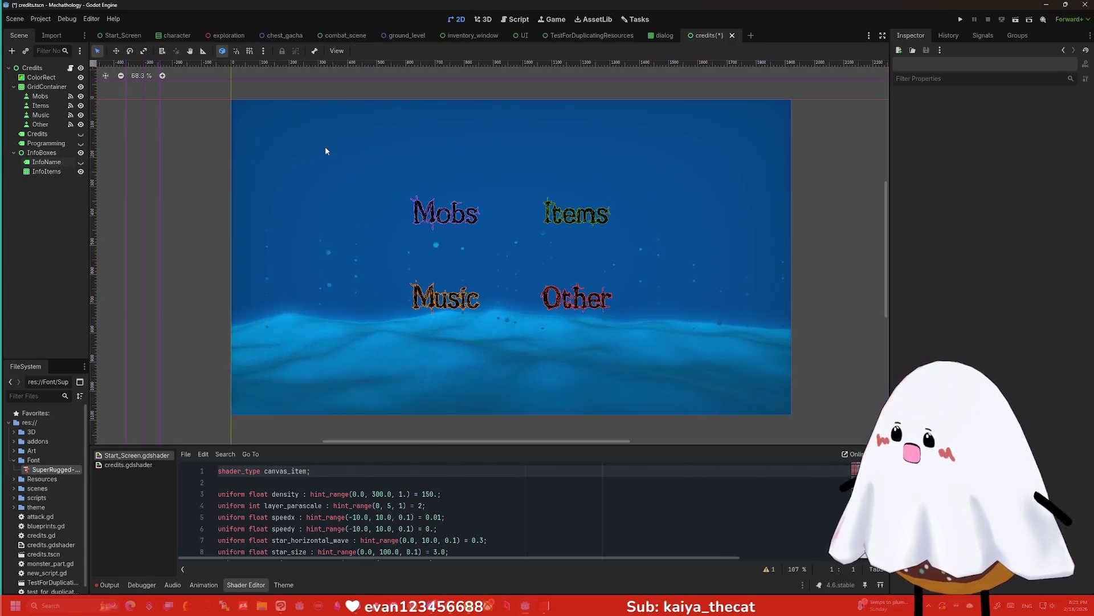
click(46, 171)
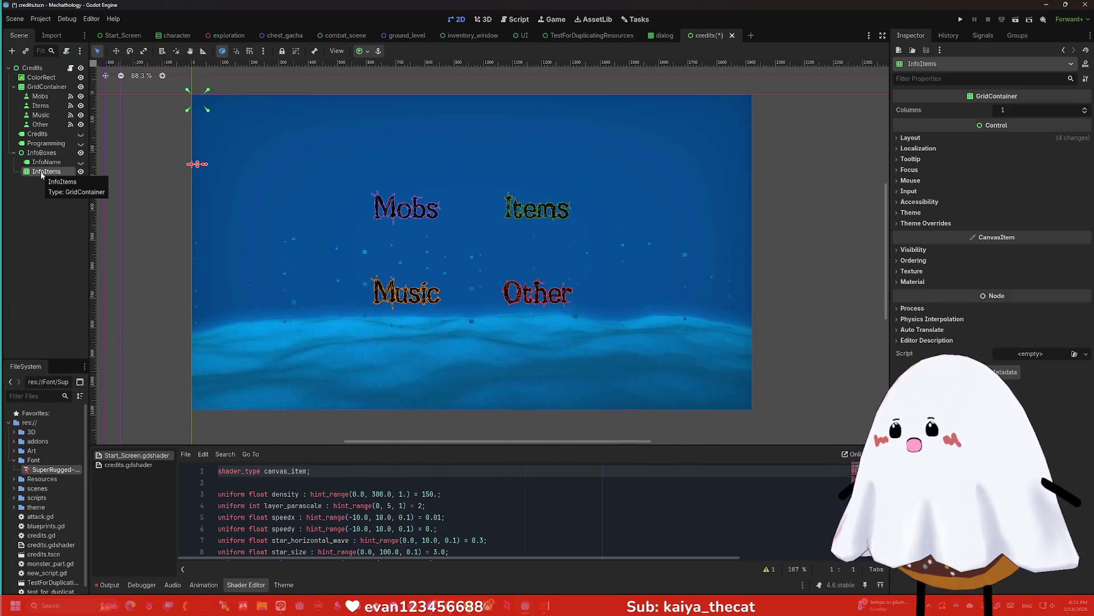
Make InfoName visible with the text 'Mobs' and hide the category button grid
click(80, 162)
click(75, 164)
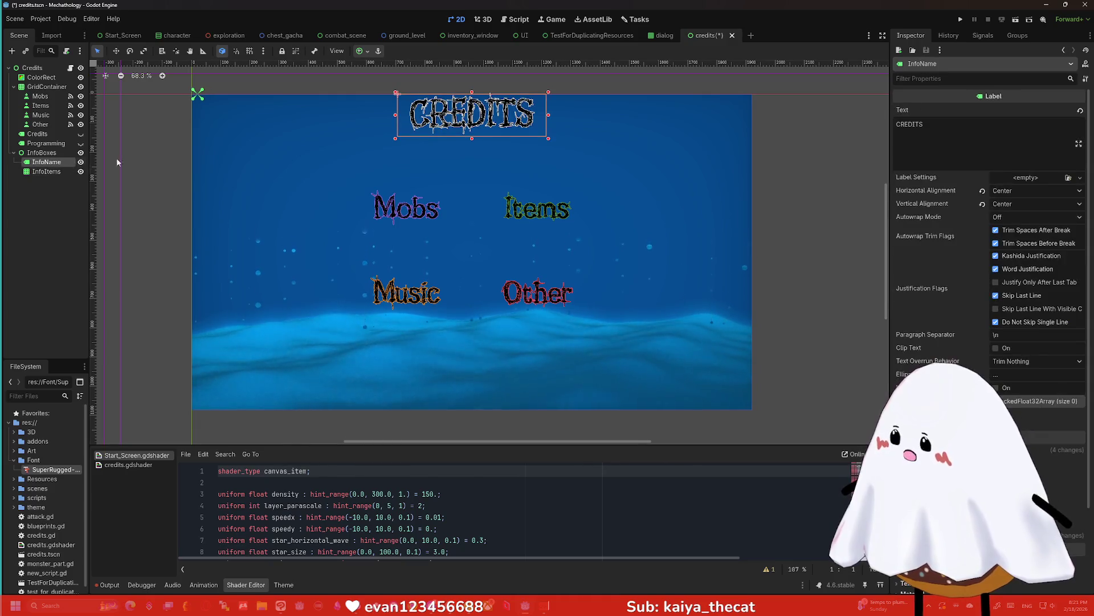
text(Mobs)
click(806, 130)
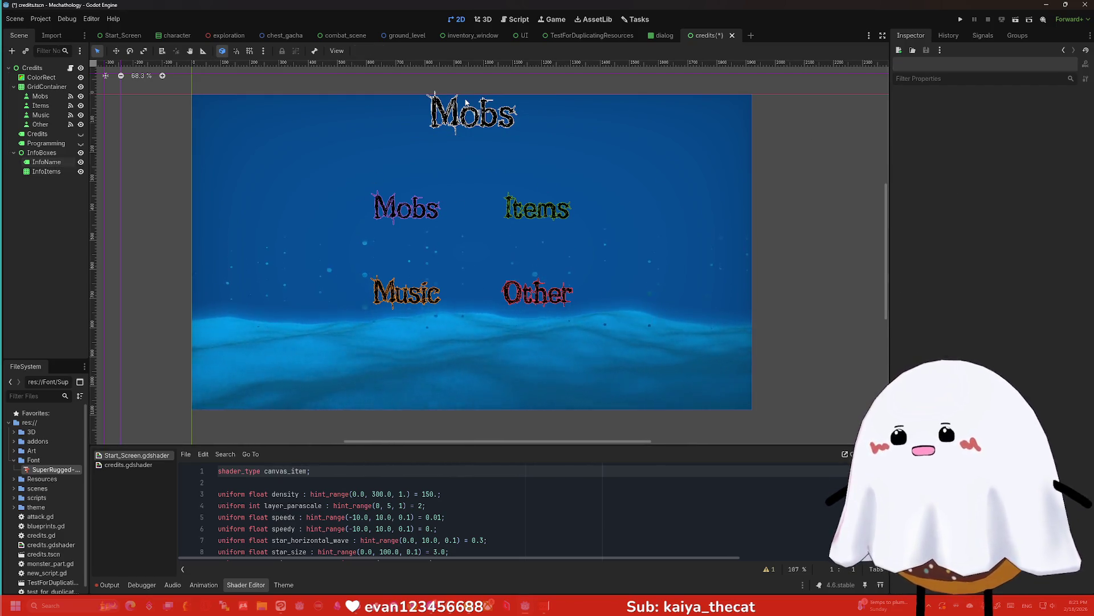
click(450, 114)
click(365, 198)
click(405, 209)
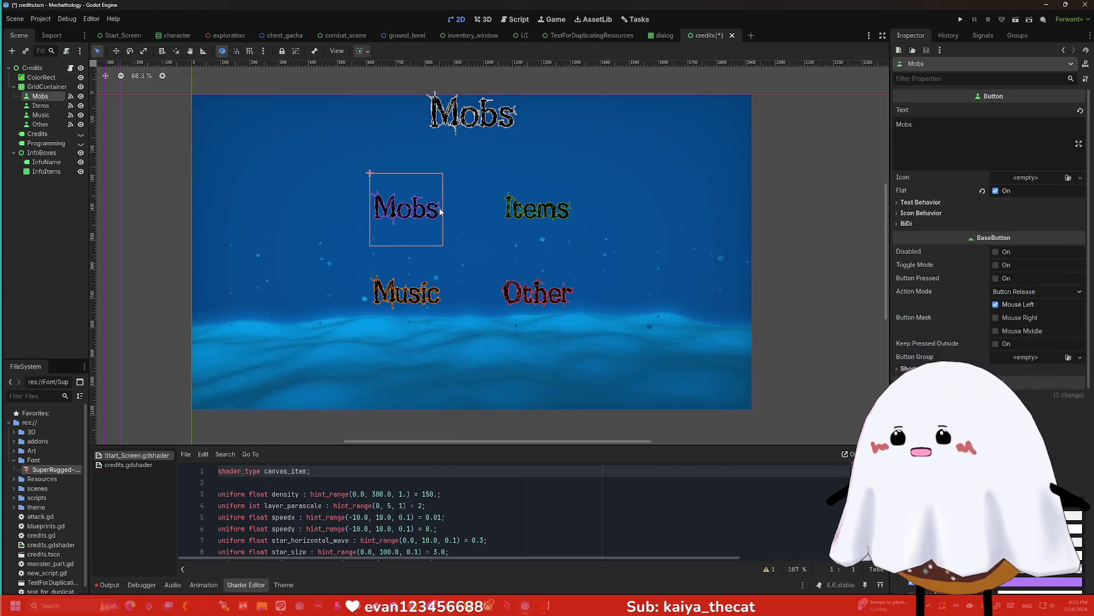
click(80, 87)
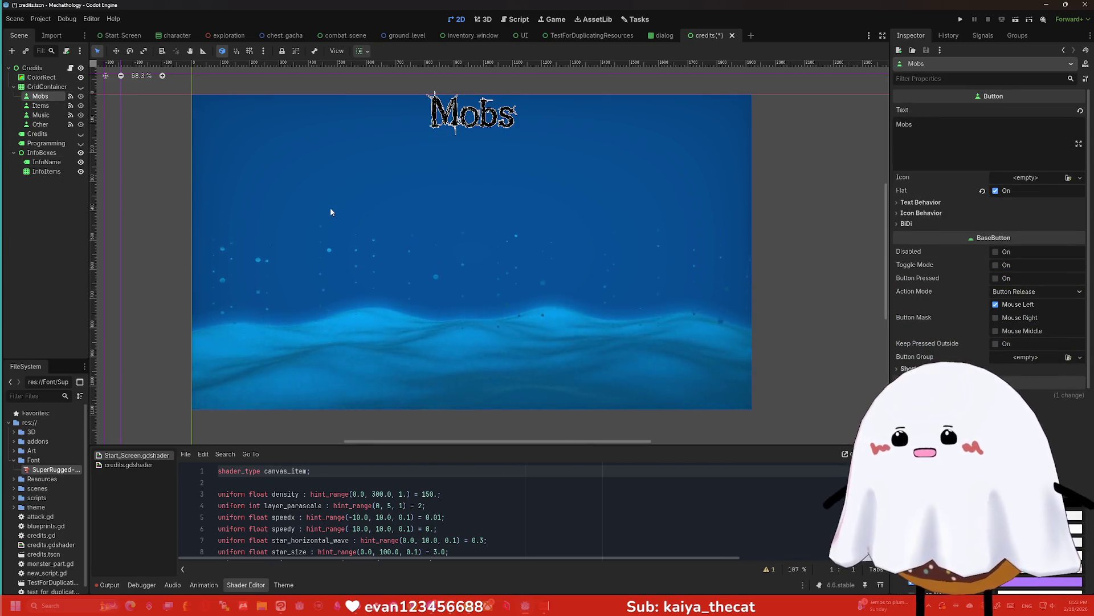
click(47, 171)
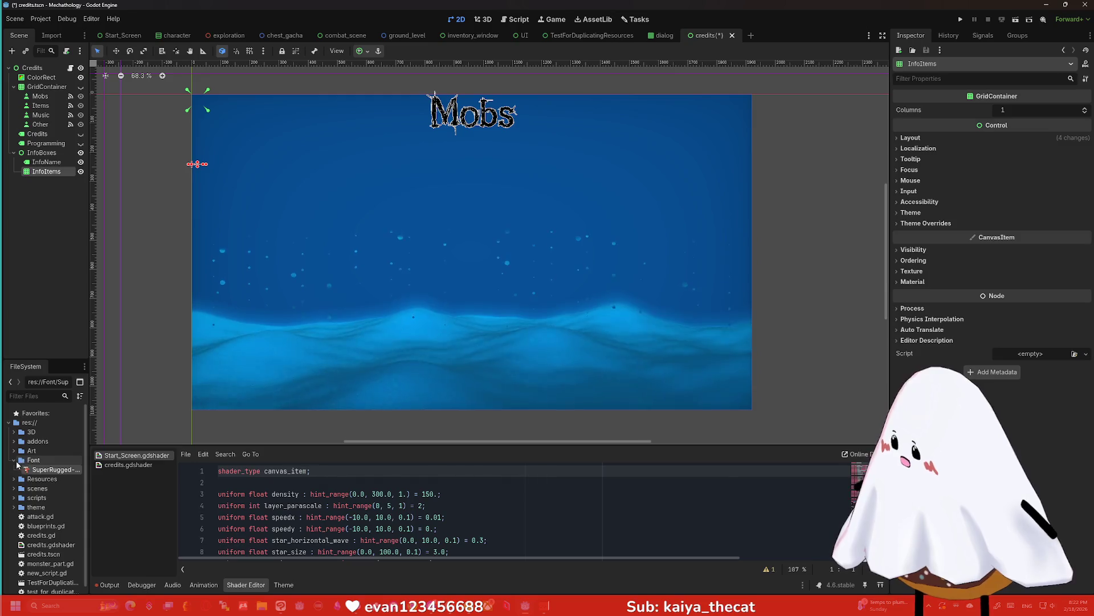
Expand Art > enemies, select six enemy images, and start adding a child under InfoItems
click(13, 460)
click(14, 451)
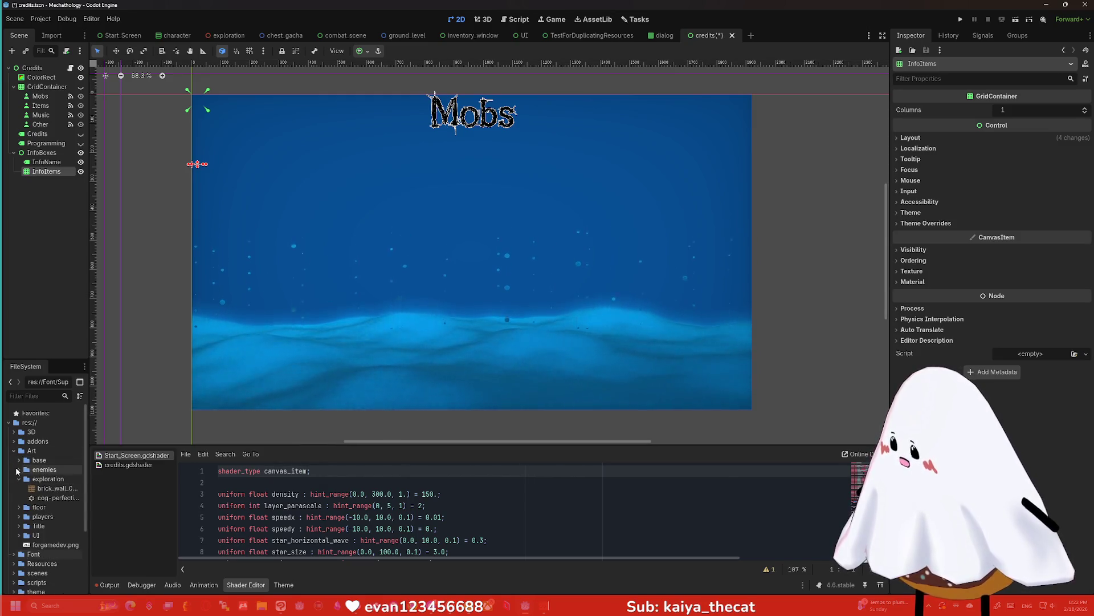
click(17, 470)
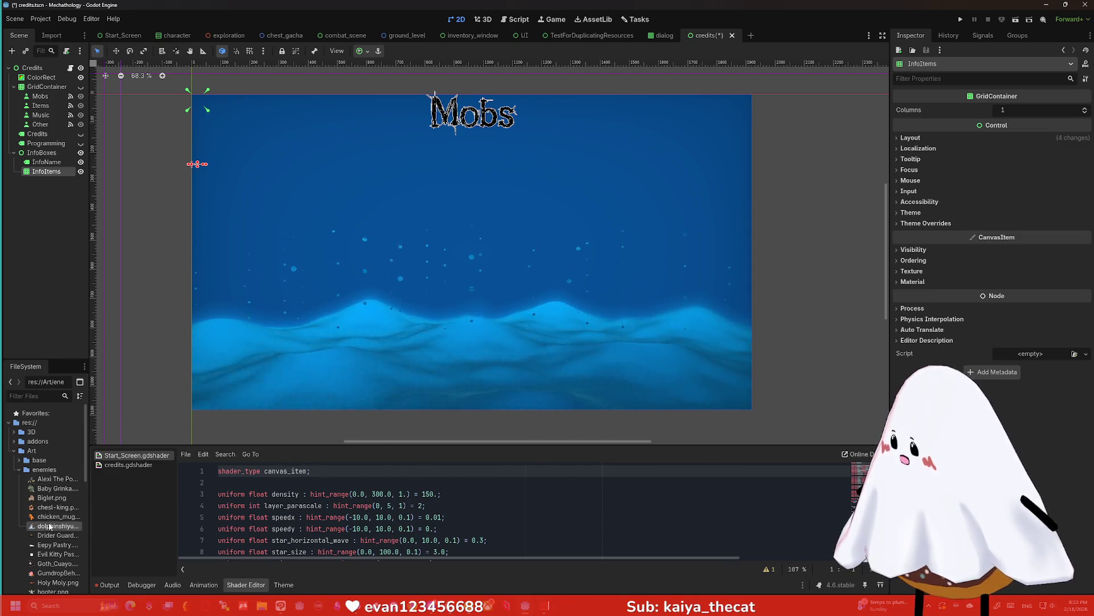
shift+click(54, 480)
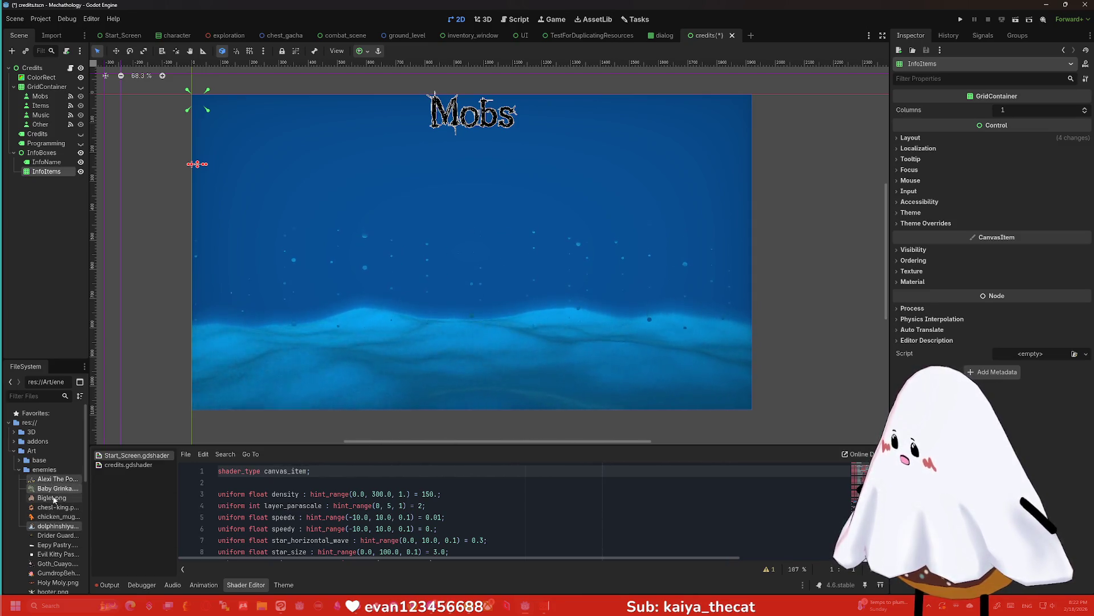
mouse_move(54, 481)
mouse_down()
mouse_move(60, 206)
mouse_move(47, 173)
mouse_up()
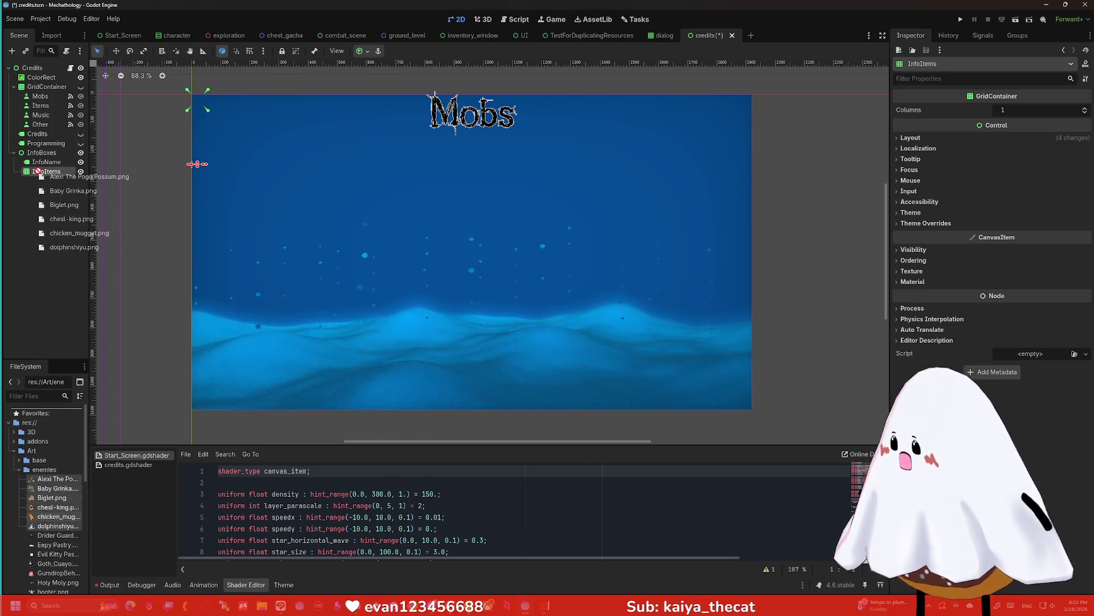
key(ctrl+a)
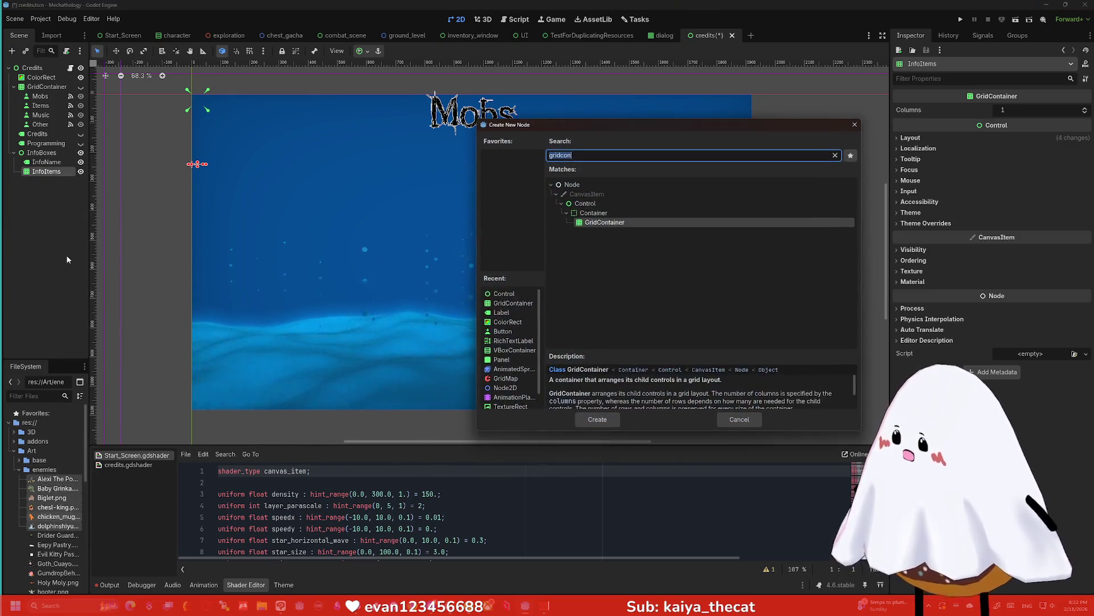
Add a TextureRect under InfoItems and duplicate it with Ctrl+D into several copies
text(texture)
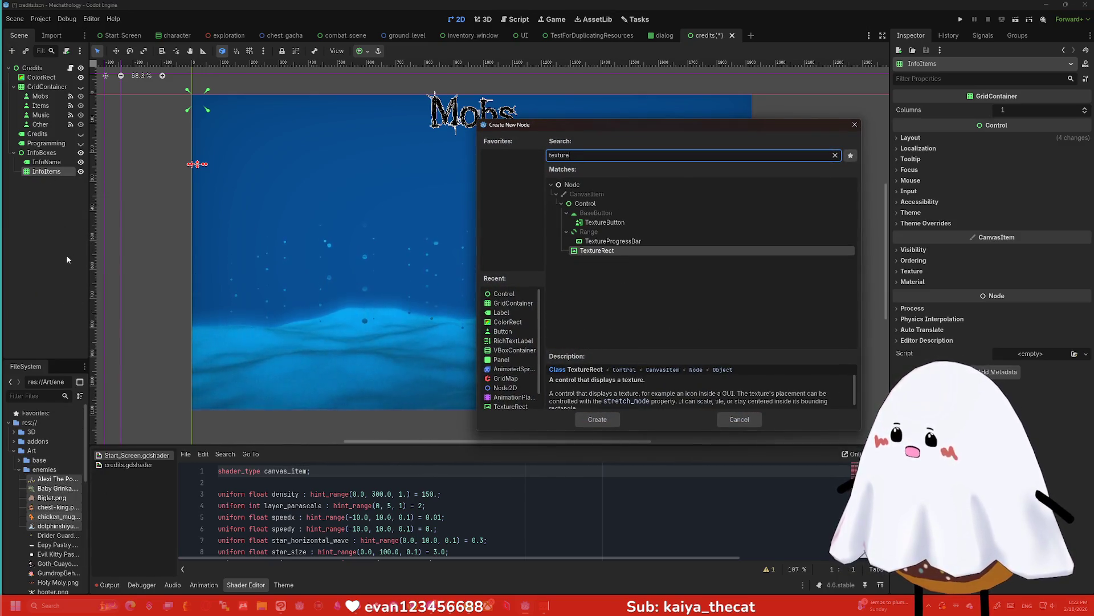
key(Return)
key(ctrl+d)
key(ctrl+d)
key(ctrl+d)
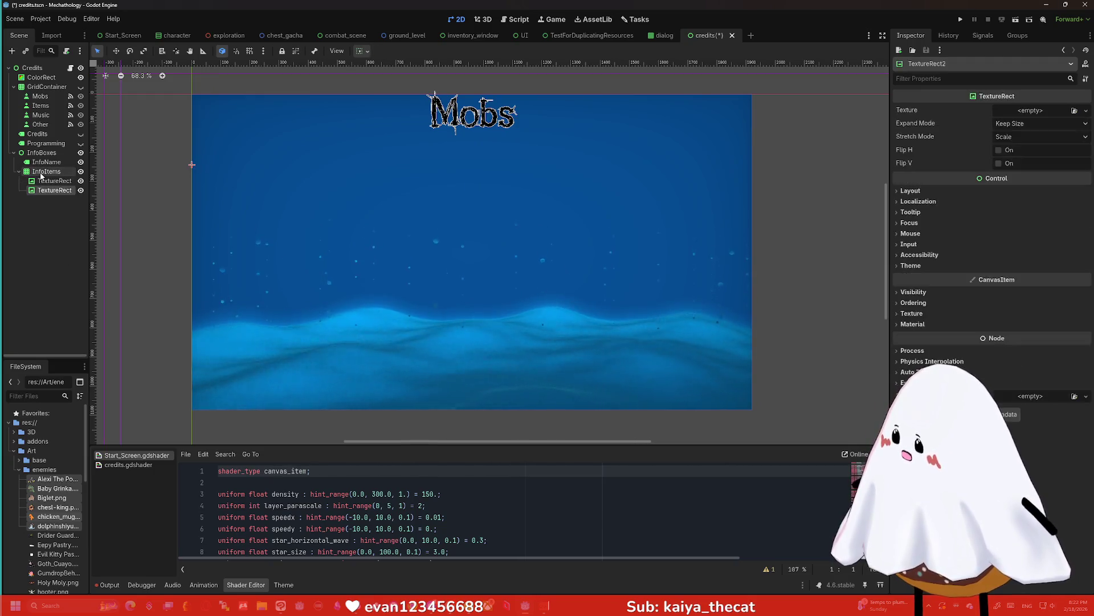
click(41, 173)
click(41, 181)
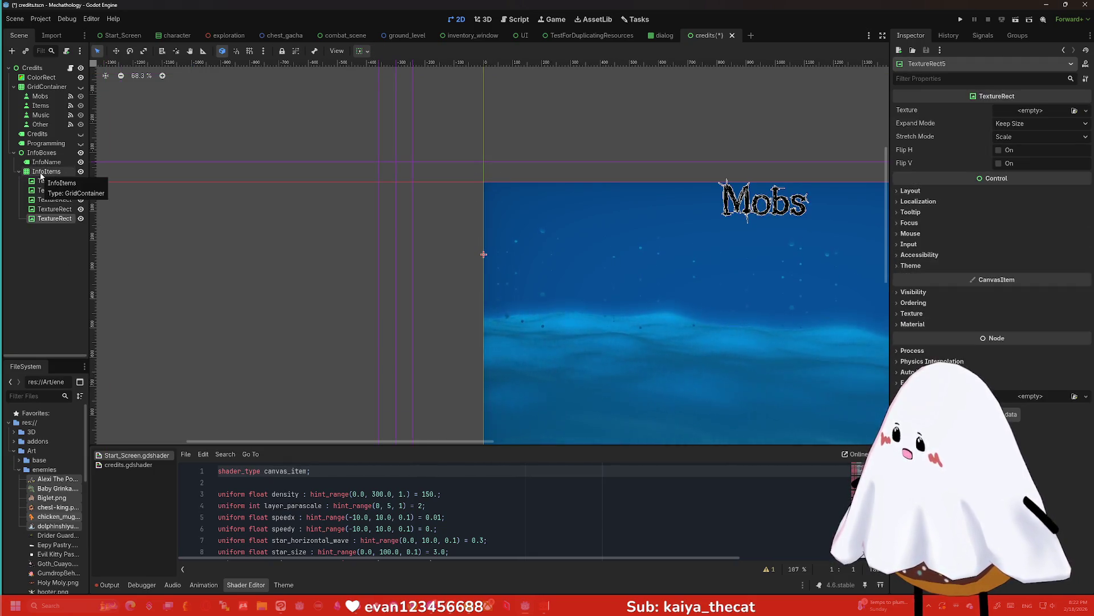
key(ctrl+d)
Drag the possum art onto the second TextureRect and the chicken mug art onto another
click(48, 218)
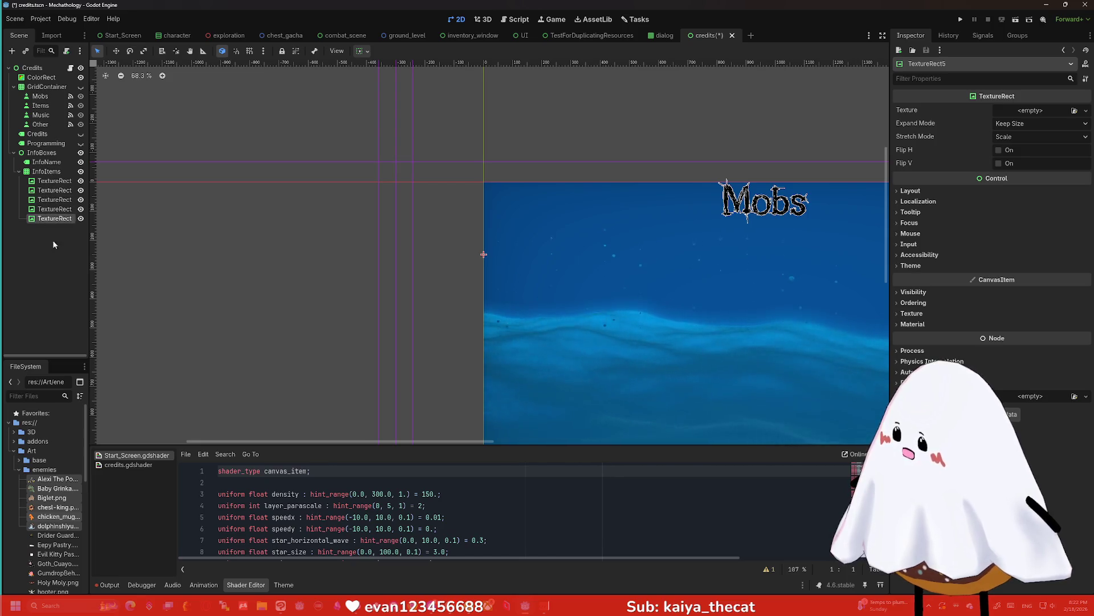
click(46, 190)
drag(66, 482, 54, 190)
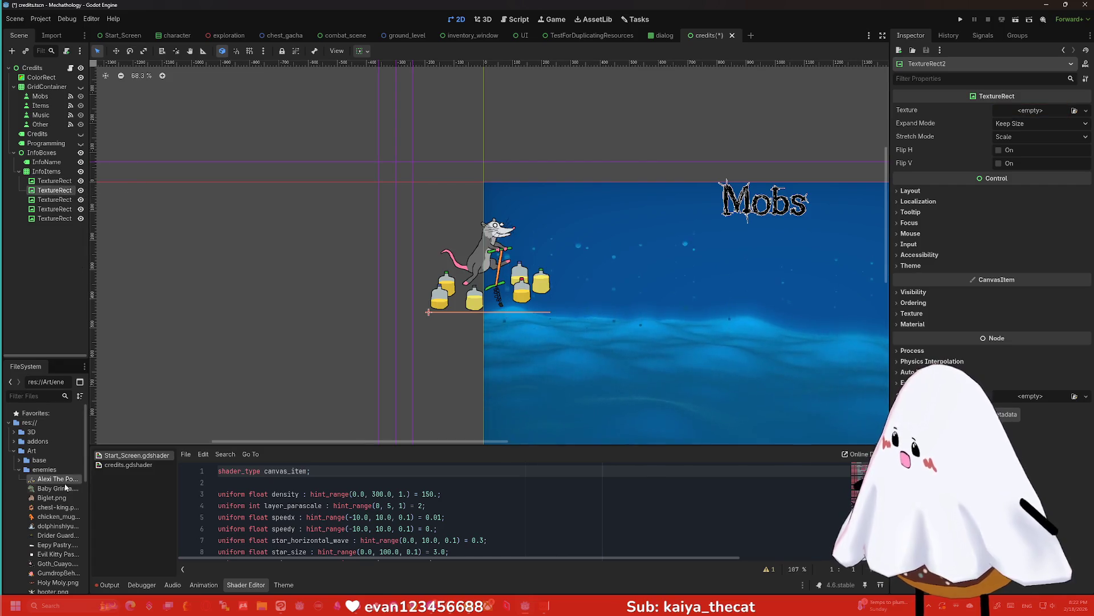
drag(57, 516, 54, 200)
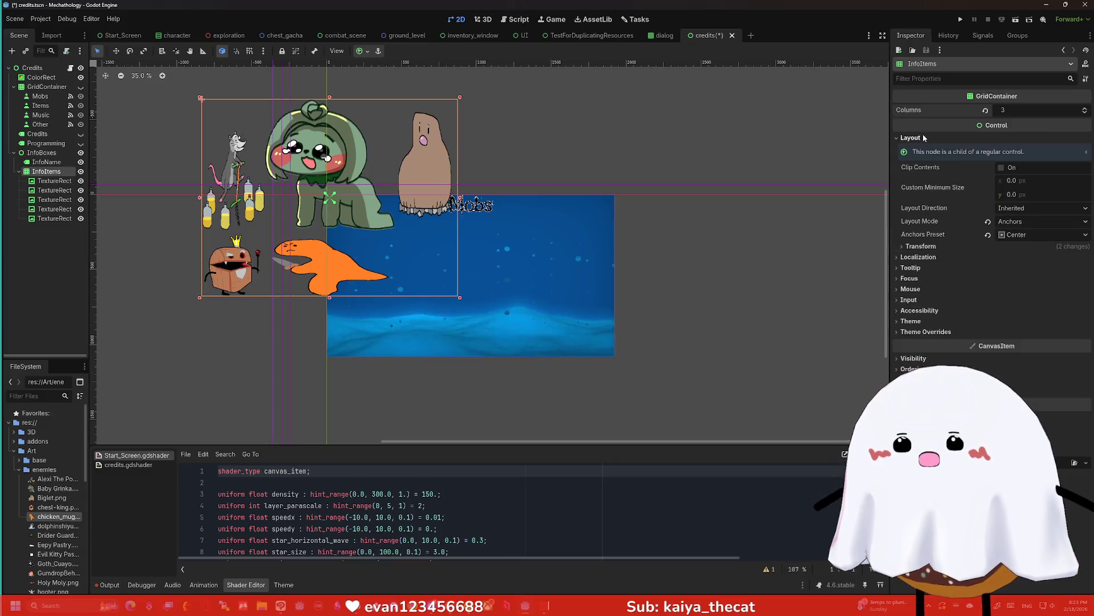
Change the InfoItems anchor preset to Top Left, then to Center Left
click(1023, 238)
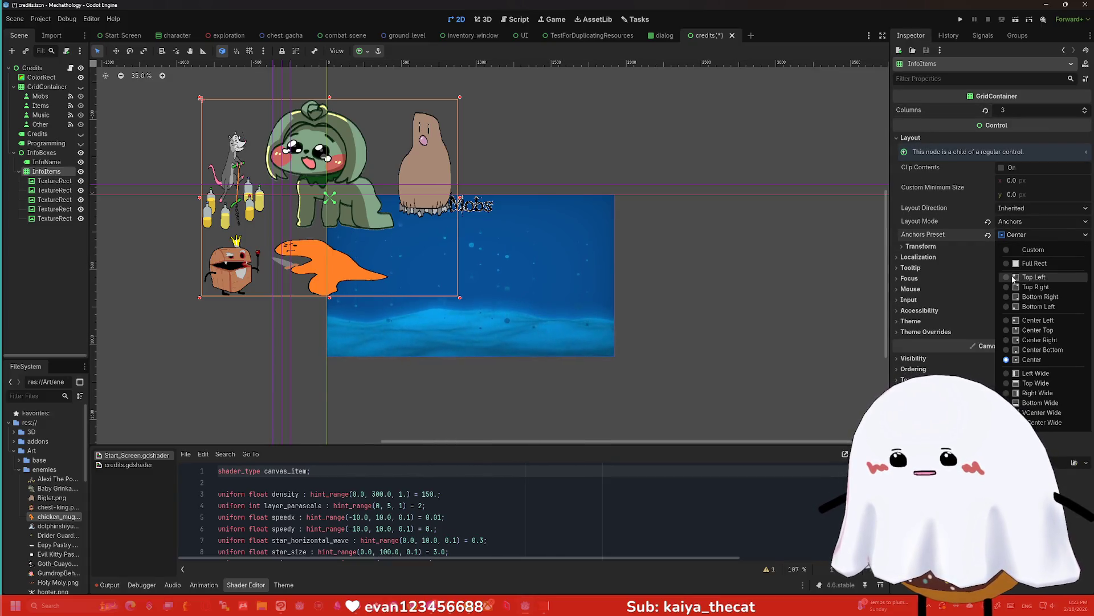
click(1010, 275)
scroll(555, 202, up, 4)
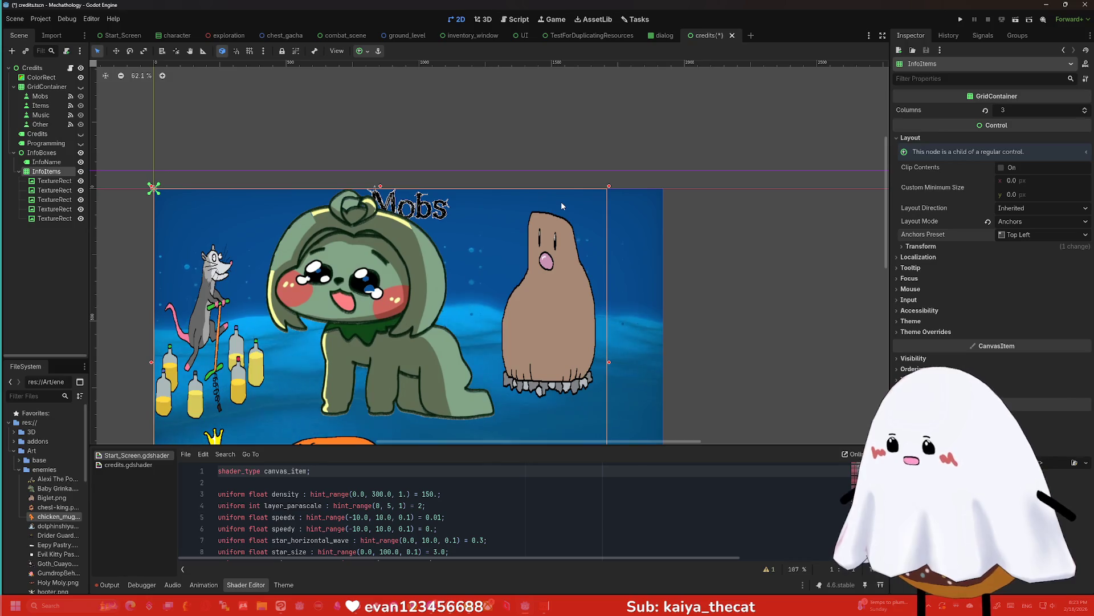
scroll(821, 190, down, 1)
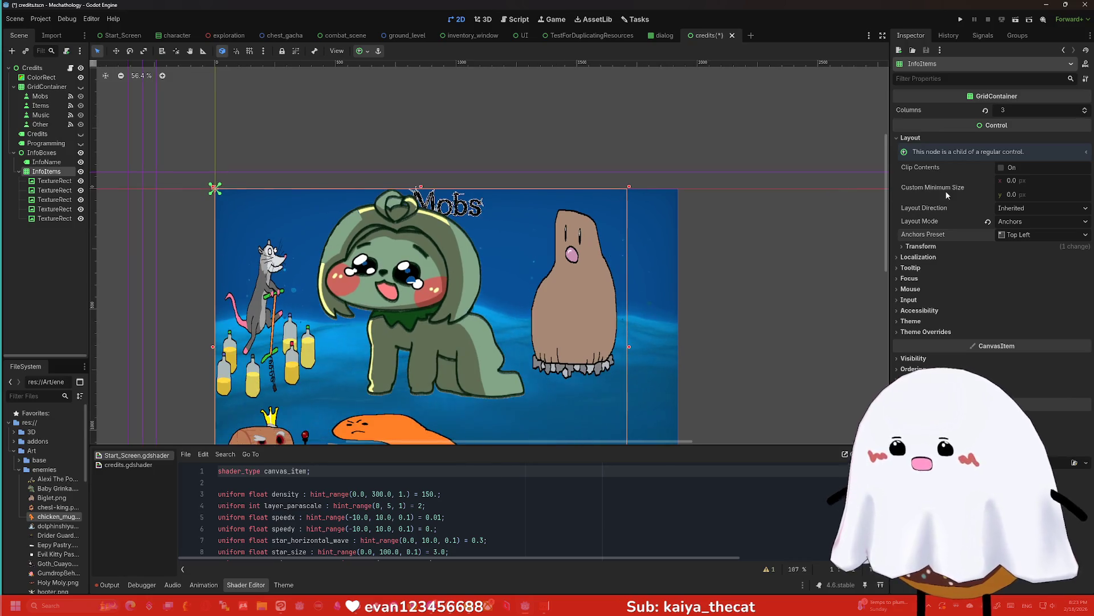
click(1021, 236)
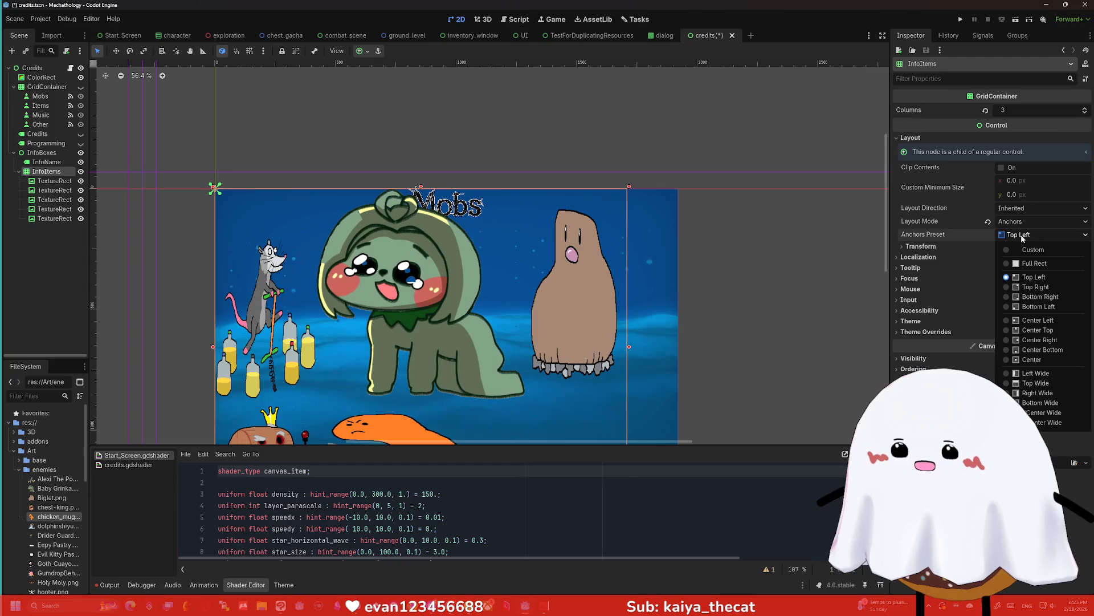
click(1016, 320)
scroll(695, 280, down, 5)
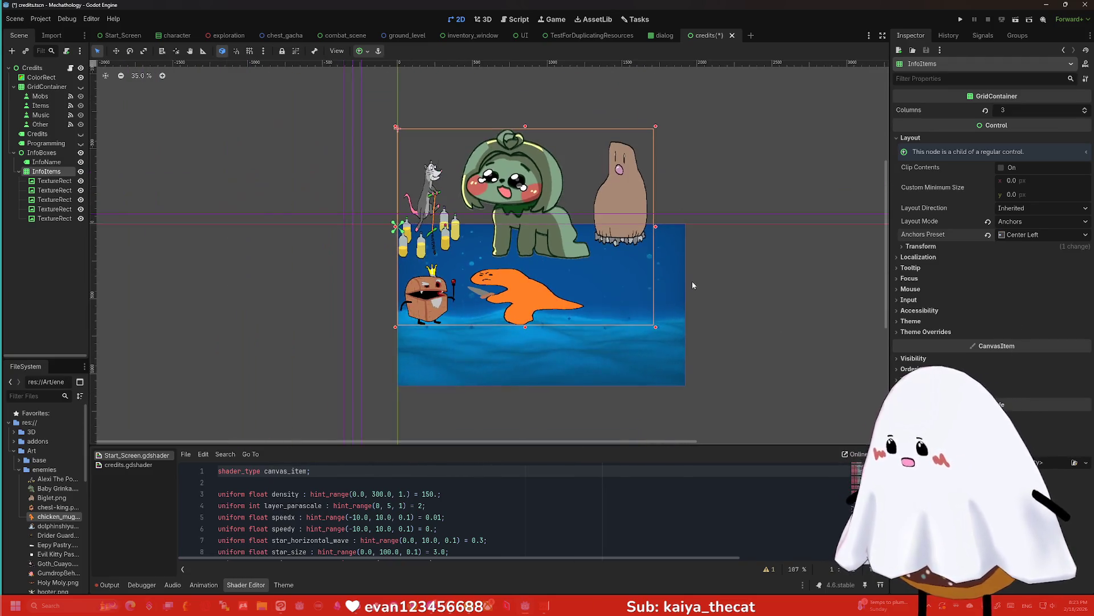
scroll(692, 281, up, 3)
click(1042, 235)
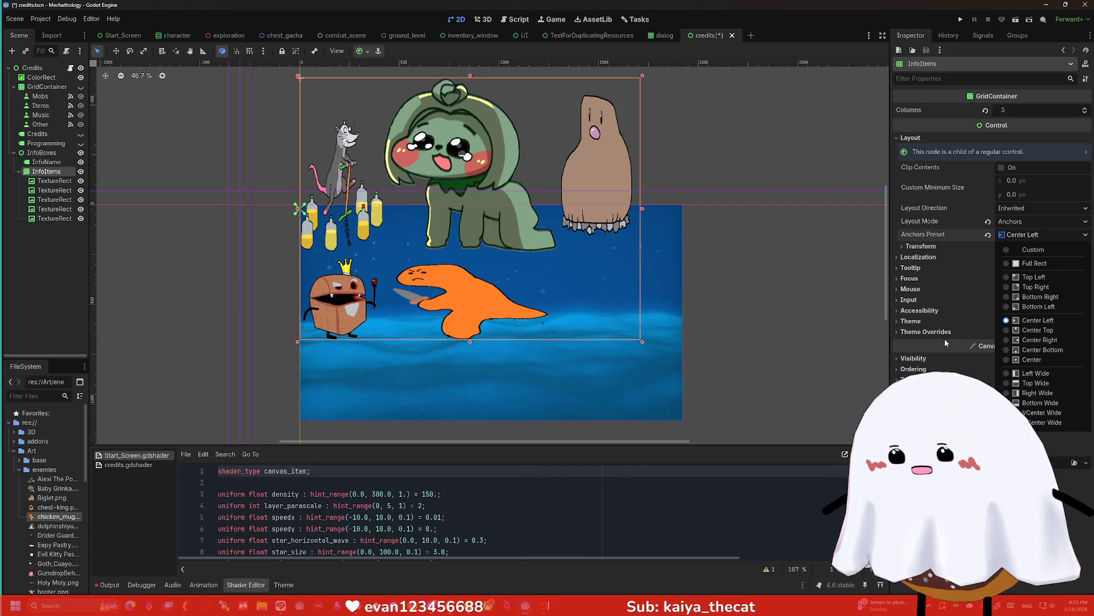
Expand Transform on InfoItems to check its 1708 by 1311 size and position
click(44, 182)
click(47, 172)
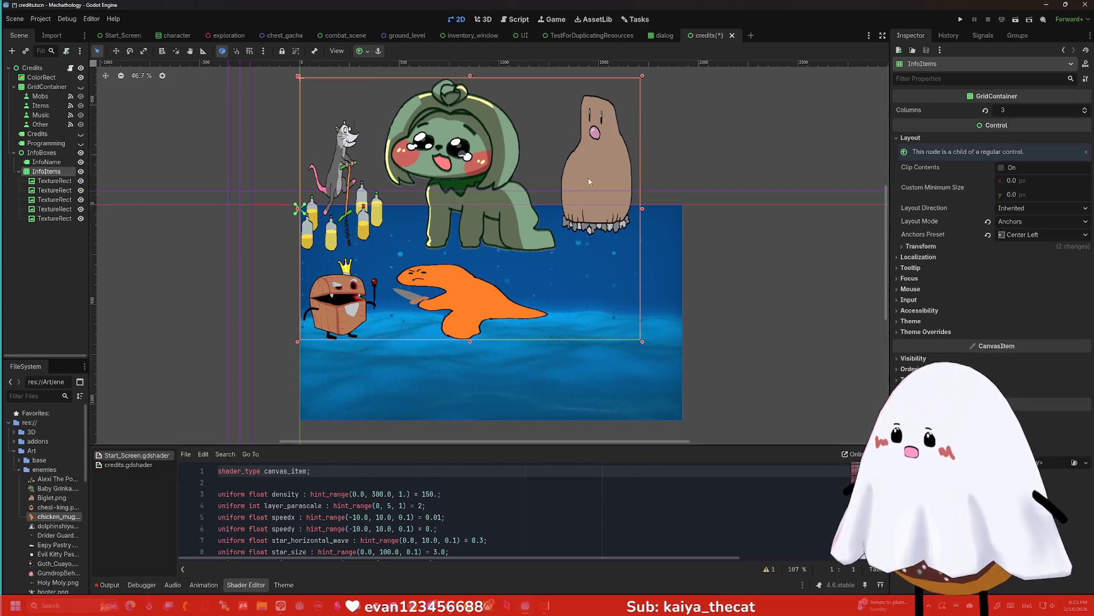
click(914, 247)
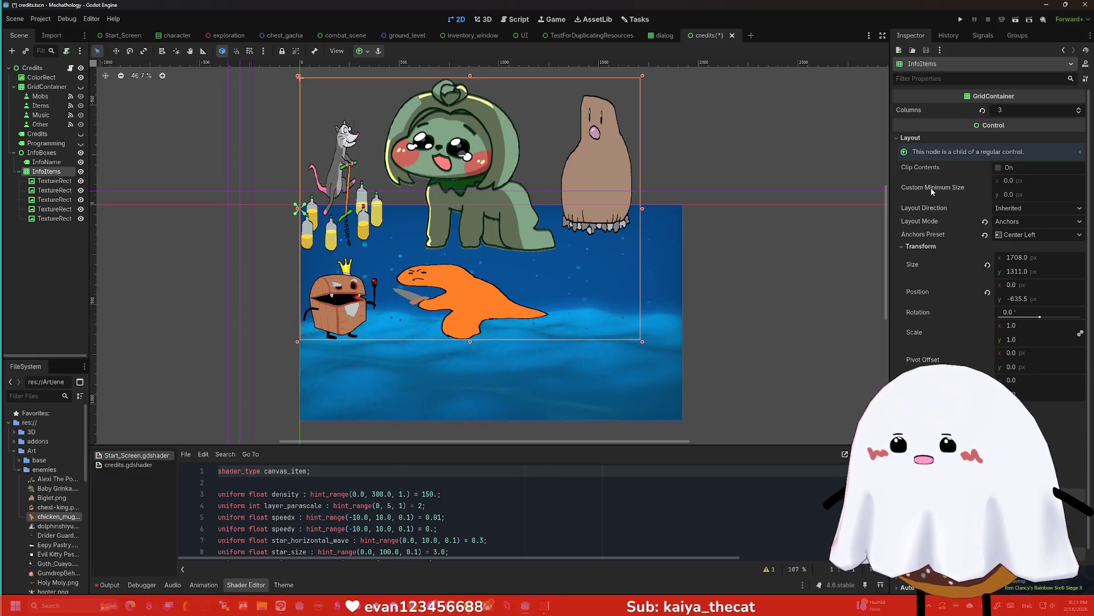
scroll(934, 200, down, 2)
scroll(938, 208, up, 2)
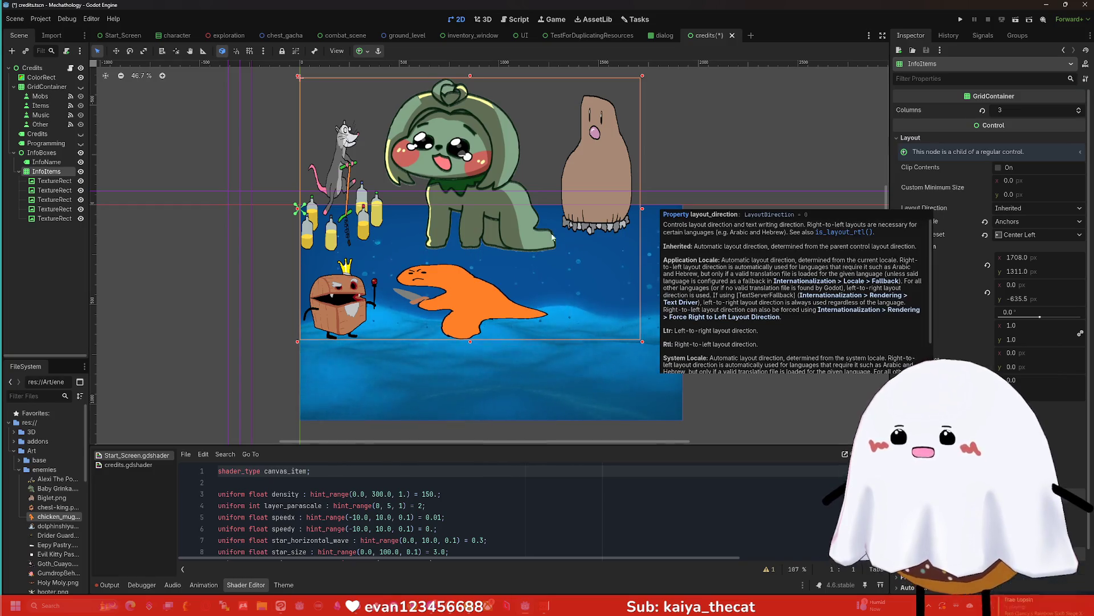
click(56, 182)
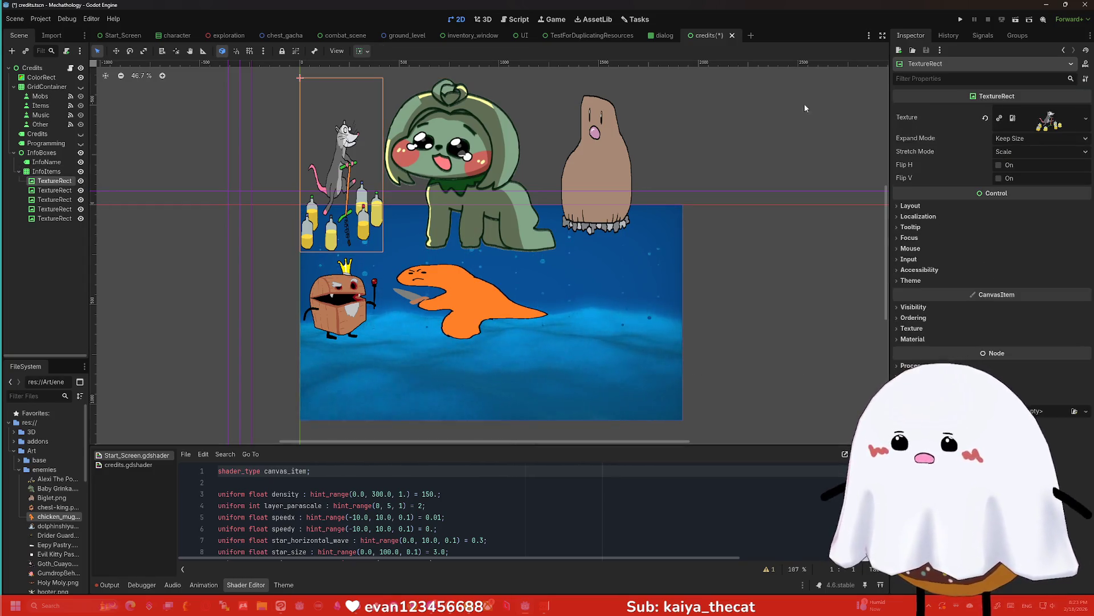
Try Fit Width and Fit Height expand modes on the possum TextureRect, ending on Fit Width
click(1019, 138)
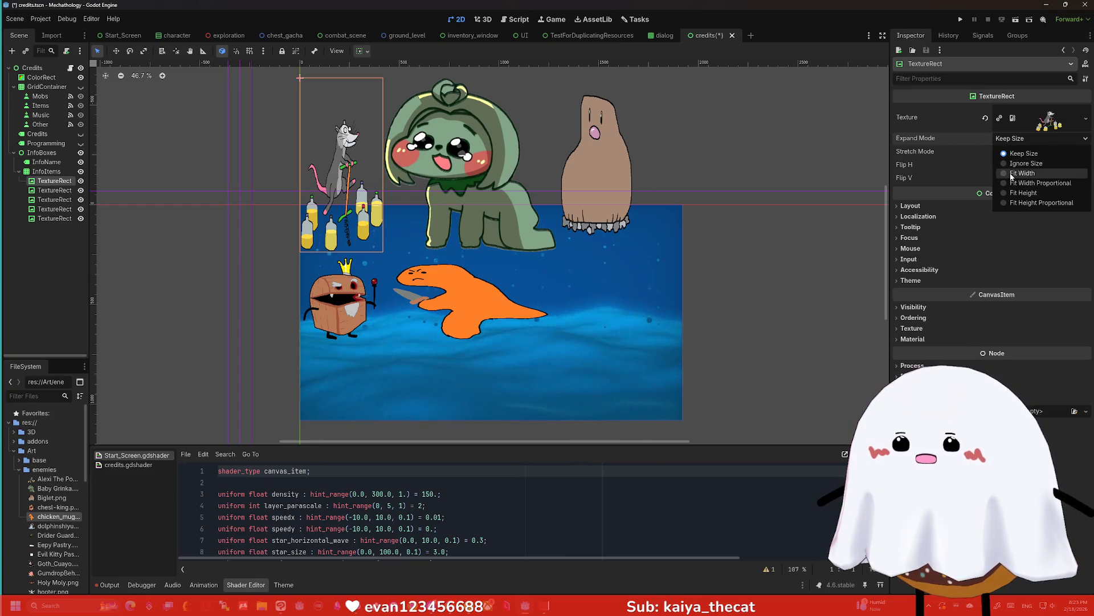
click(1013, 173)
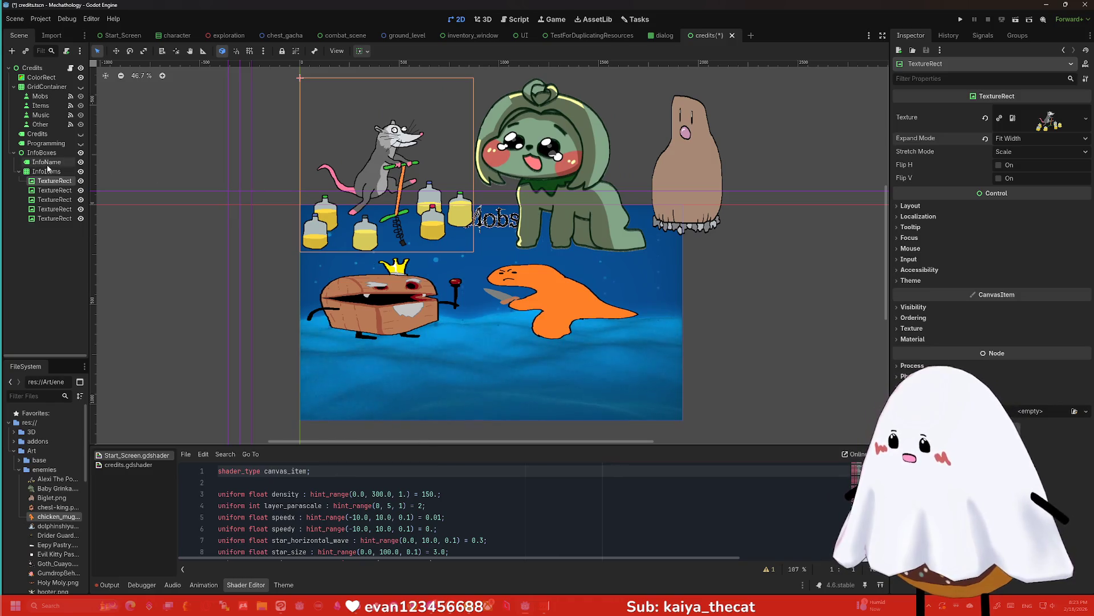
click(1013, 140)
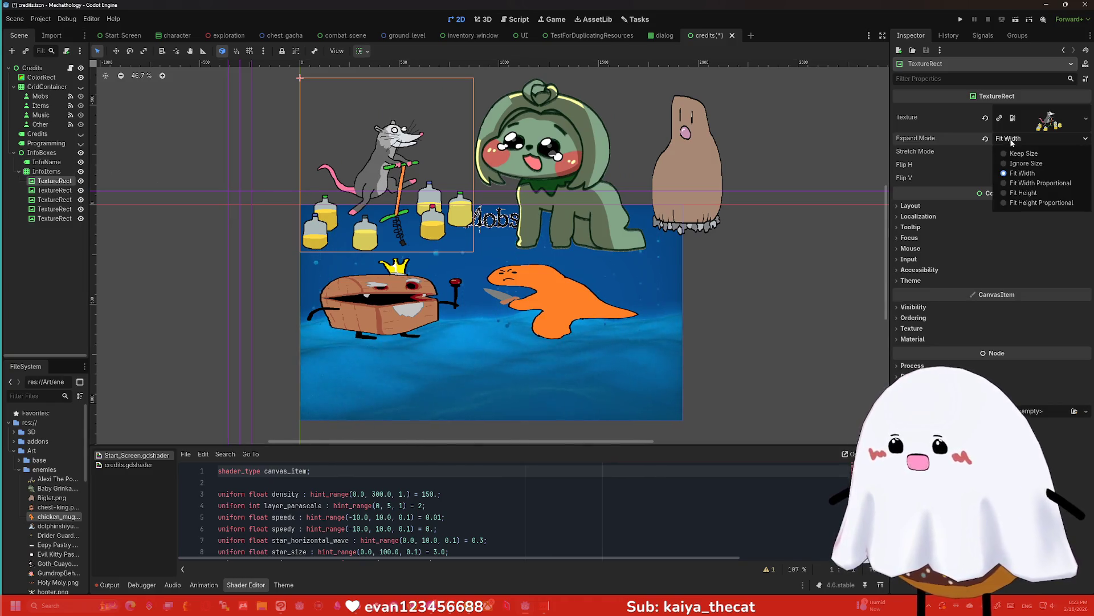
click(1016, 194)
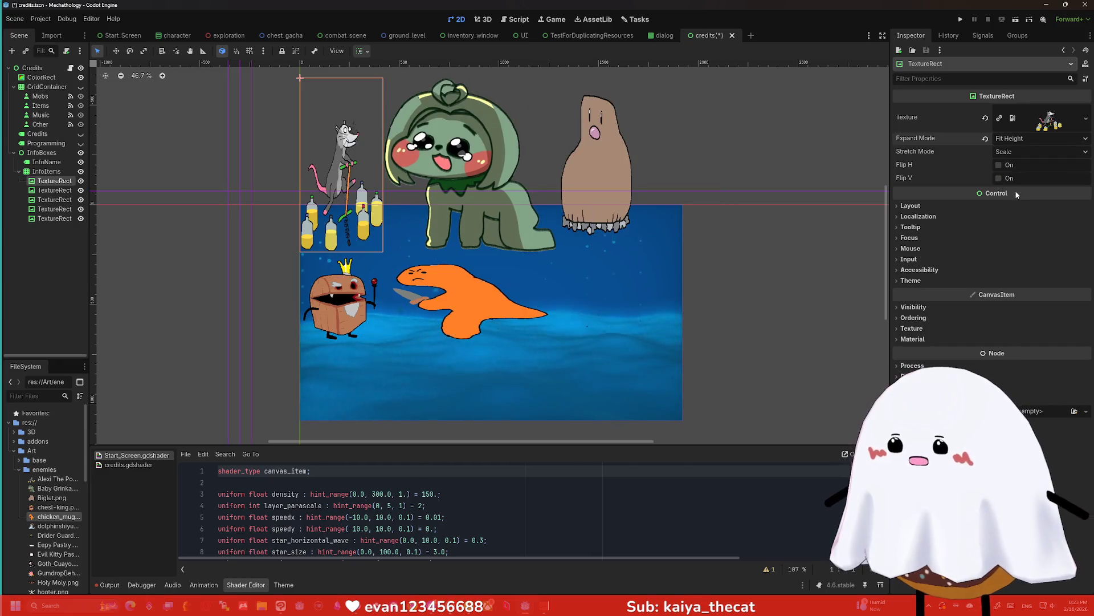
click(1007, 141)
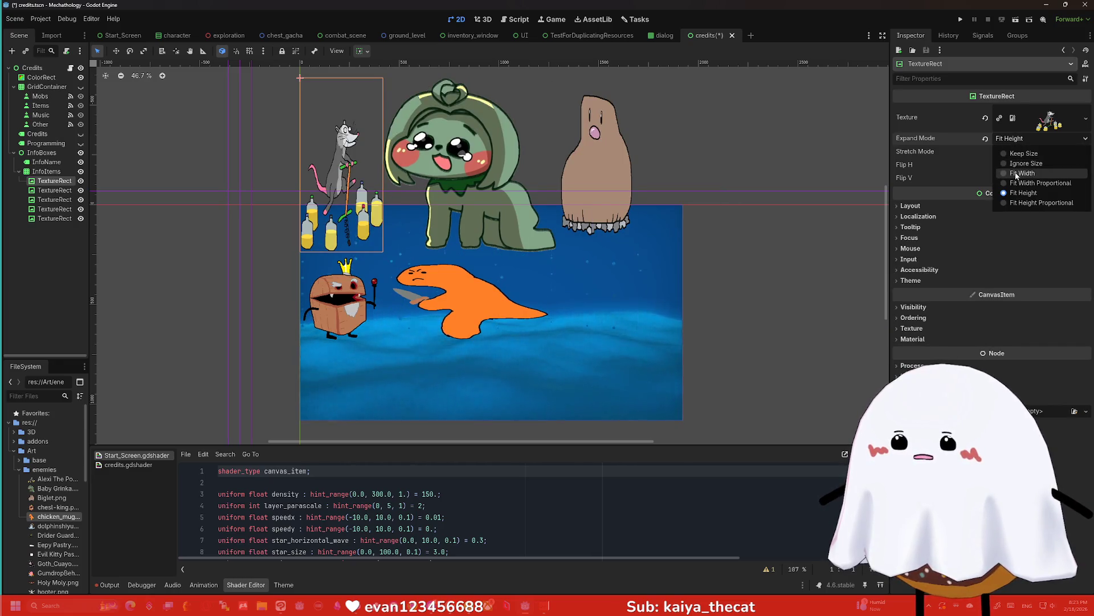
click(1022, 173)
Settle on Keep Aspect stretch and Ignore Size expand, then select the other four TextureRects
click(1012, 151)
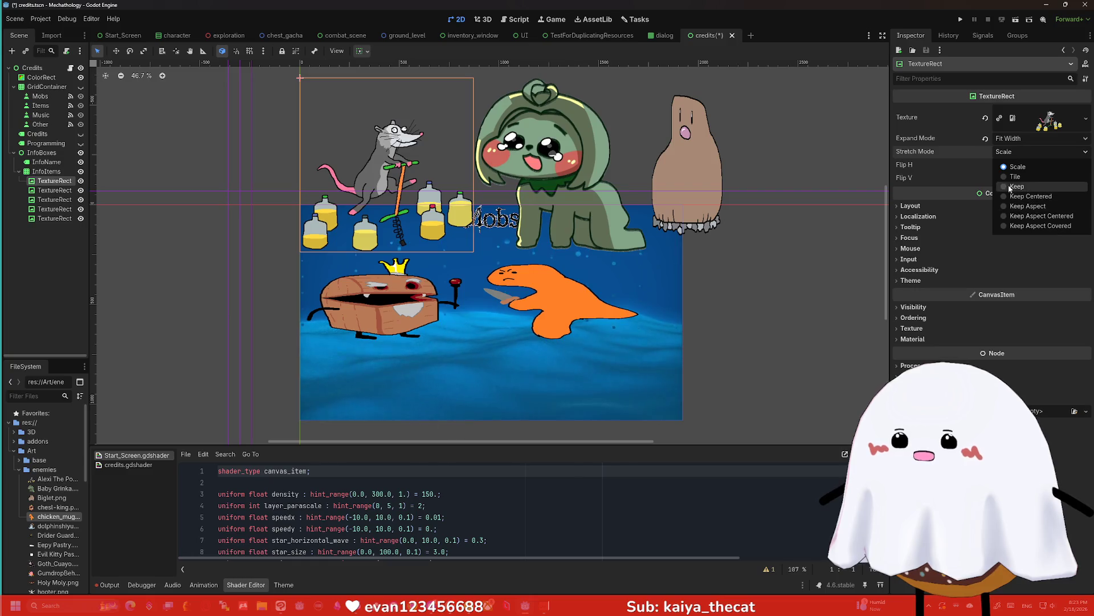
click(1007, 177)
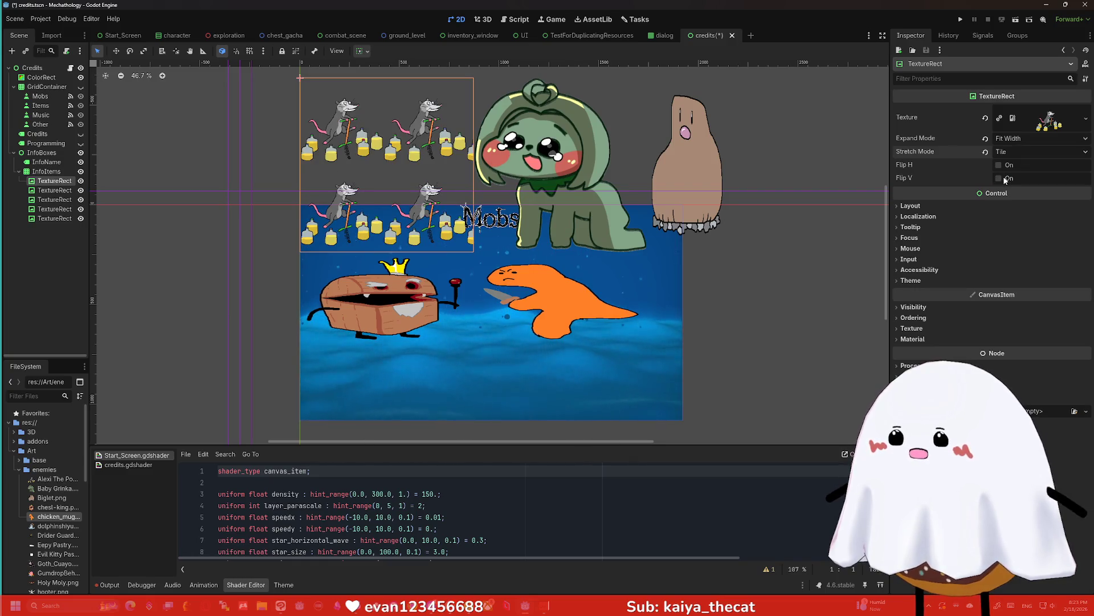
click(1009, 153)
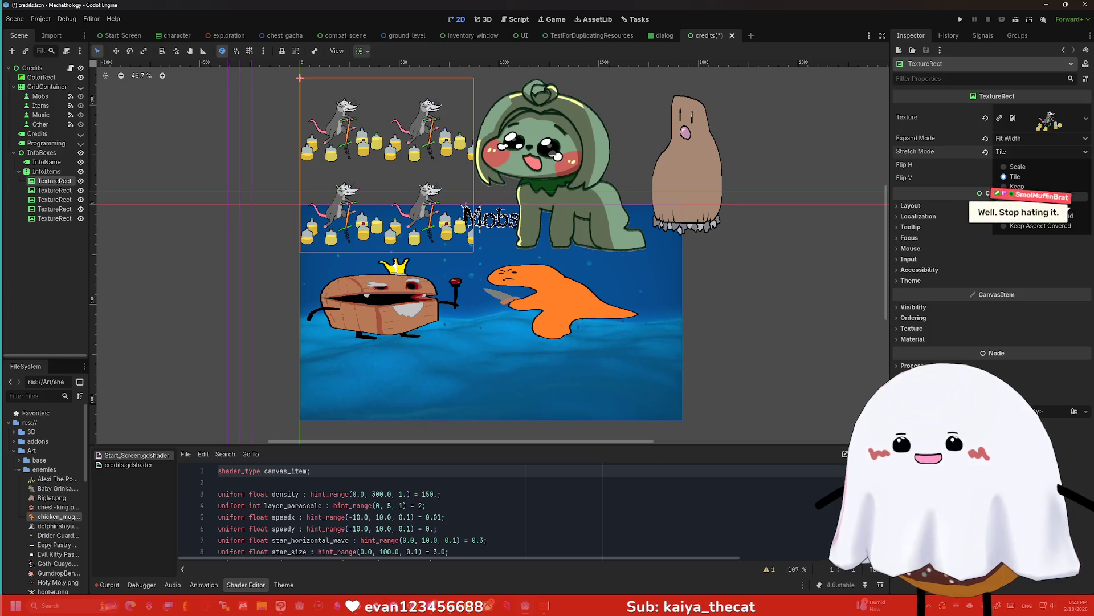
click(1026, 206)
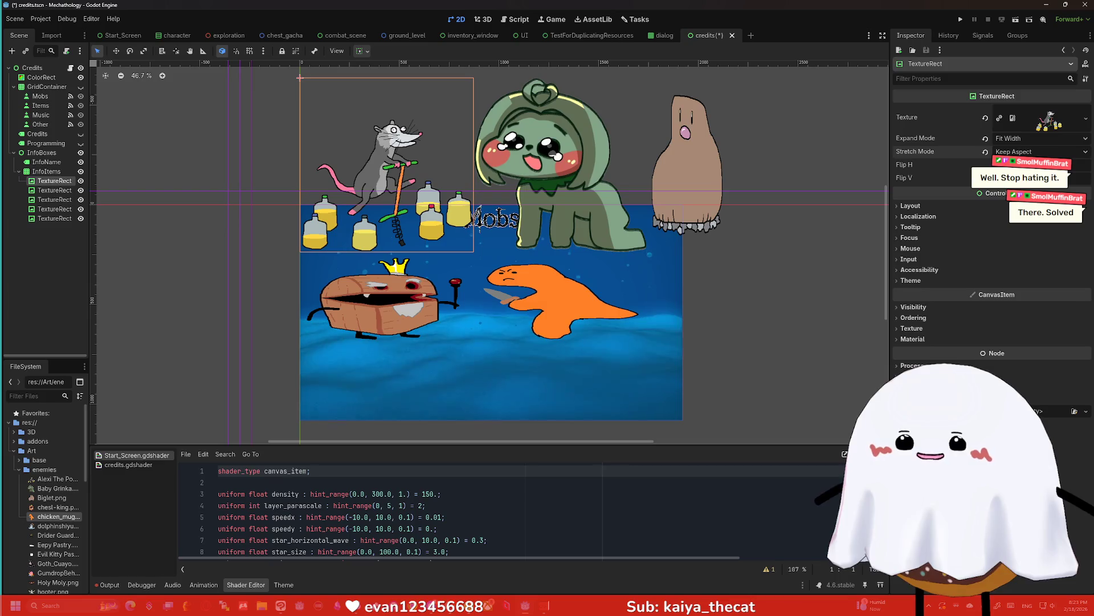
click(1008, 142)
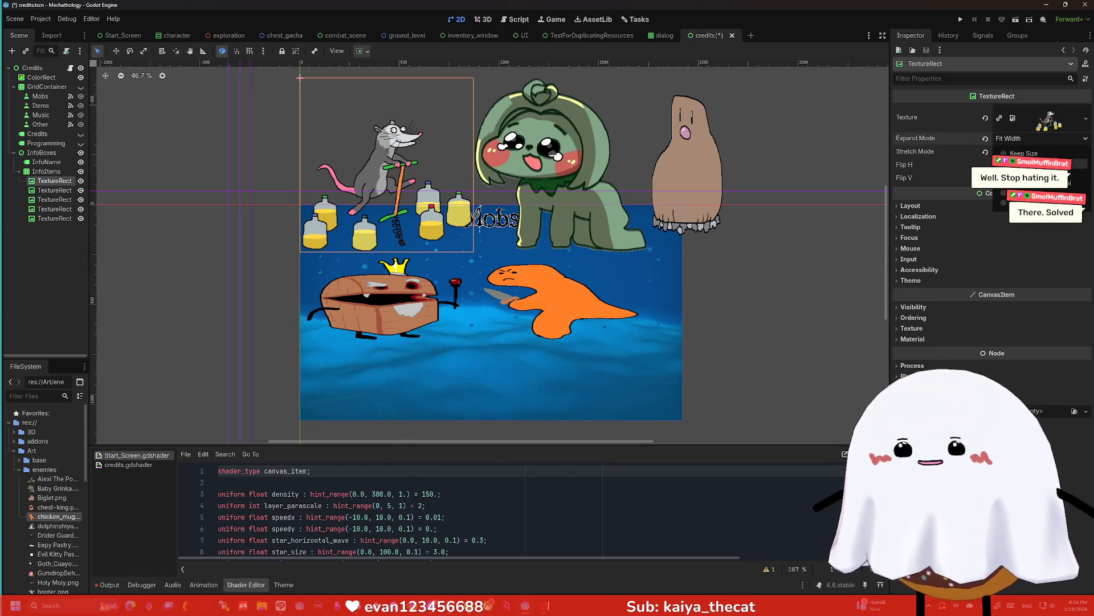
click(1023, 164)
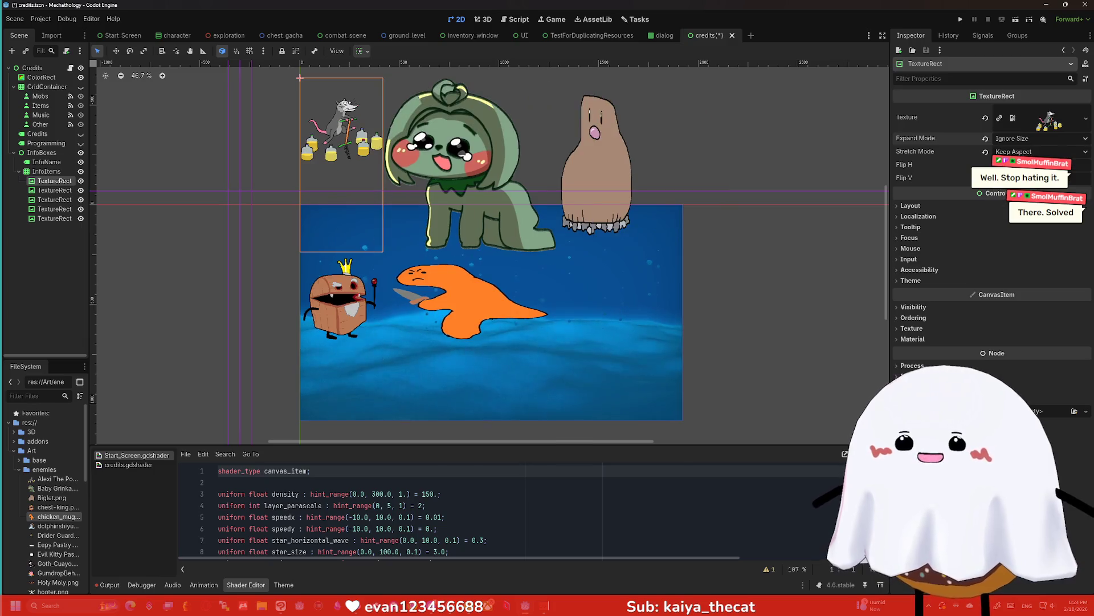
click(54, 190)
shift+click(65, 221)
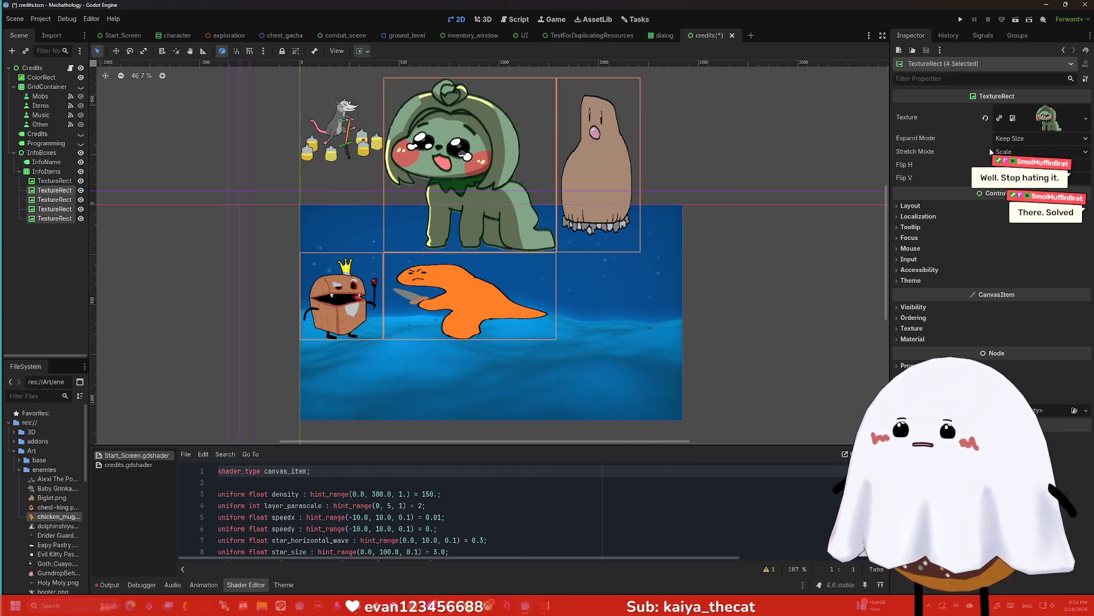
Set Expand Mode to Ignore Size on the four selected TextureRects
click(1022, 140)
click(1023, 164)
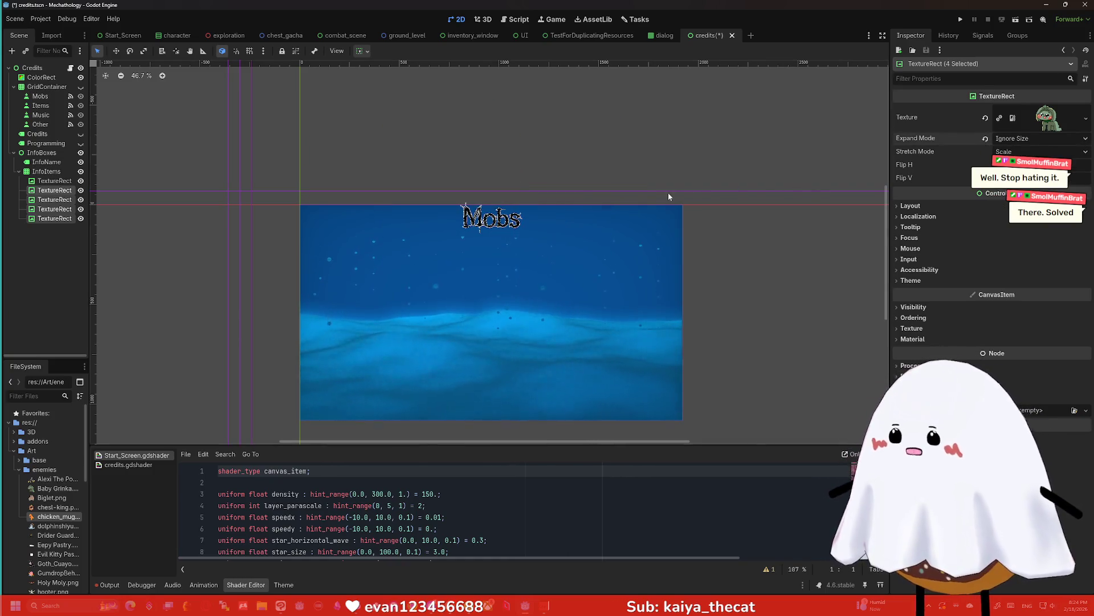
scroll(536, 225, down, 3)
scroll(523, 215, up, 4)
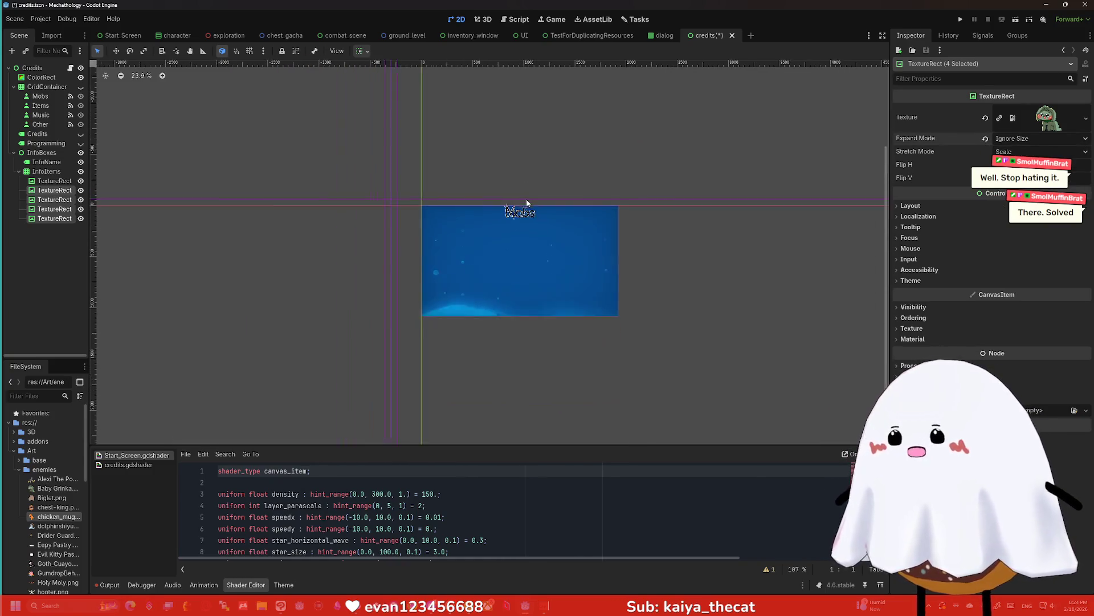
Set the first enemy TextureRect's Stretch Mode to Keep
click(29, 180)
scroll(481, 171, up, 6)
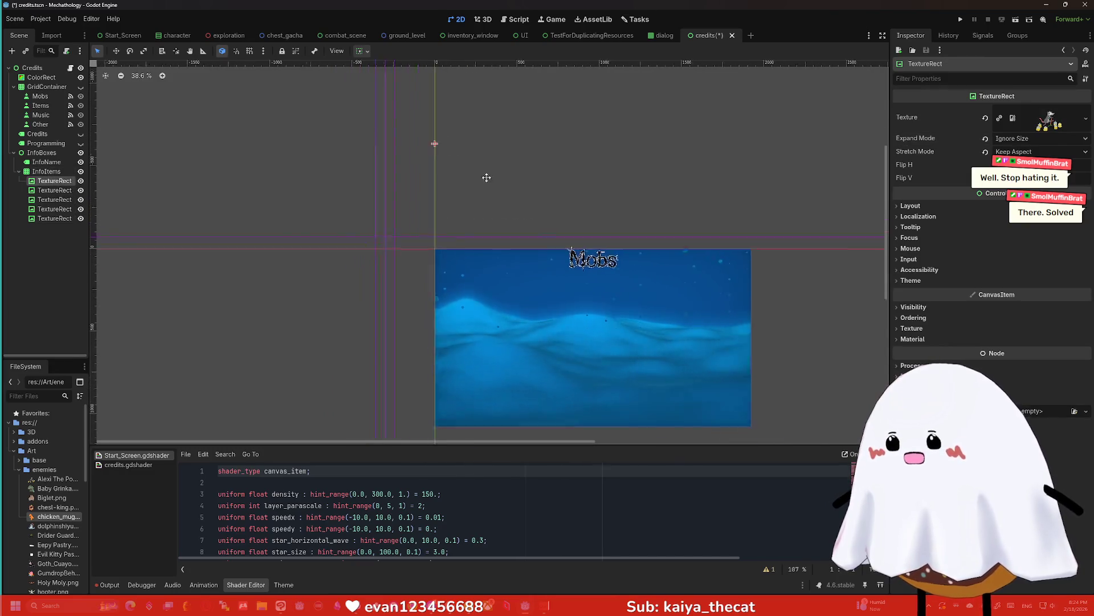
scroll(735, 238, down, 6)
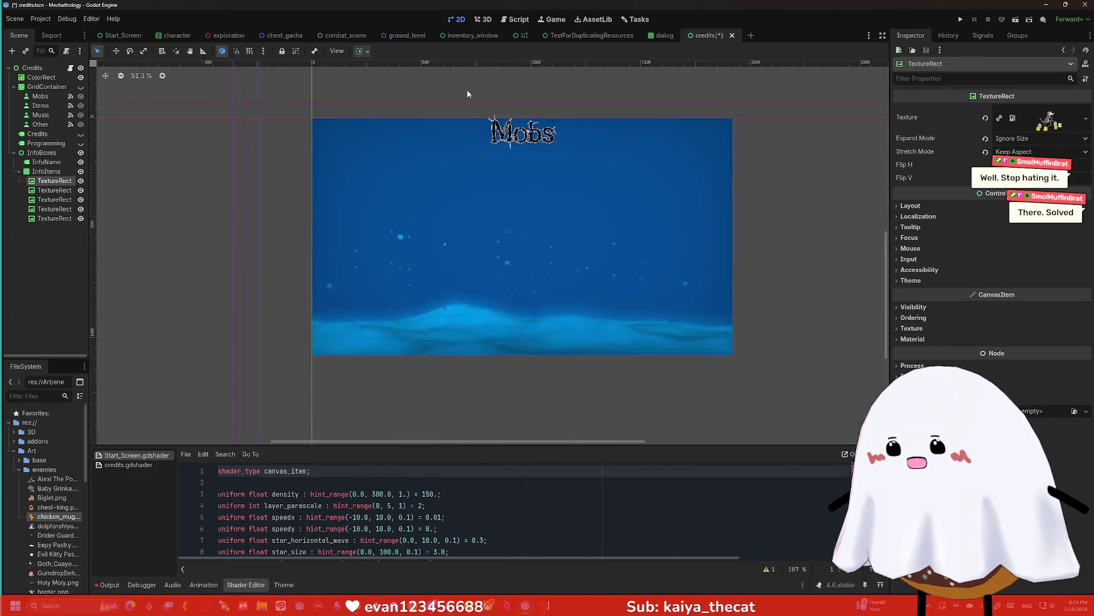
drag(525, 192, 505, 159)
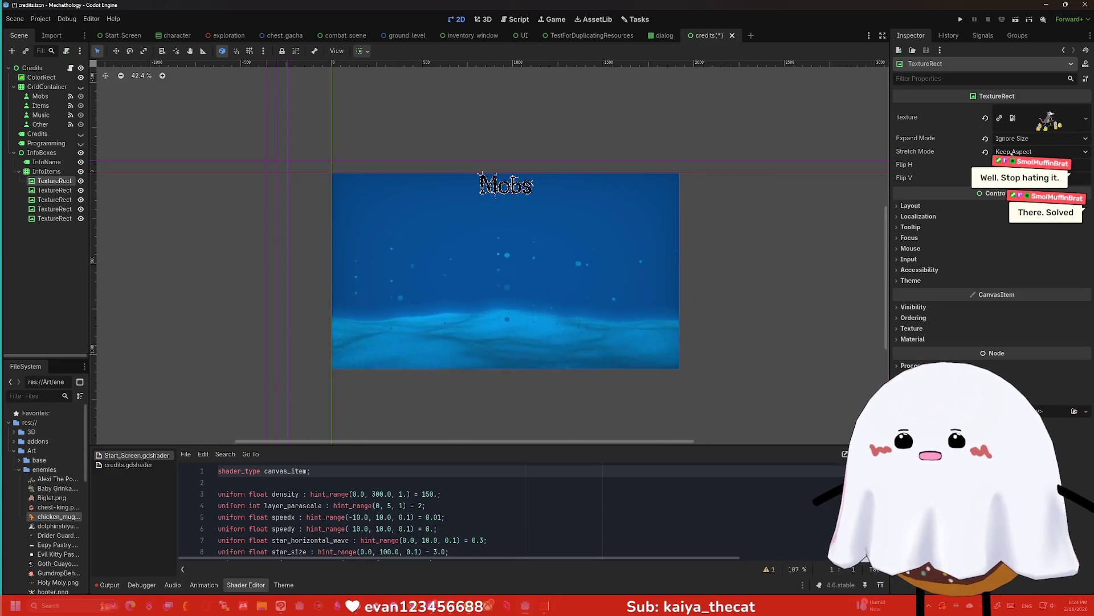
click(1012, 152)
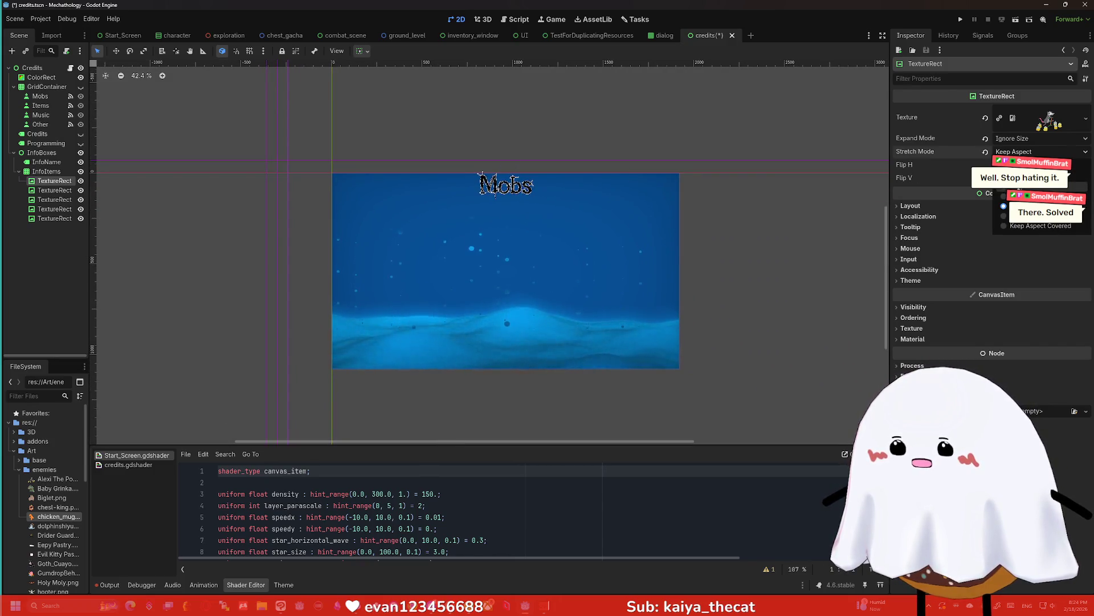
click(1021, 186)
scroll(534, 147, up, 2)
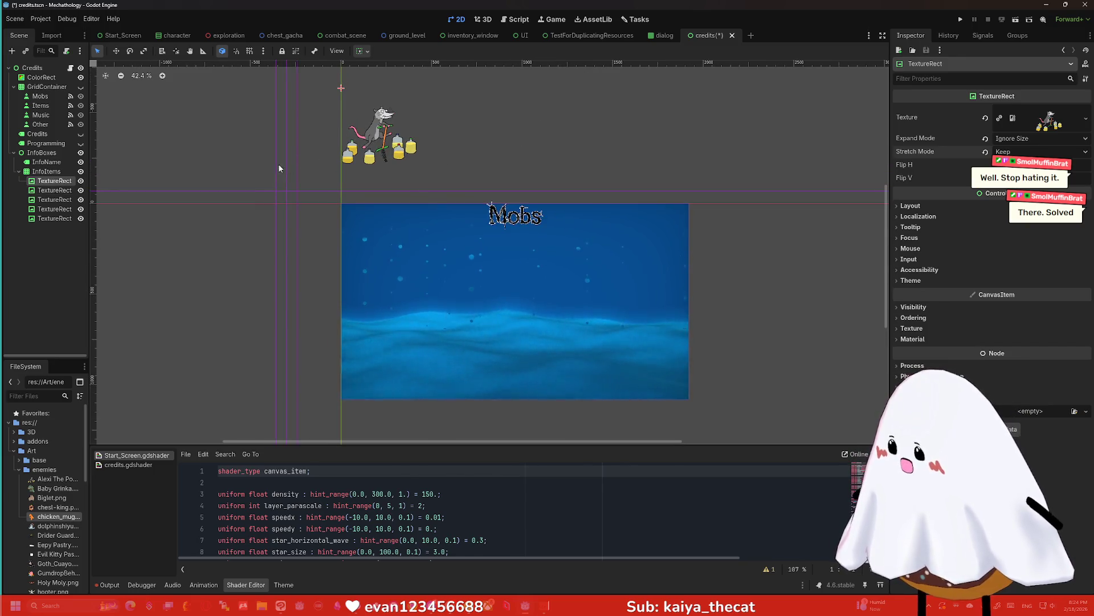
scroll(484, 166, up, 1)
Set Stretch Mode to Keep on the remaining four TextureRects together
click(63, 190)
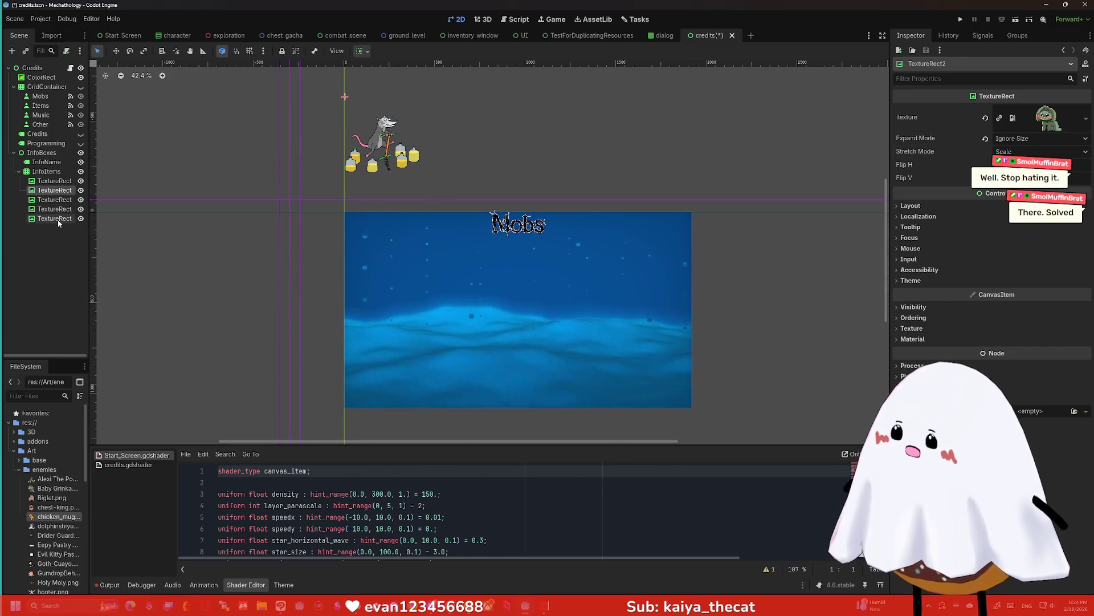
shift+click(58, 220)
click(1040, 152)
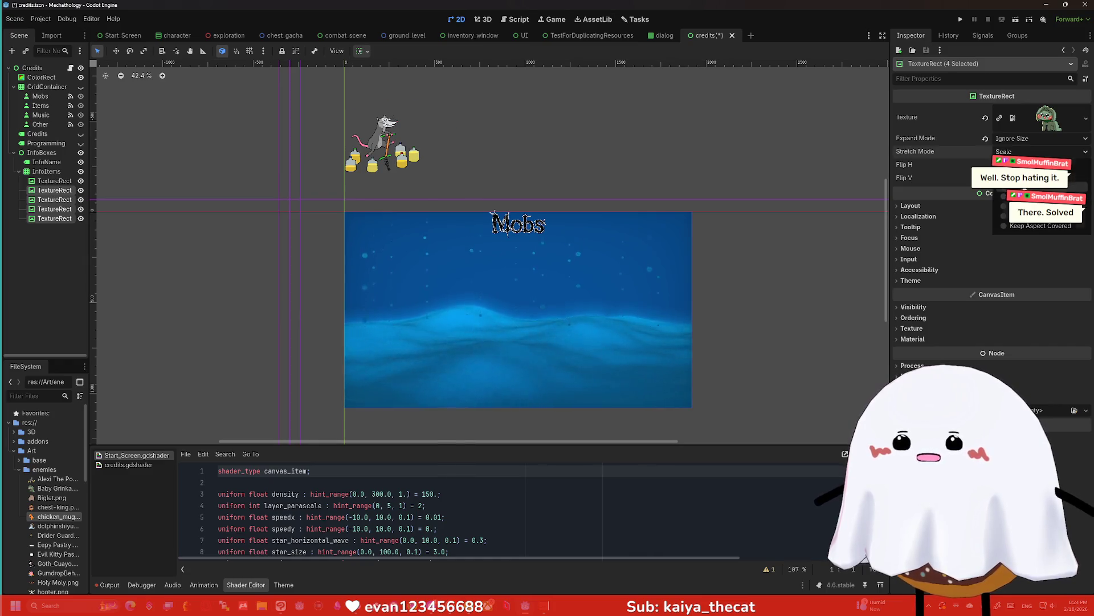
click(1026, 184)
scroll(531, 132, down, 1)
scroll(531, 132, up, 2)
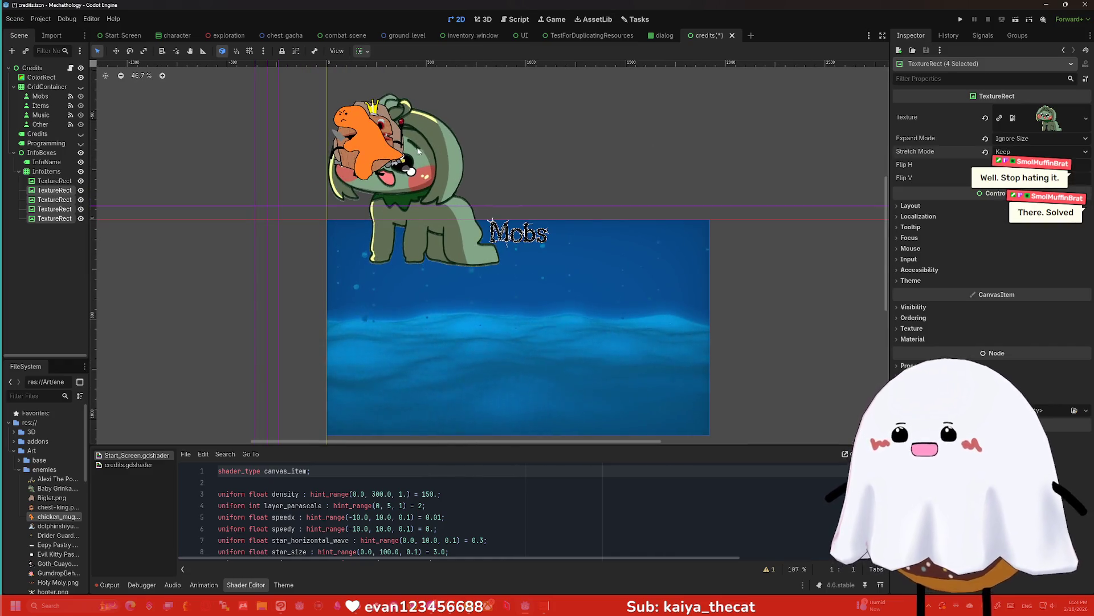
On the second TextureRect, keep Keep stretch and revert a Fit Width trial to Ignore Size
click(43, 192)
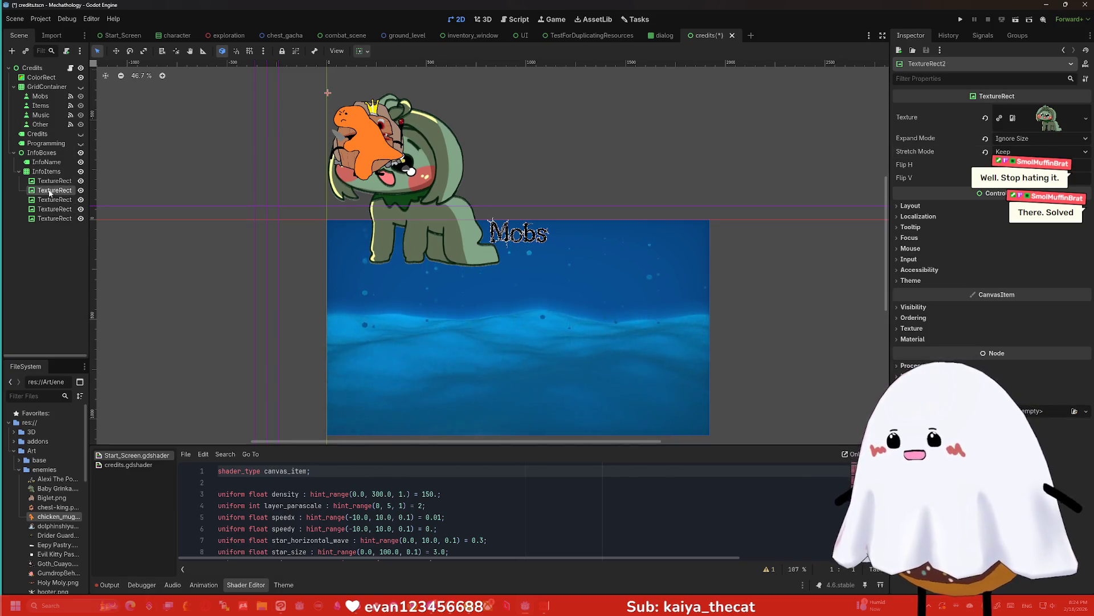
click(1028, 152)
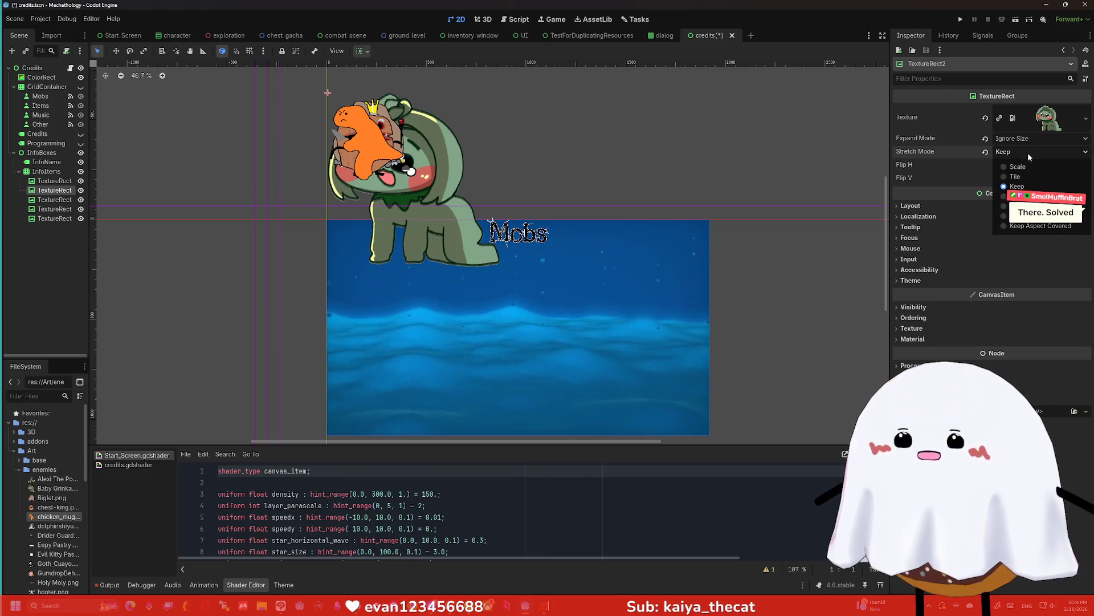
click(1018, 160)
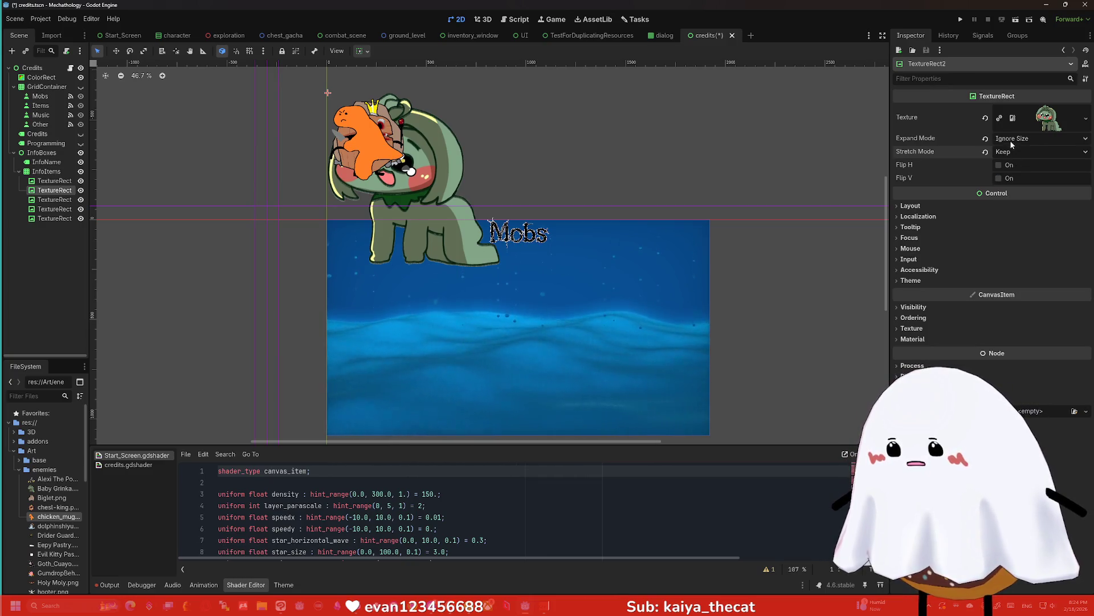
click(1012, 140)
click(1015, 173)
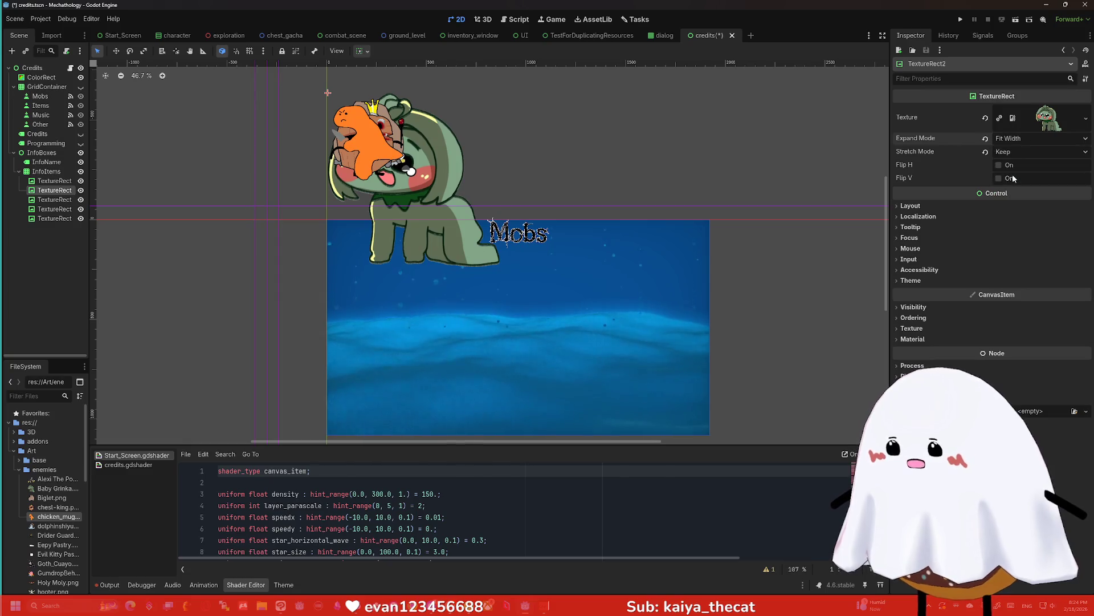
click(1013, 140)
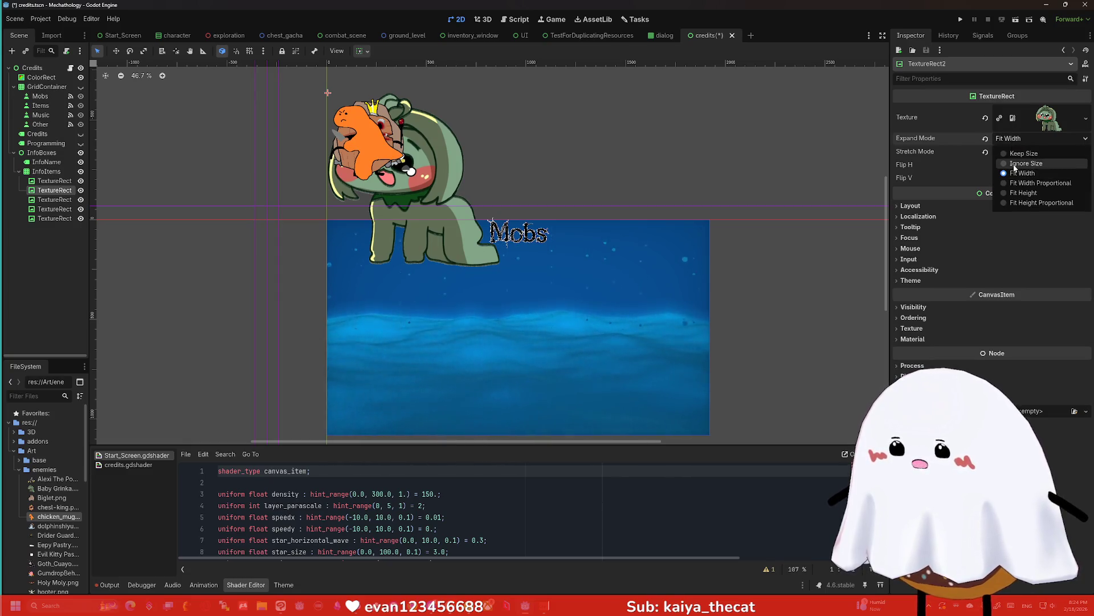
click(996, 159)
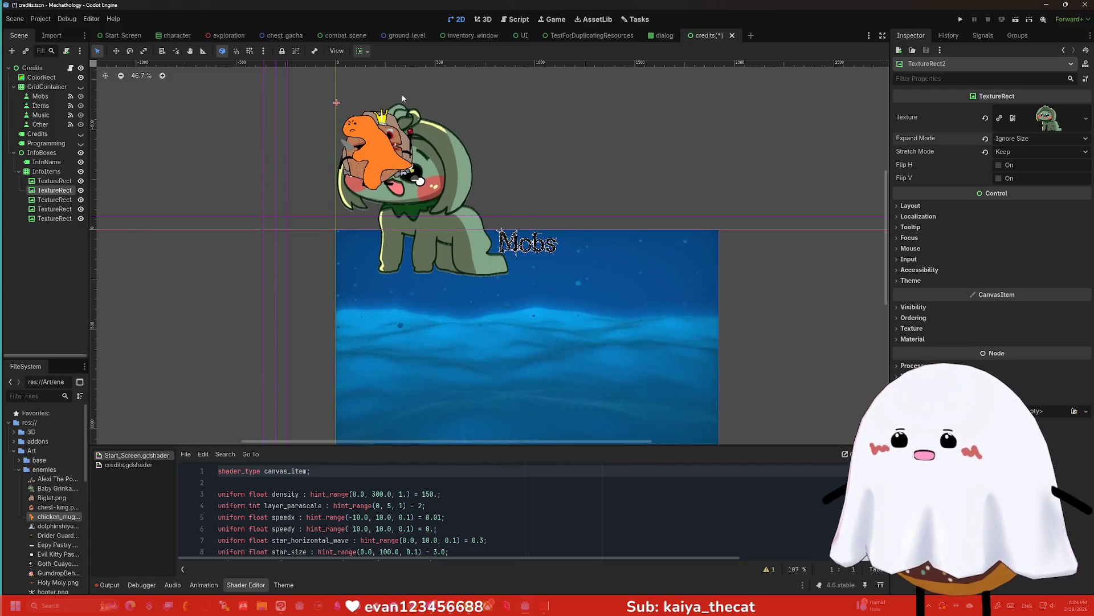
Select the InfoItems grid container on the canvas
scroll(376, 114, up, 3)
scroll(332, 178, down, 3)
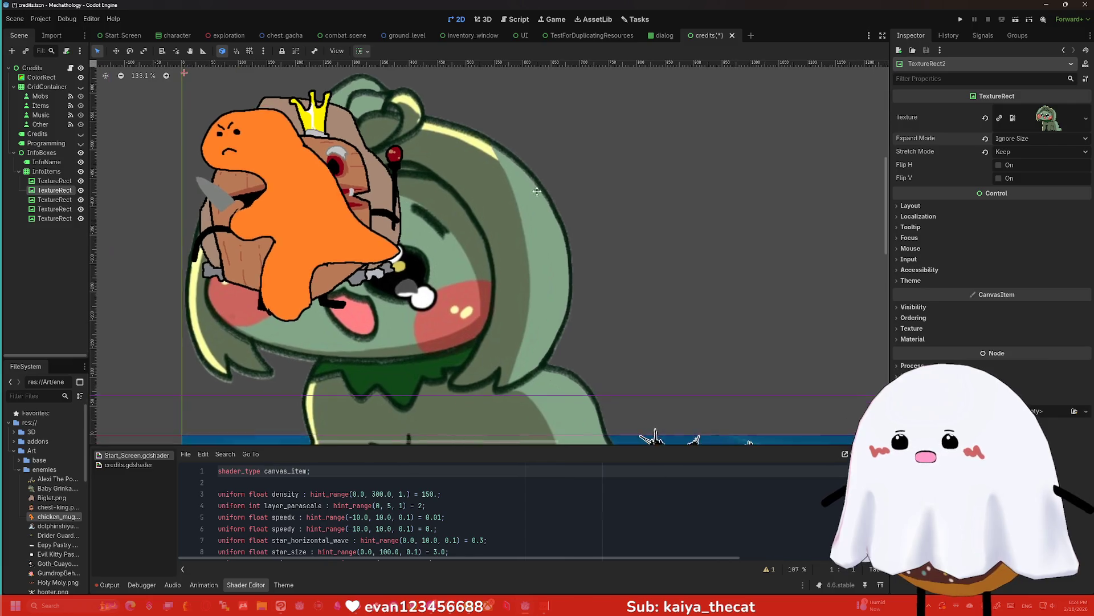
scroll(513, 210, down, 5)
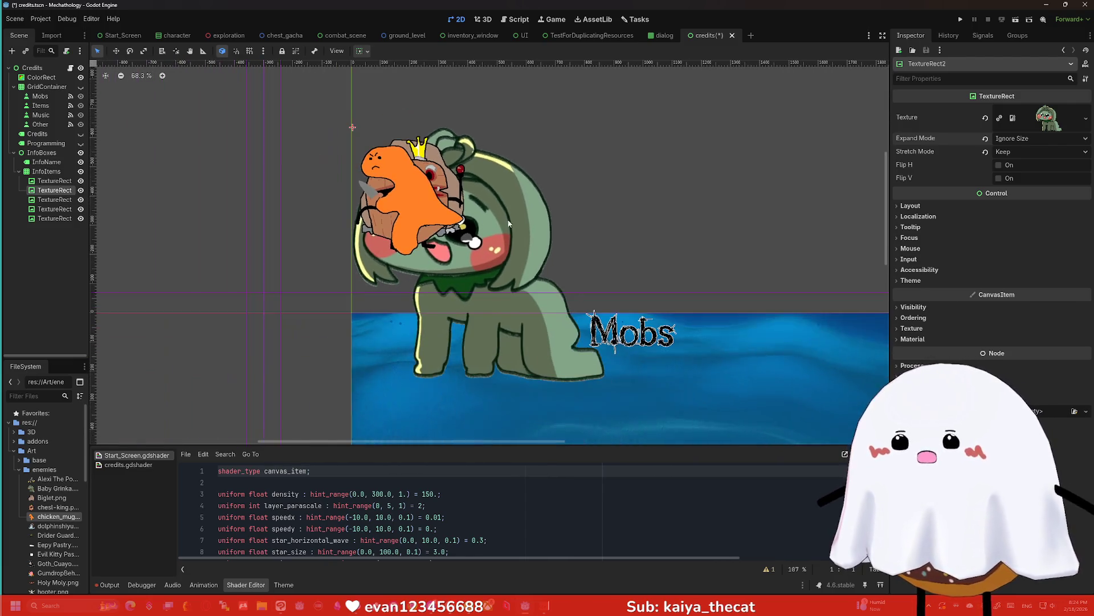
click(497, 231)
scroll(564, 210, down, 5)
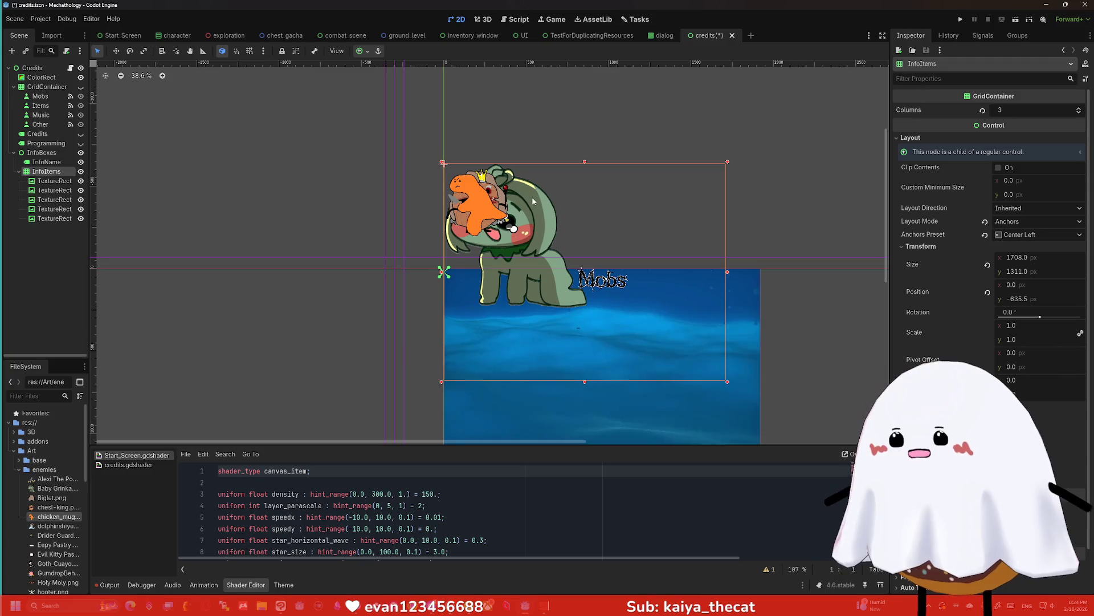
Show Baby Grinka.png in File Explorer via the FileSystem menu and open it in Clip Studio Paint
click(46, 491)
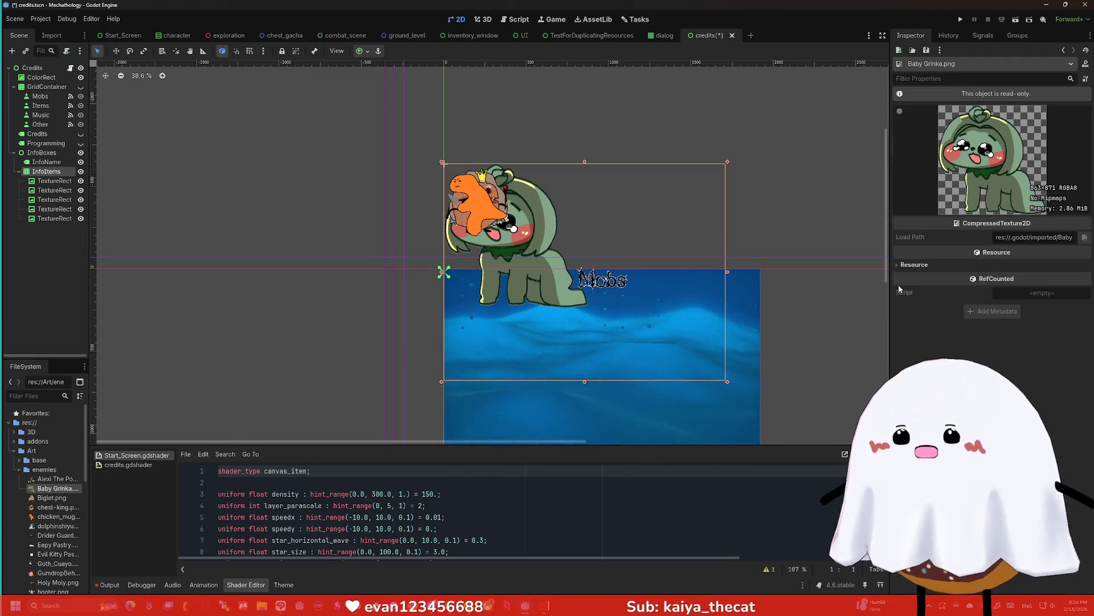
right_click(48, 489)
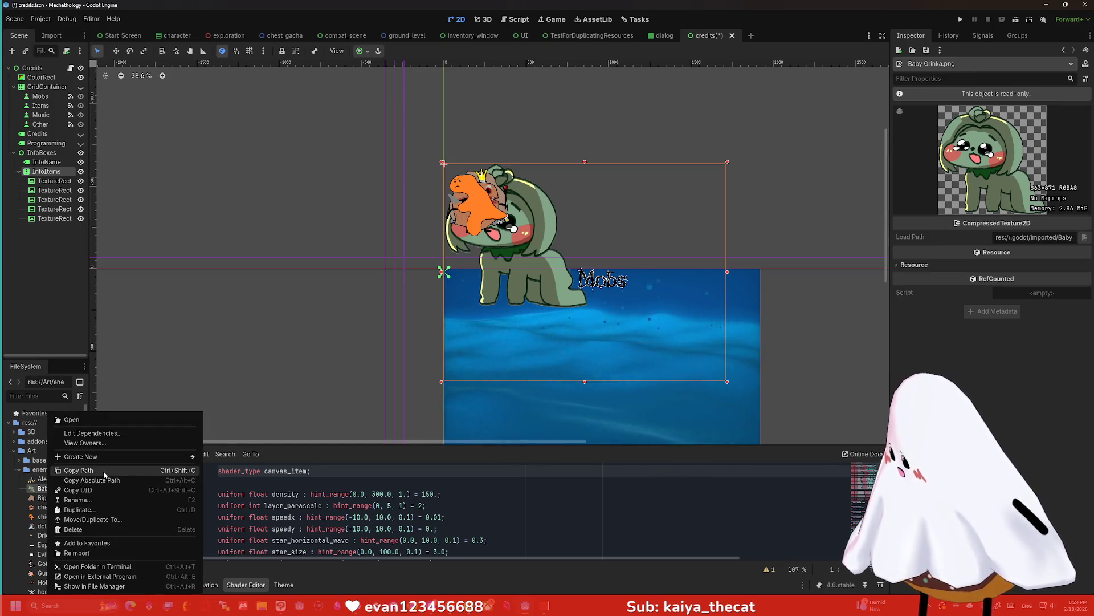
click(110, 588)
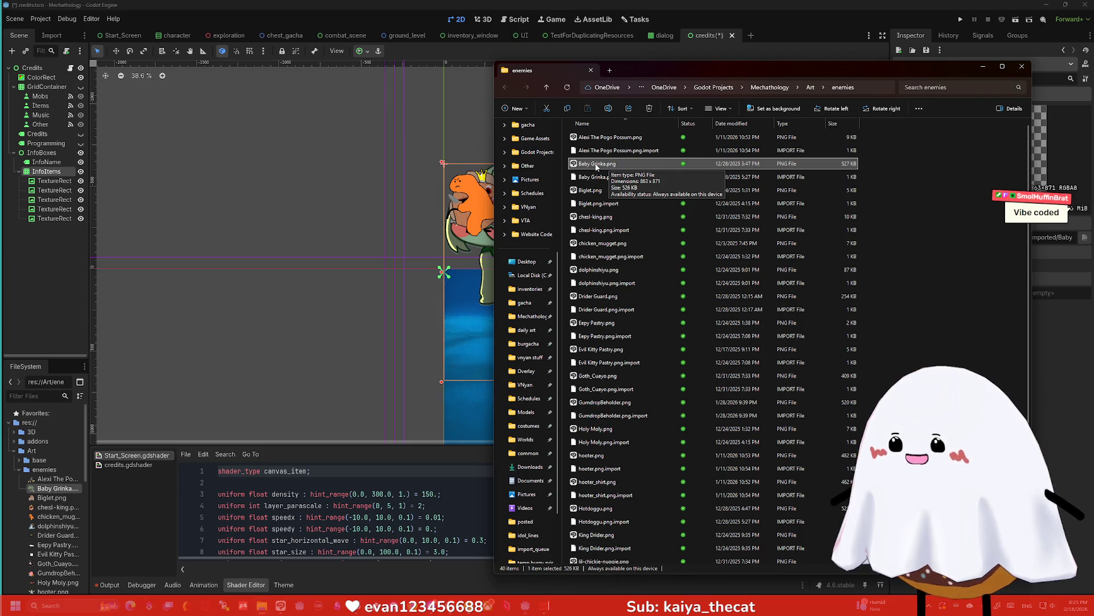
double_click(597, 165)
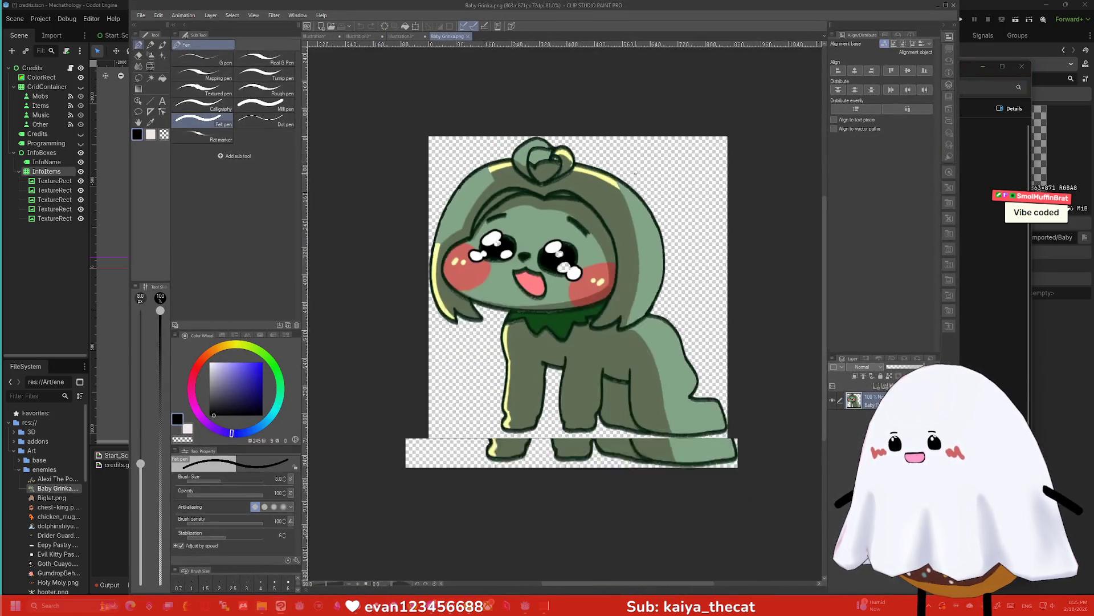
Check the open image's canvas dimensions, then quit Clip Studio Paint discarding changes
click(159, 15)
mouse_move(208, 15)
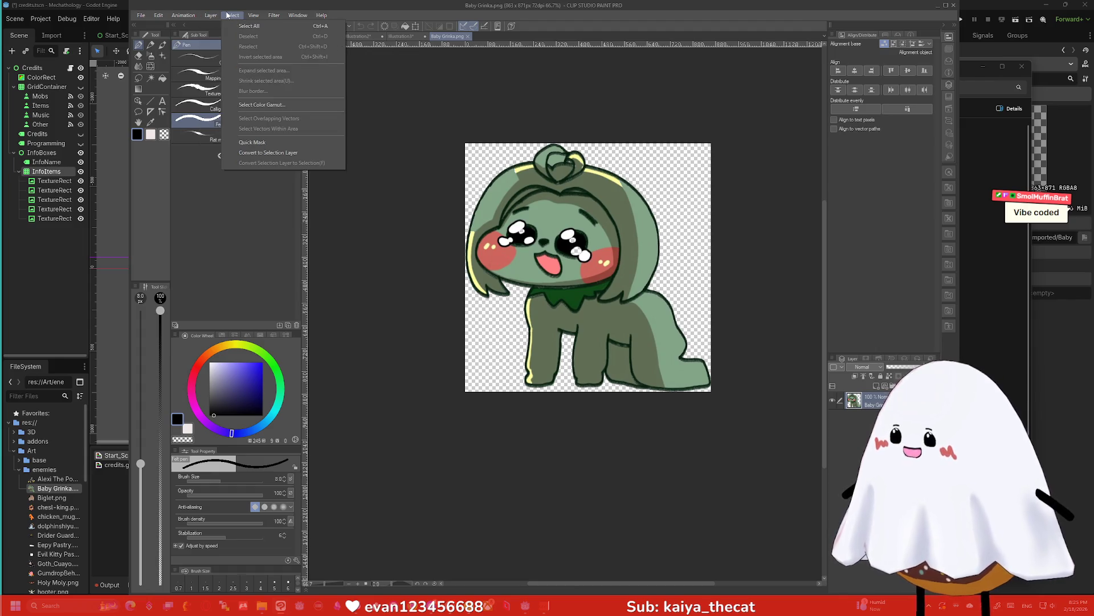
mouse_move(141, 15)
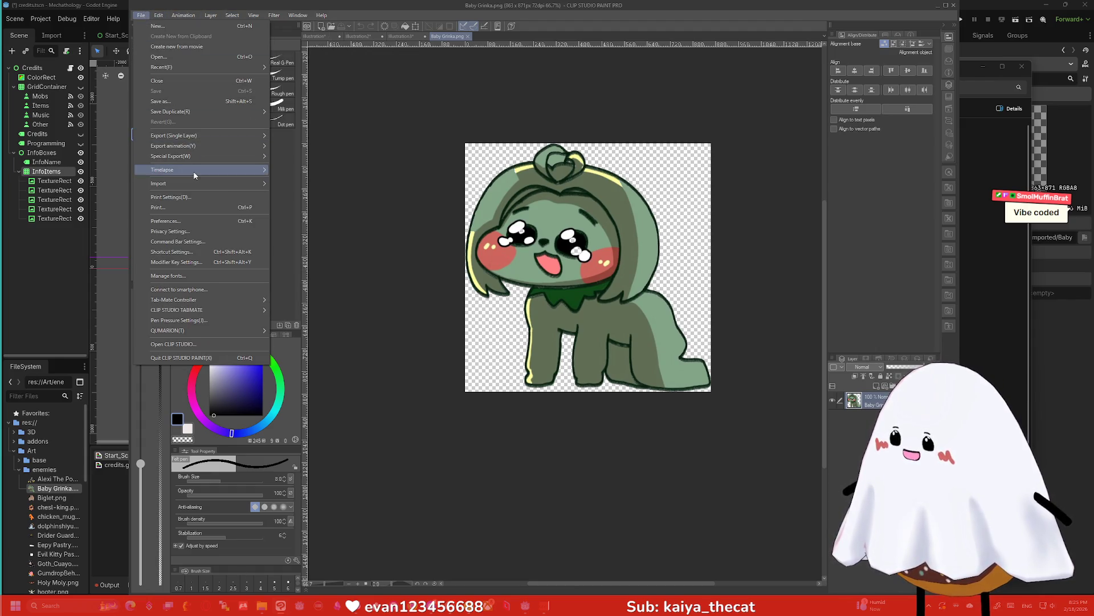
mouse_move(194, 176)
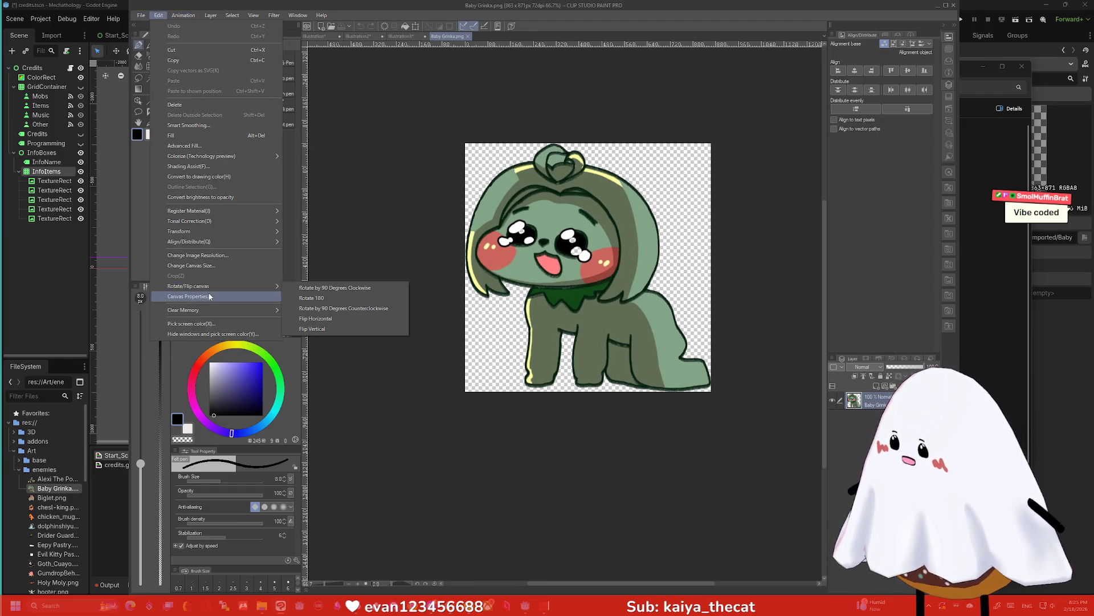
click(225, 295)
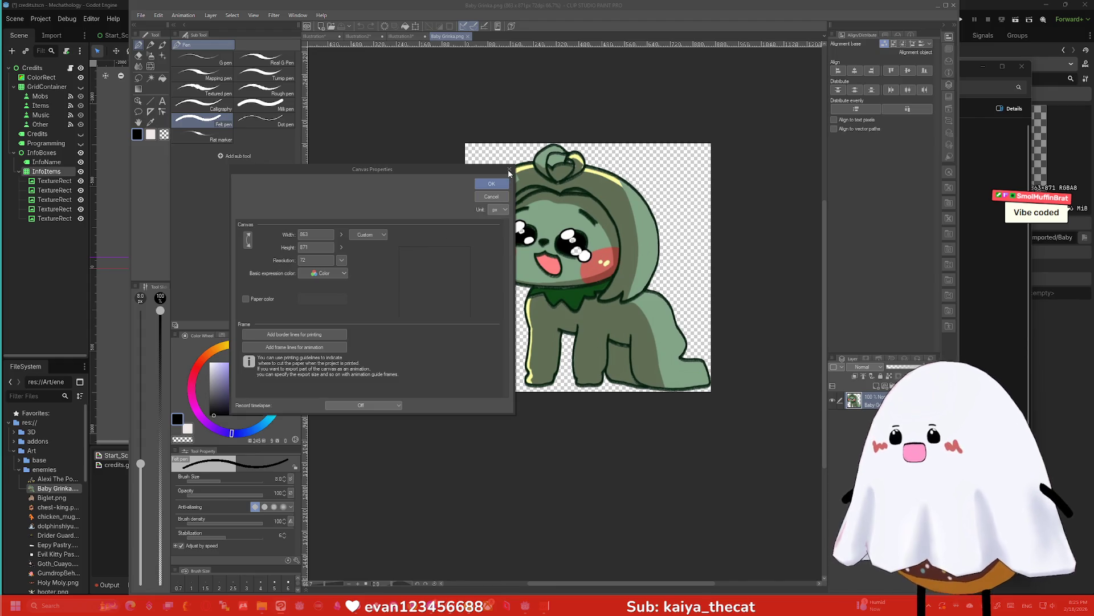
click(509, 171)
click(956, 6)
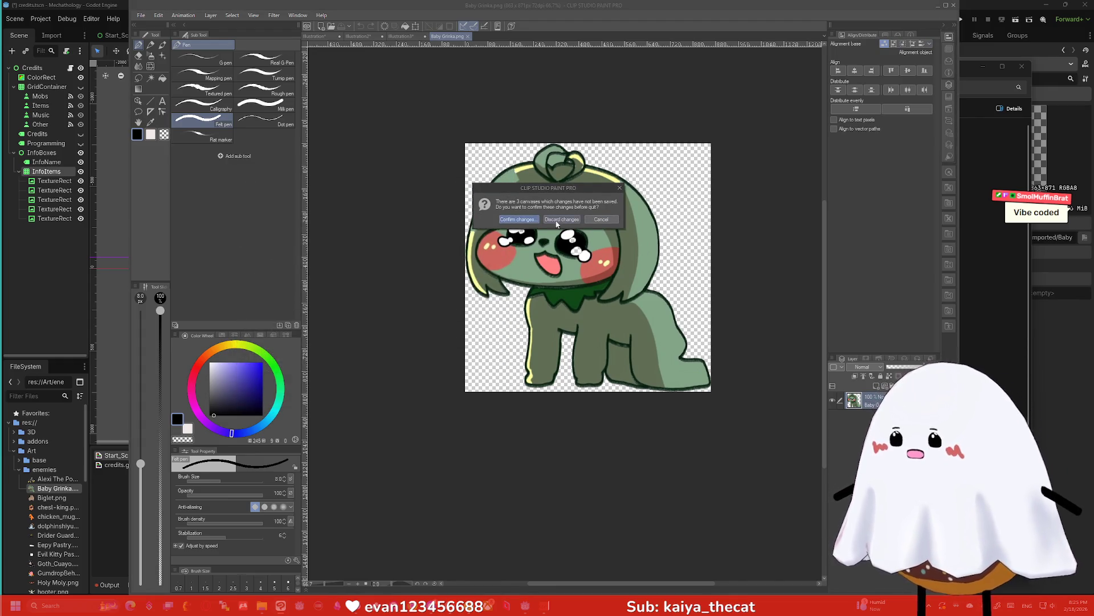
click(561, 220)
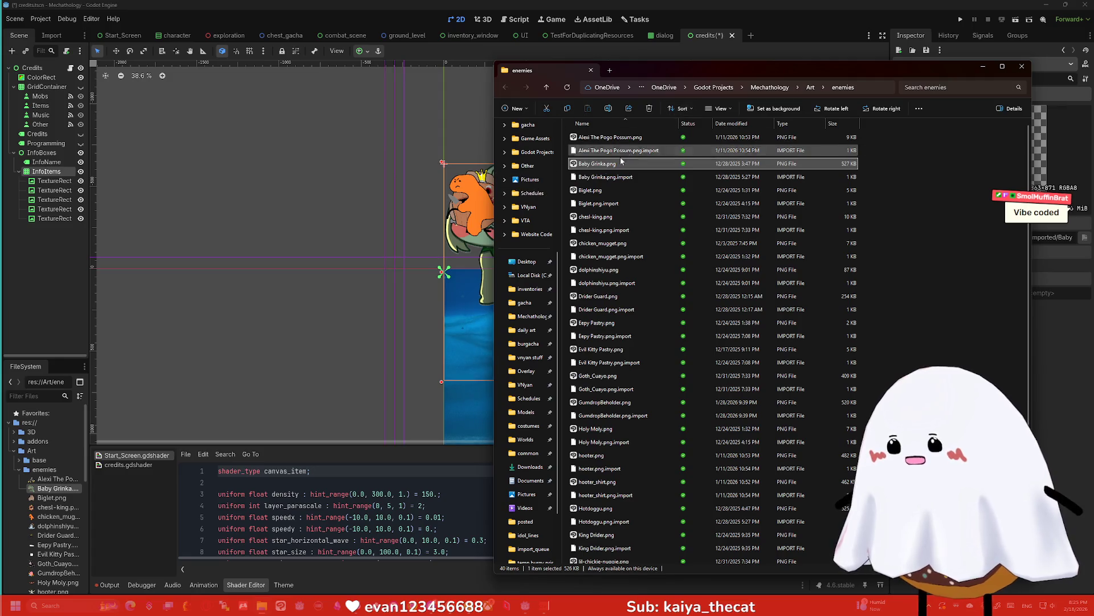
Open Biglet.png in Clip Studio Paint, confirm its 420 × 420 px canvas, close it, and select chest-king.png
click(603, 192)
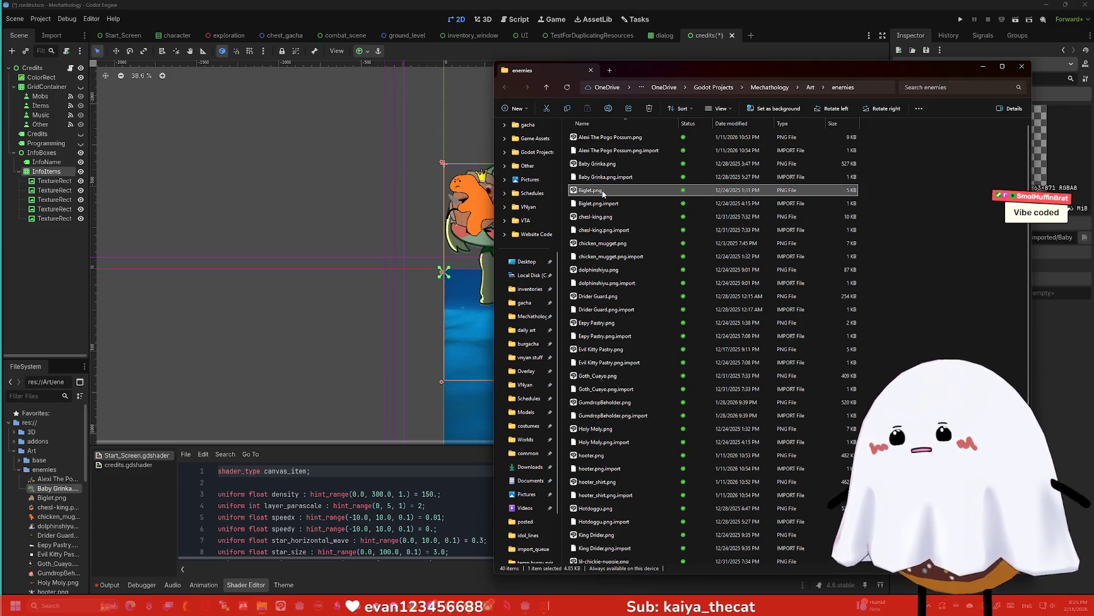
right_click(603, 193)
mouse_move(663, 241)
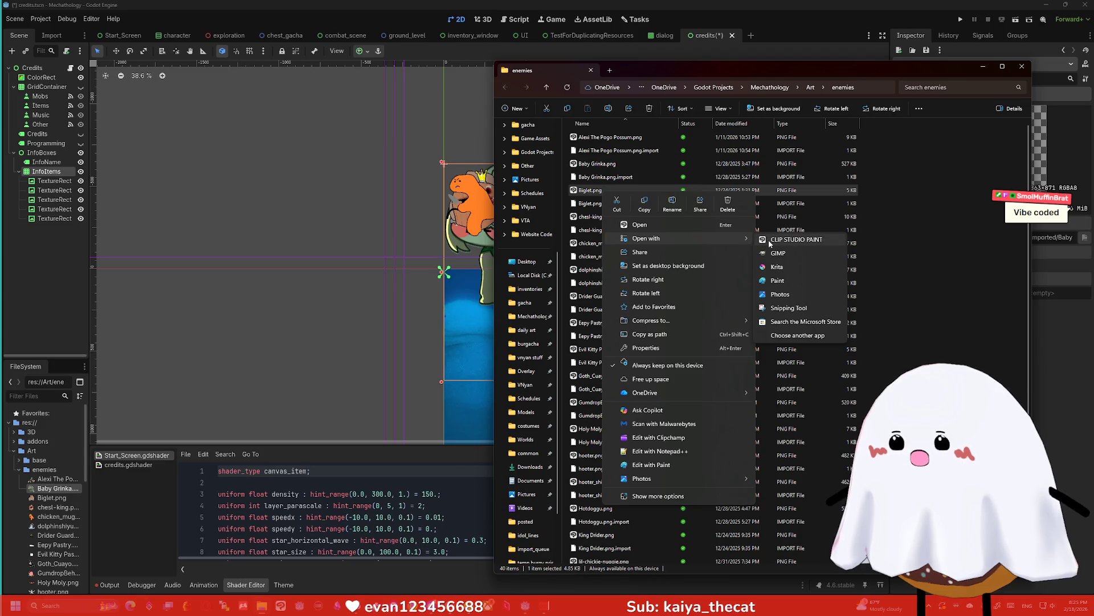
click(770, 242)
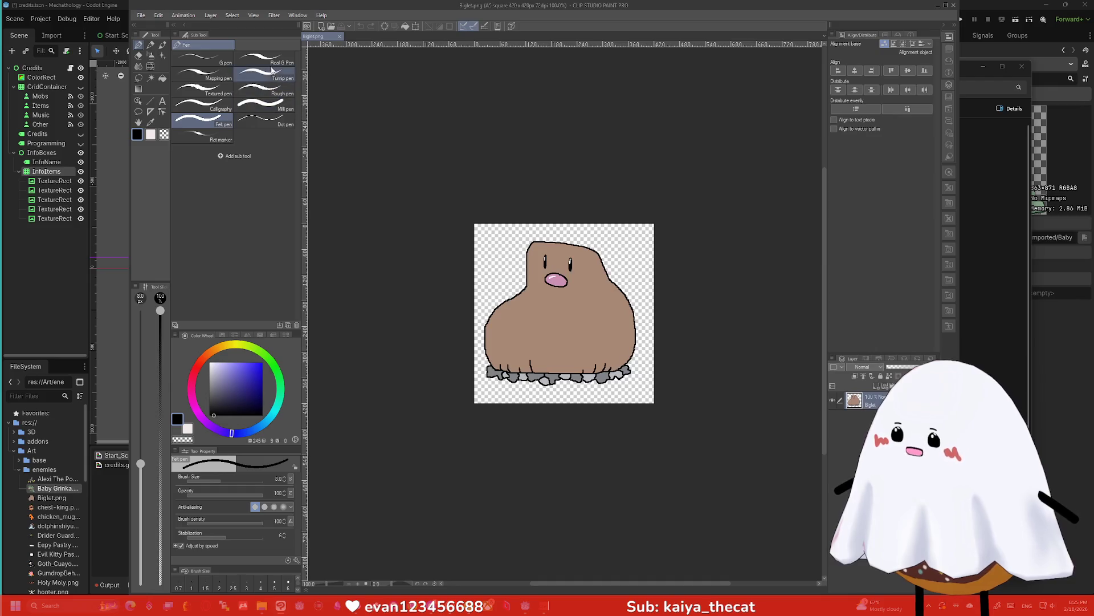
click(159, 15)
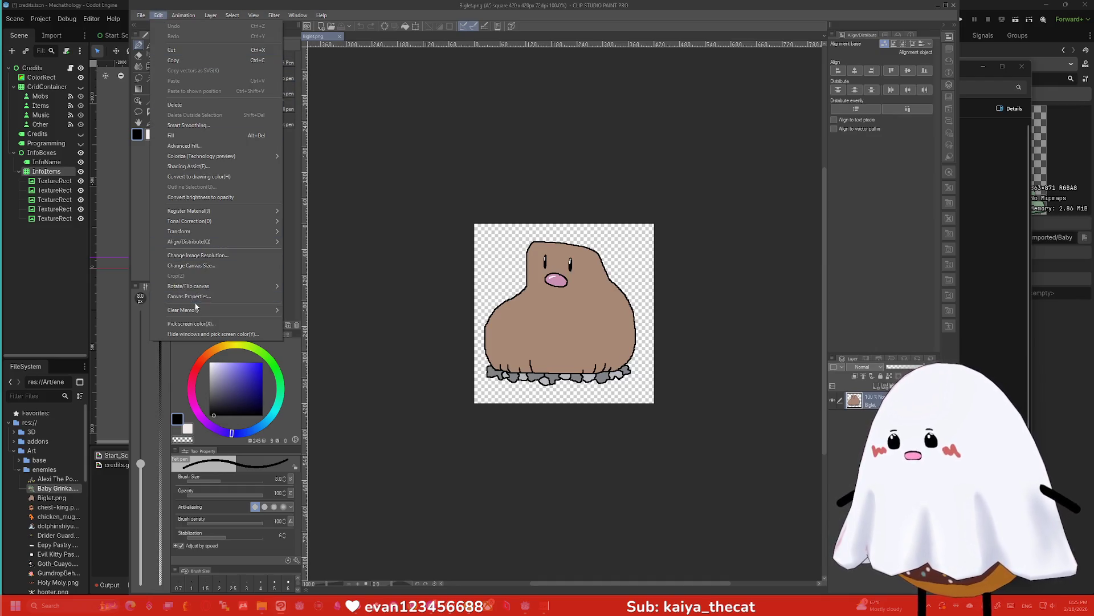
click(208, 265)
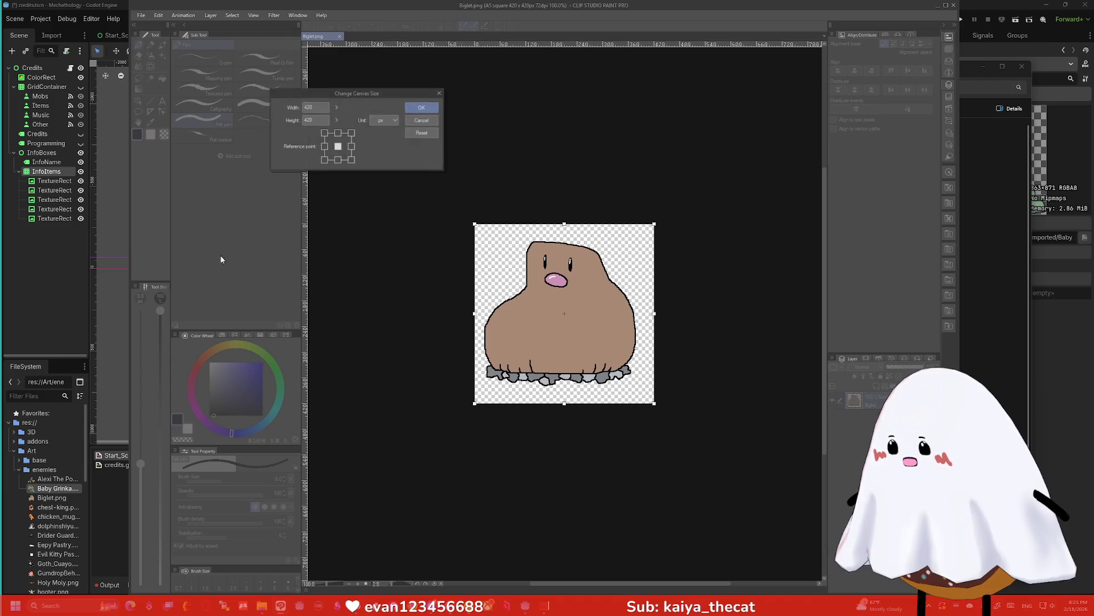
click(439, 94)
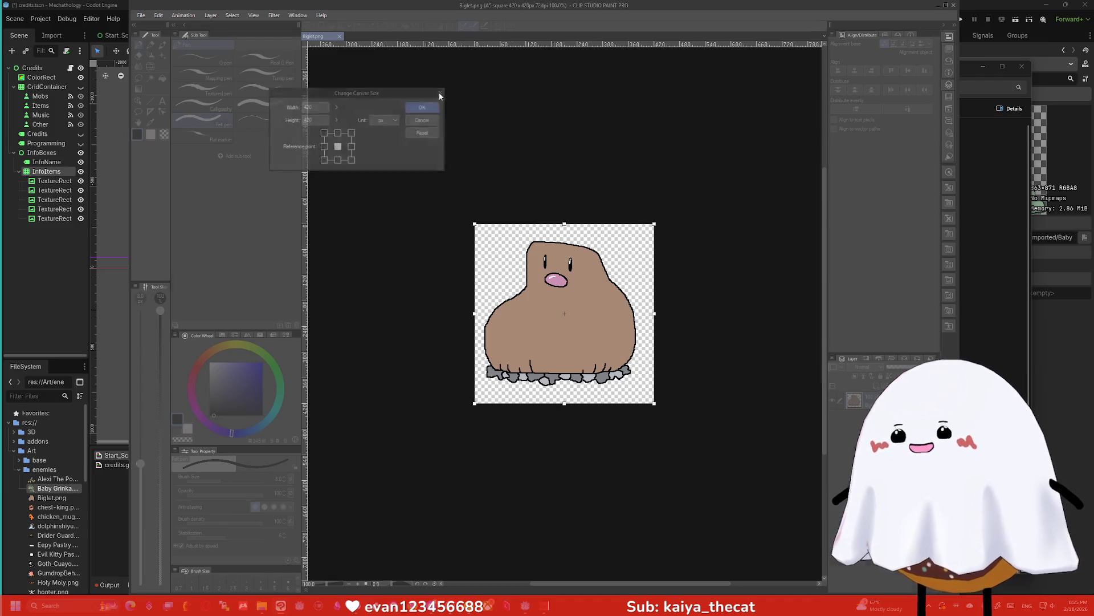
click(955, 6)
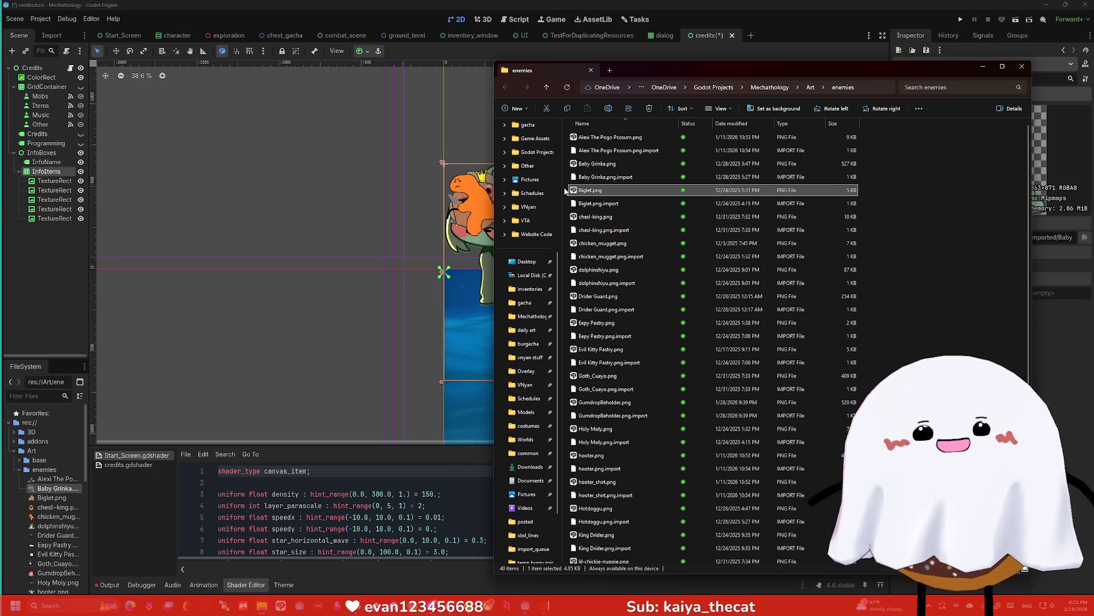
click(604, 218)
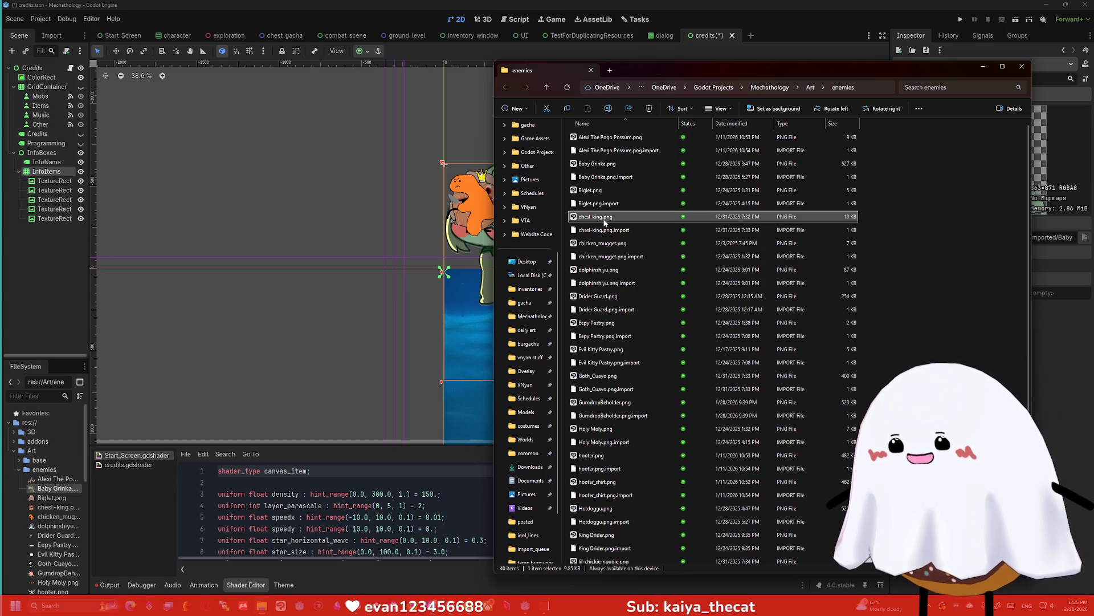
Open chest-king.png in Clip Studio Paint, read its 417 × 420 px canvas size, and close it
right_click(605, 222)
click(616, 239)
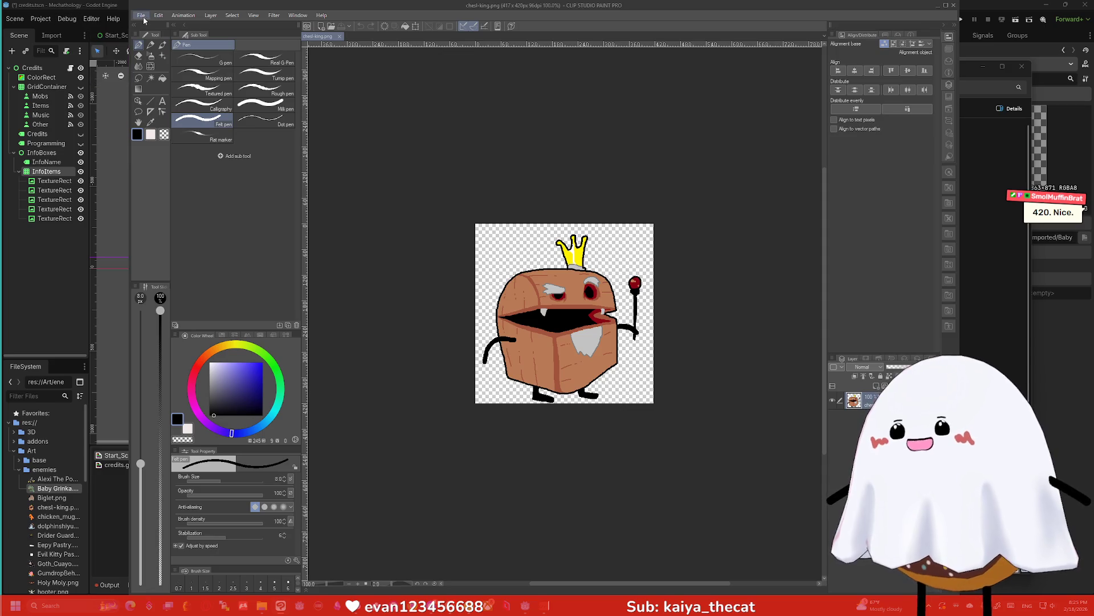
click(159, 16)
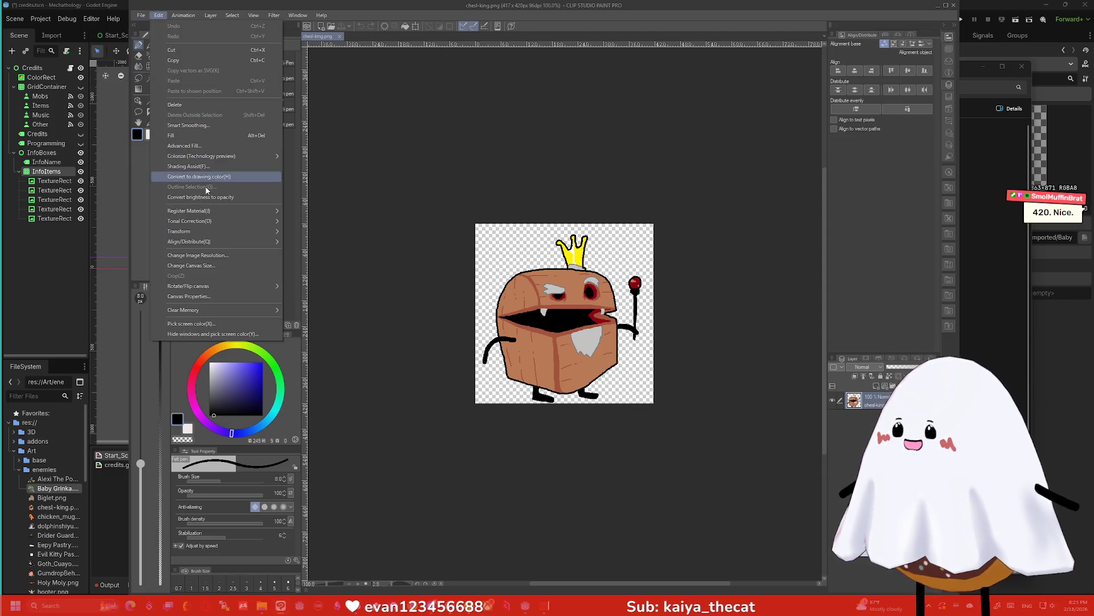
mouse_move(196, 234)
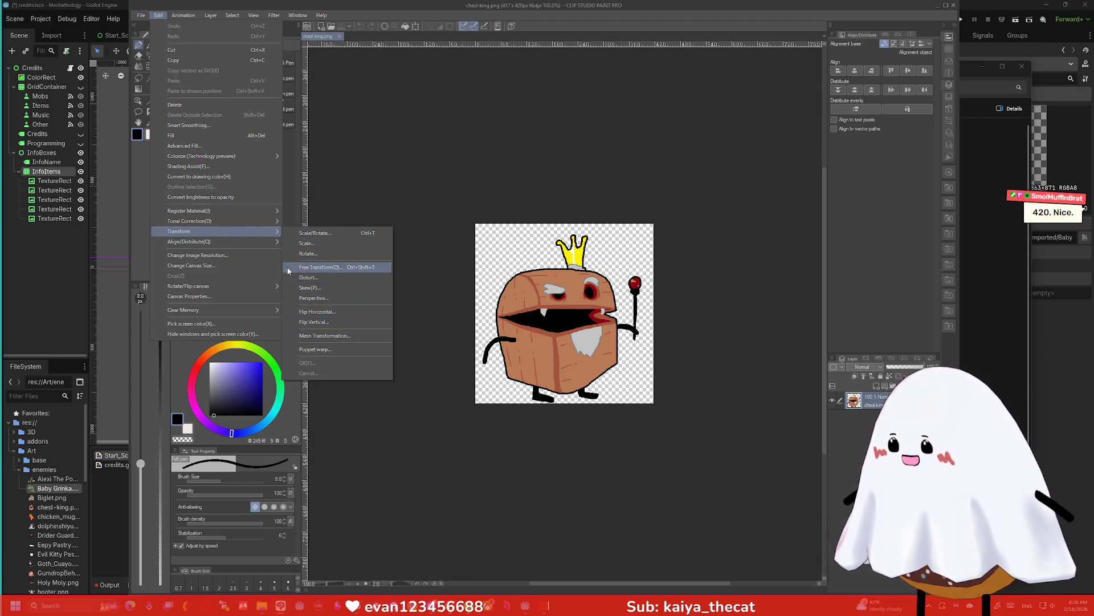
click(227, 265)
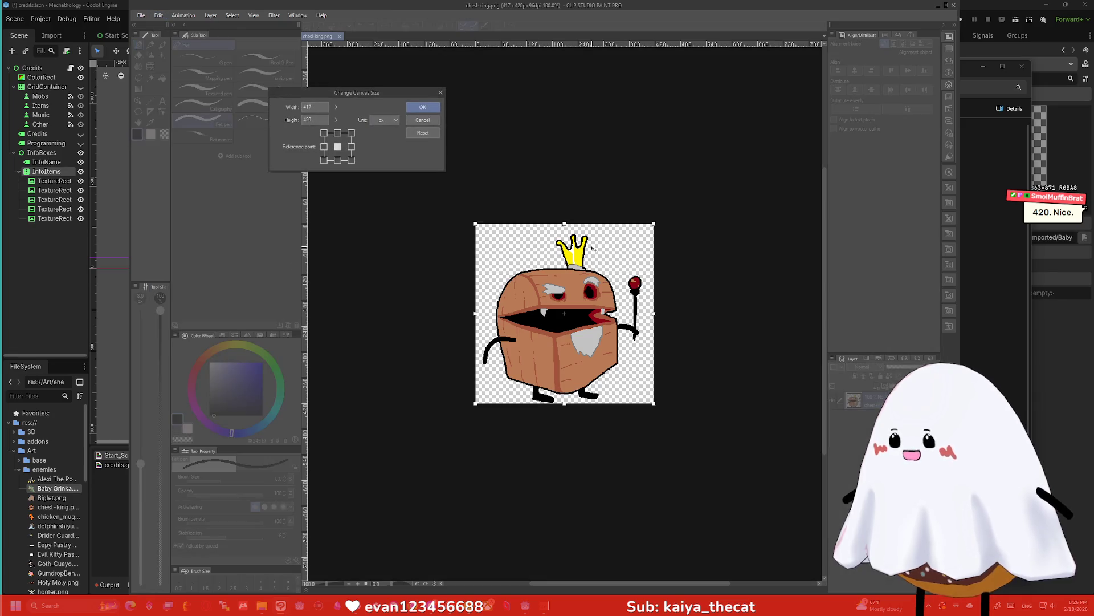
click(441, 92)
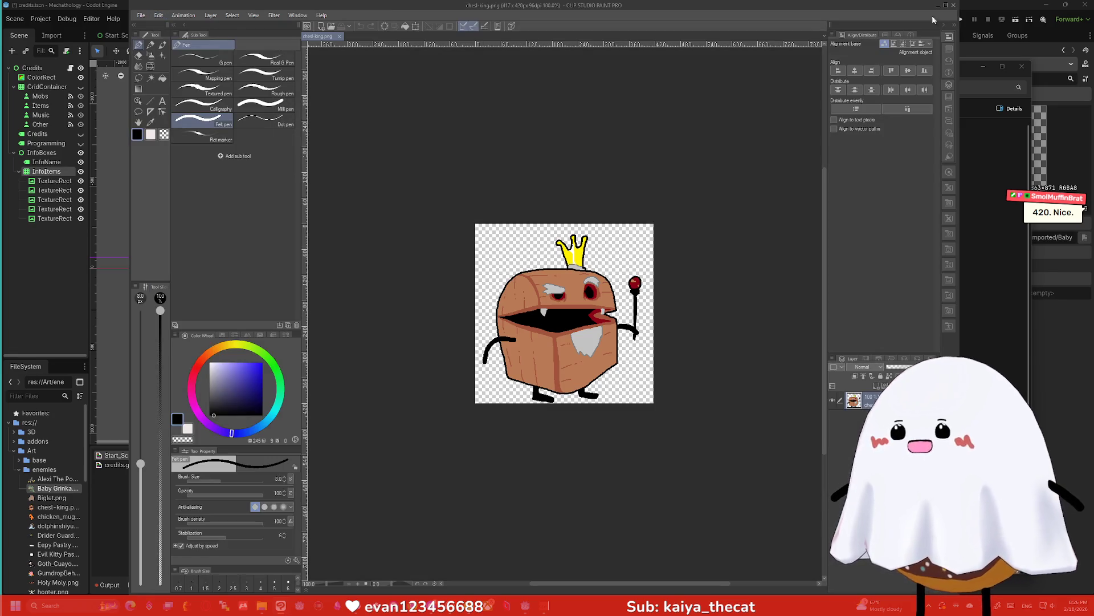
click(954, 6)
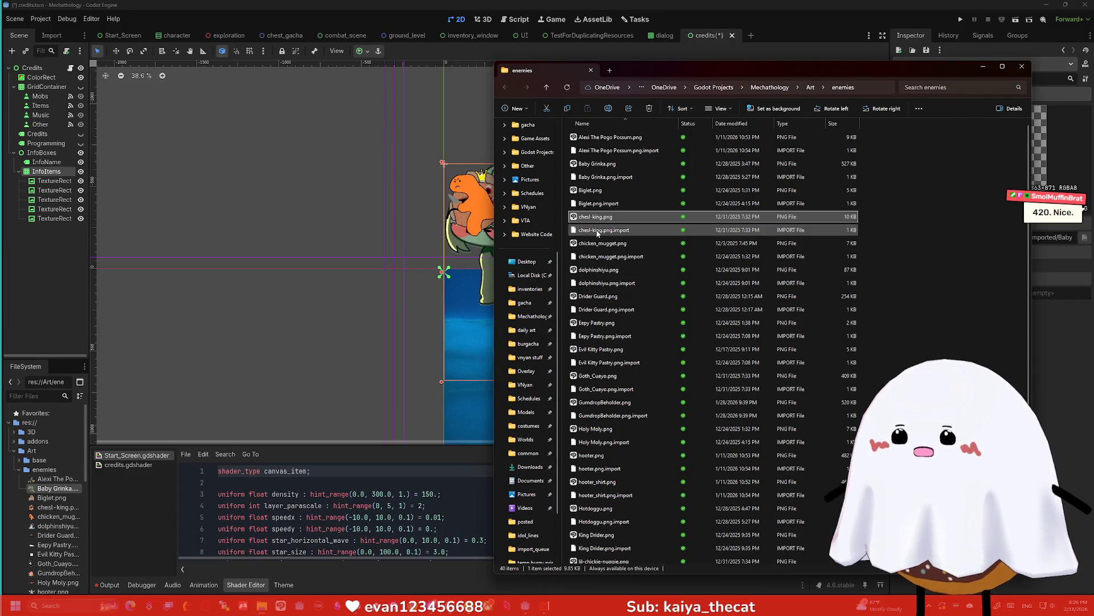
Open chicken_mugget.png, read its 399 × 436 px canvas properties, and close Clip Studio Paint
click(604, 244)
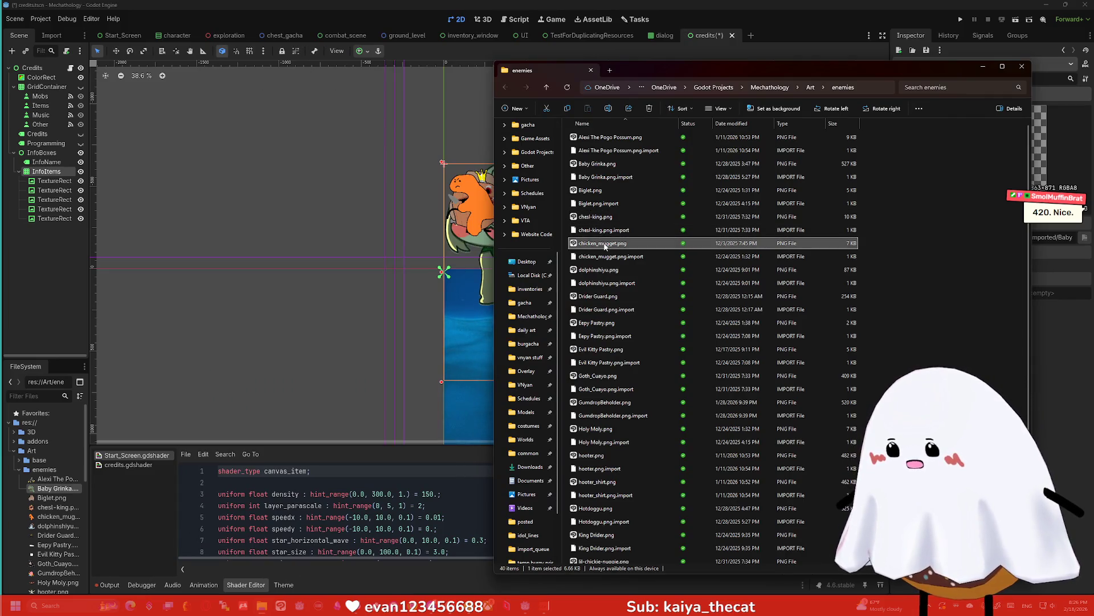
double_click(604, 244)
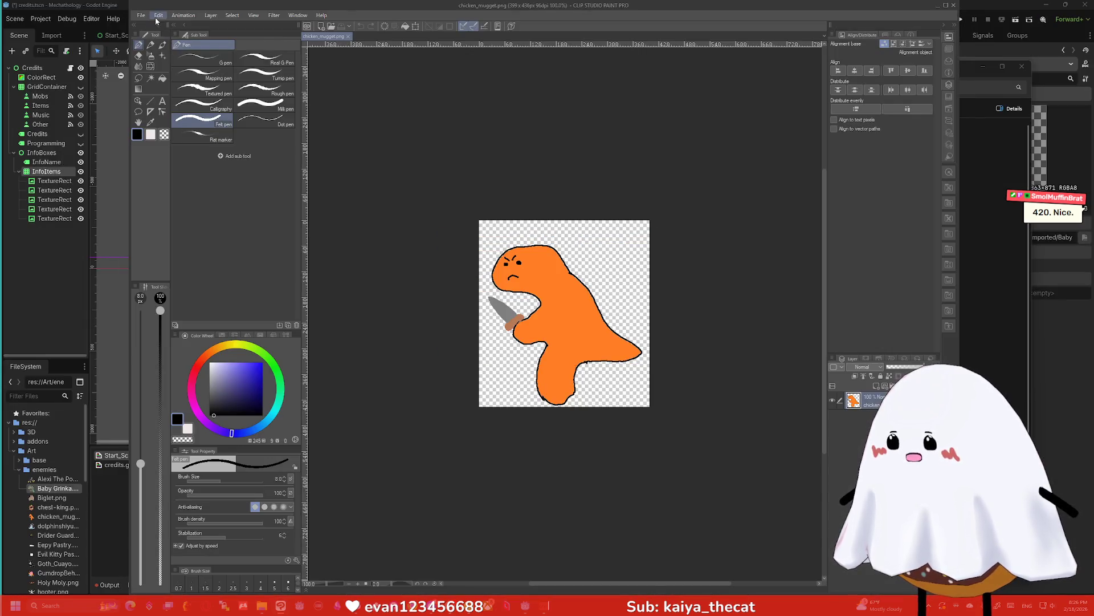
click(158, 16)
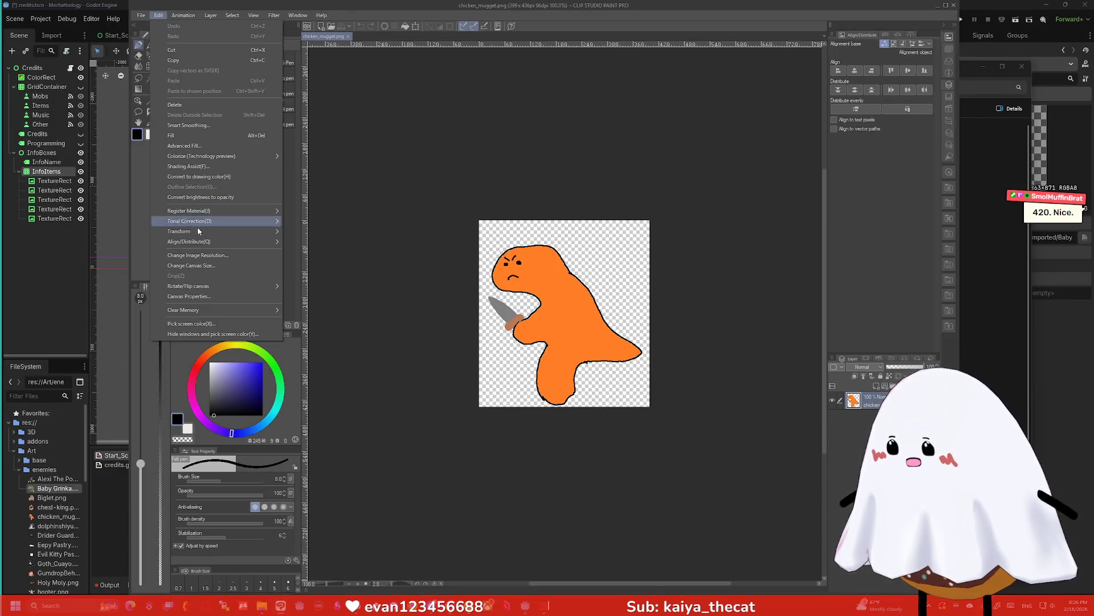
click(199, 296)
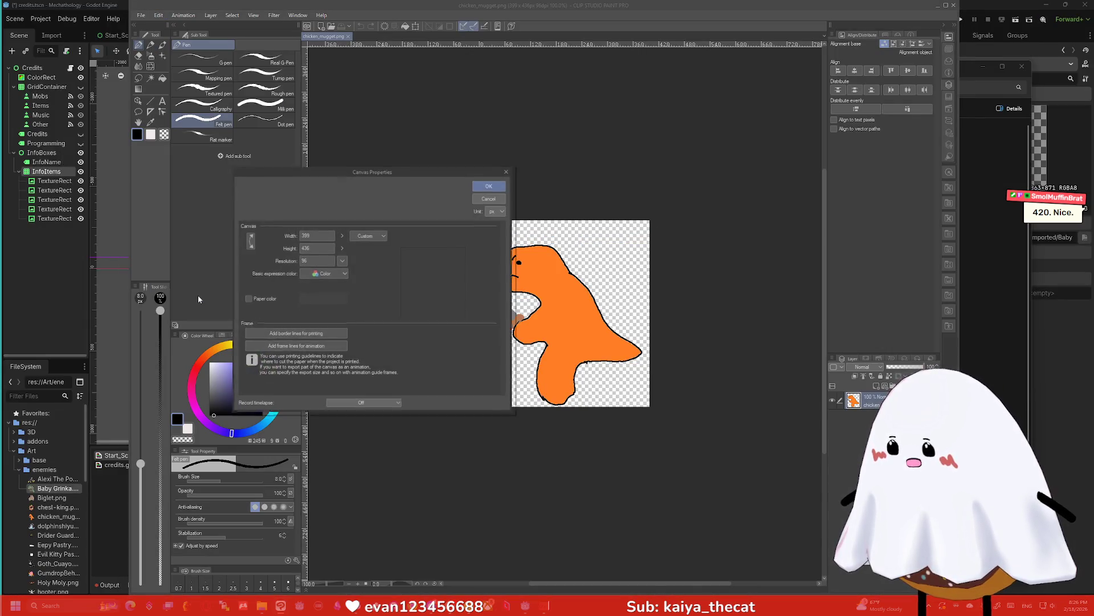
click(509, 170)
click(952, 6)
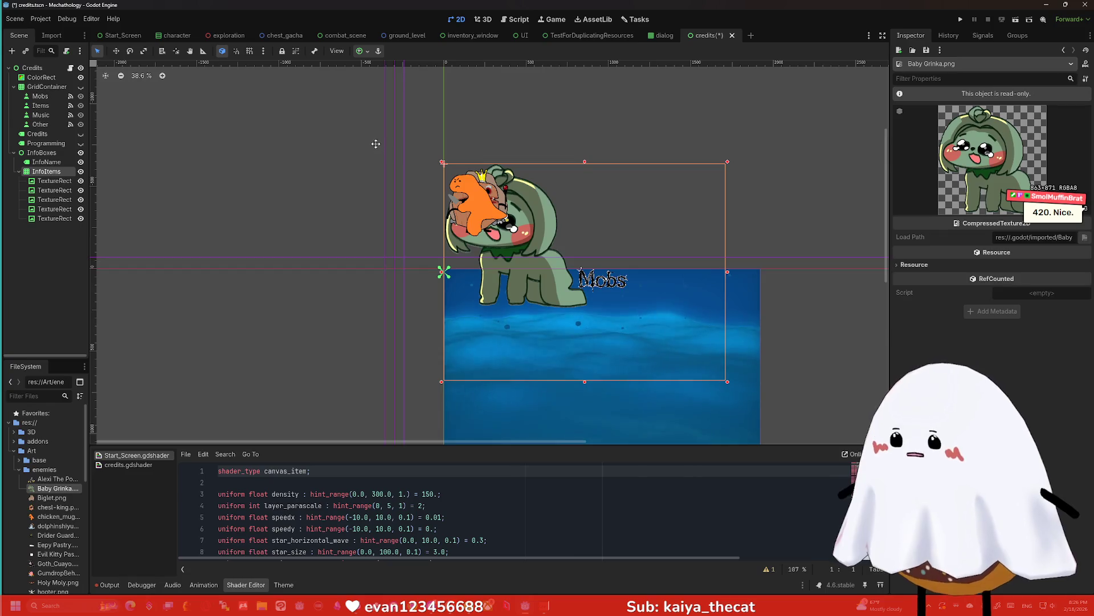
Frame the Mobs panel and inspect the second TextureRect's Layout properties
drag(375, 144, 326, 93)
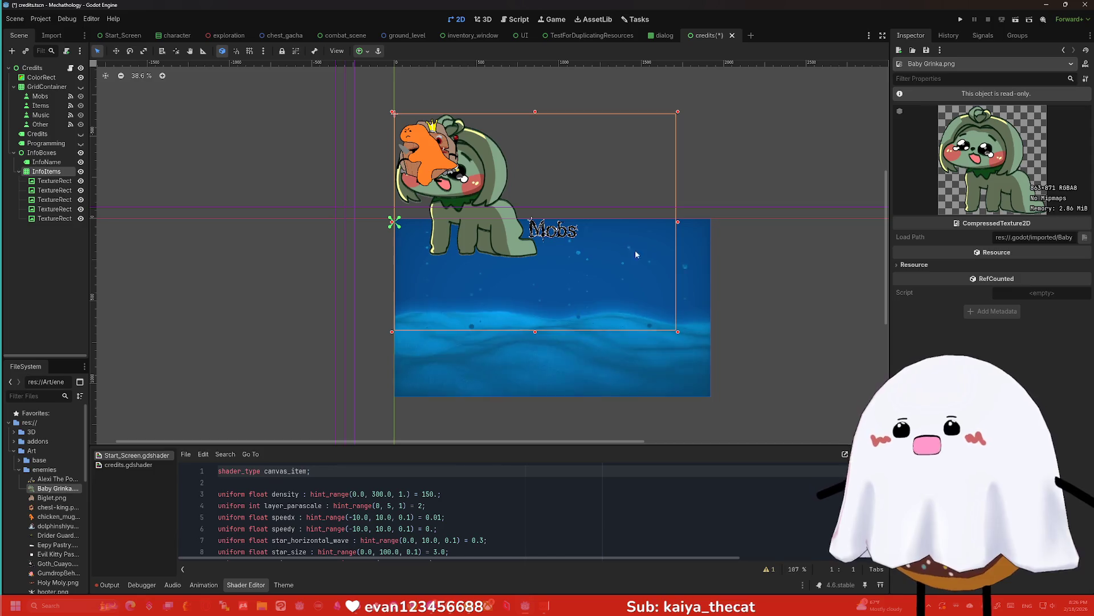
click(47, 183)
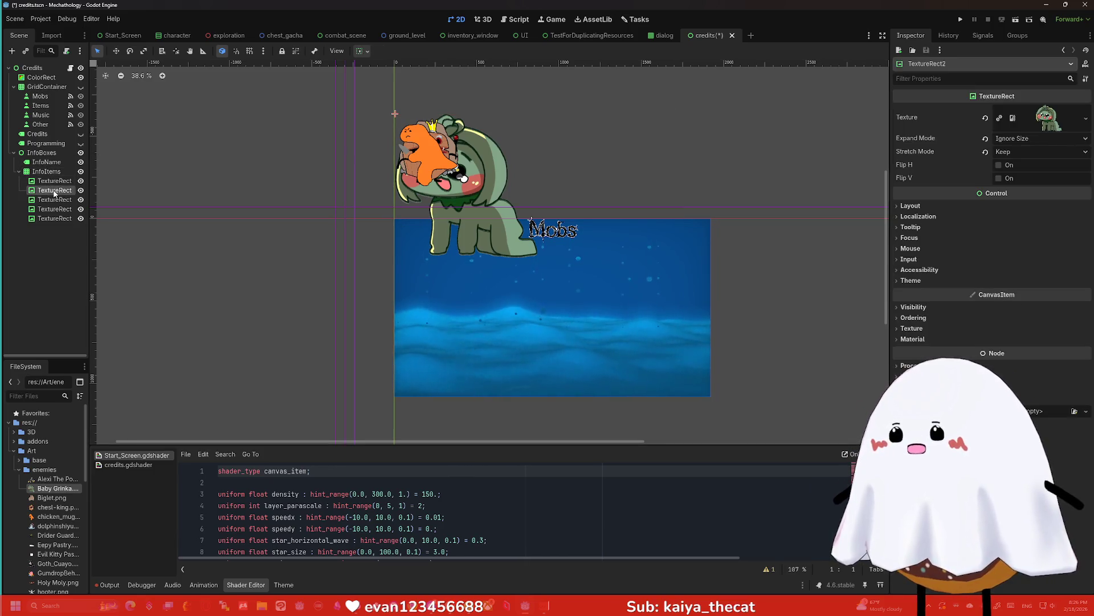
click(55, 190)
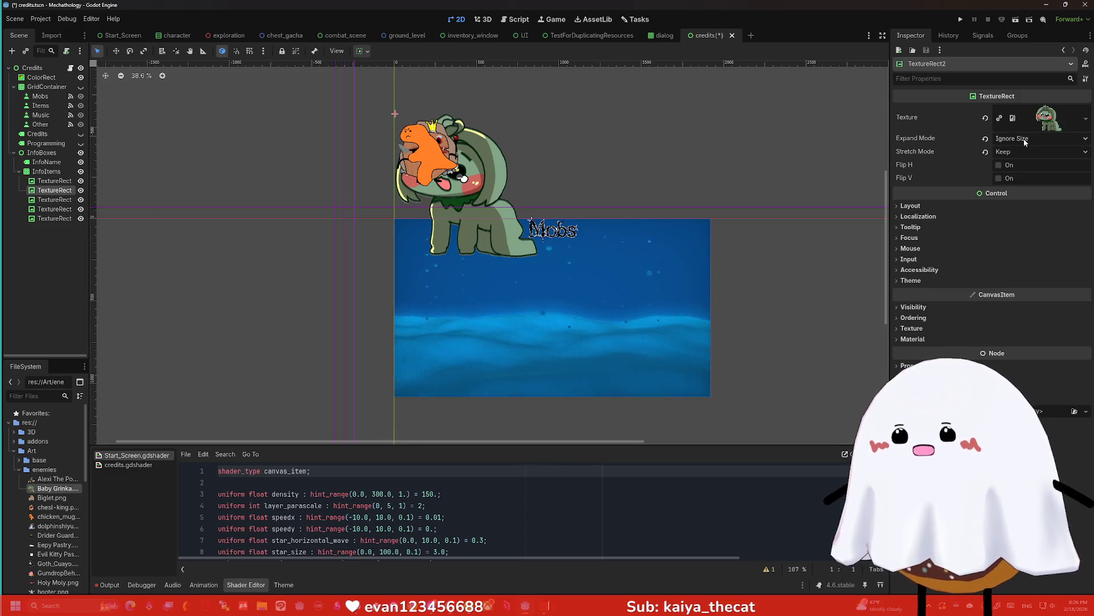
click(932, 206)
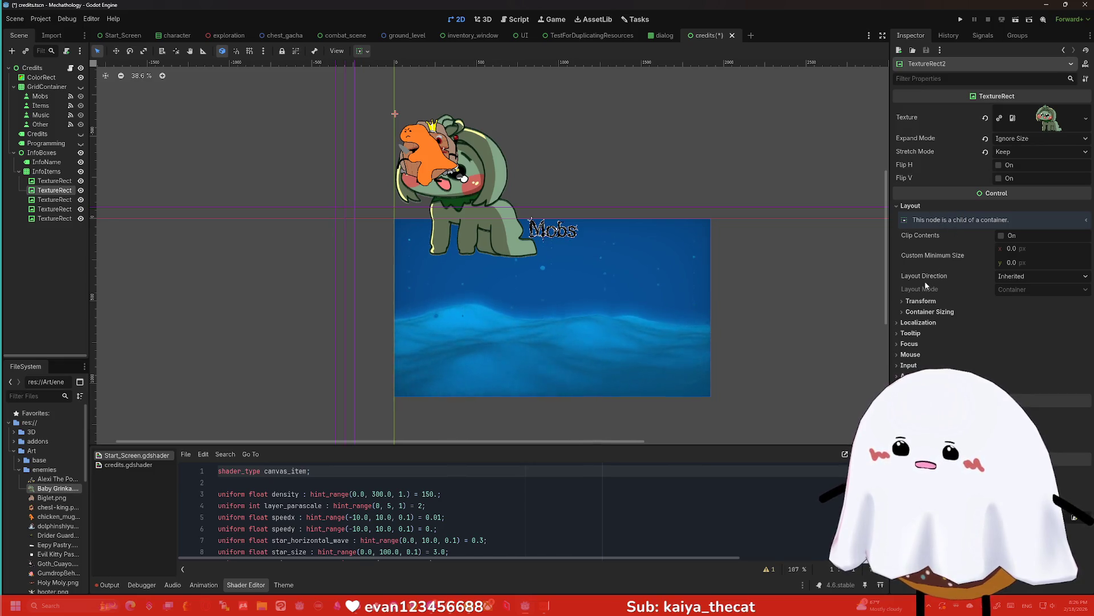
click(924, 312)
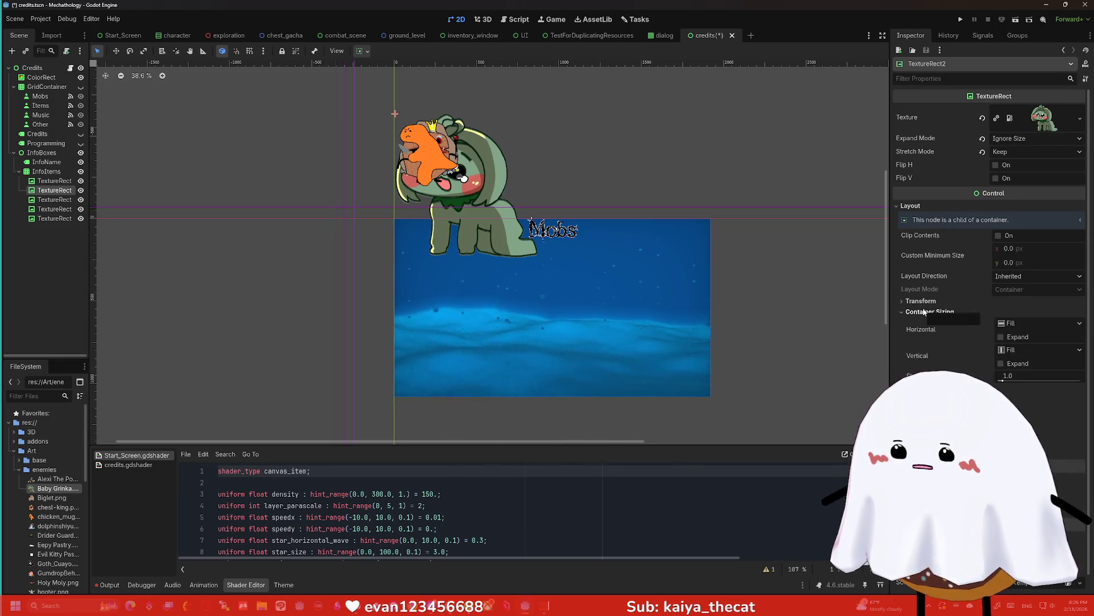
click(924, 312)
Try Fit Width Proportional expand mode and Tile stretch mode on the second TextureRect
click(1015, 138)
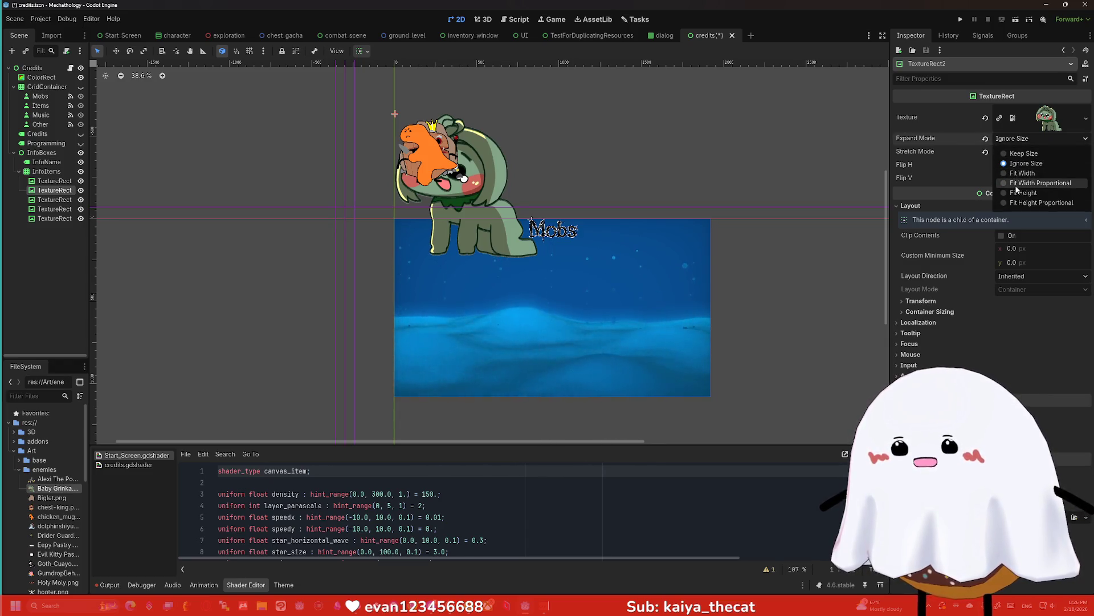
click(1016, 187)
click(1020, 148)
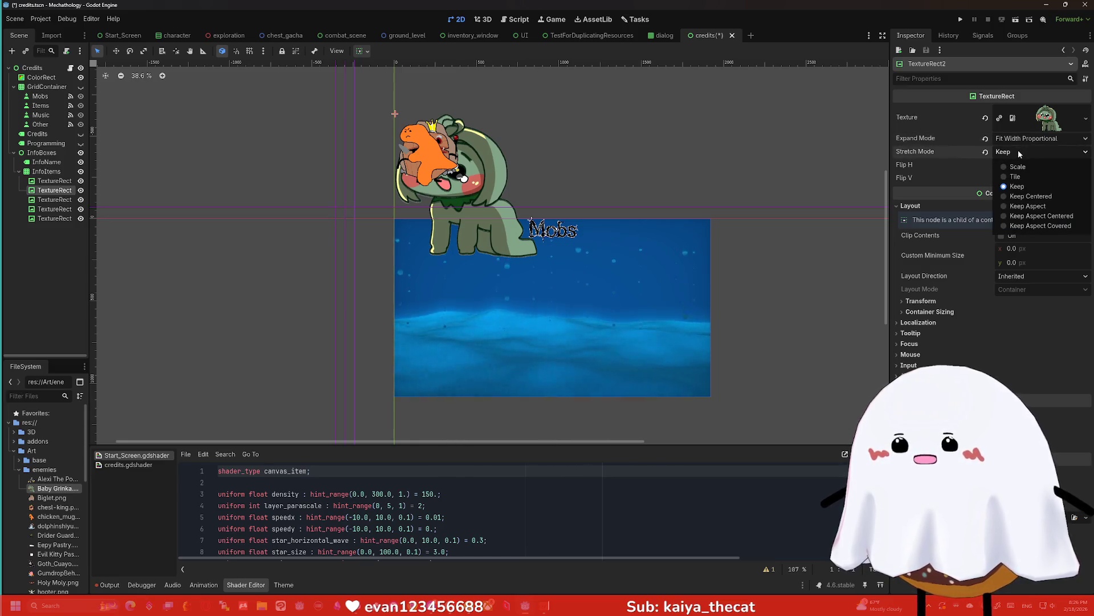
click(1017, 176)
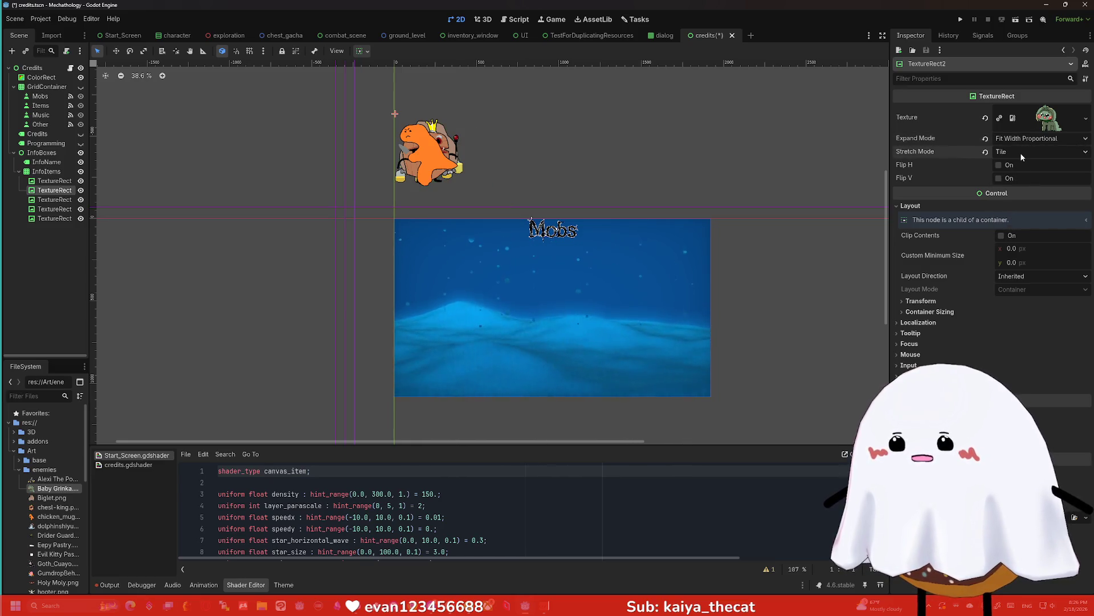
scroll(497, 142, up, 6)
scroll(422, 135, down, 3)
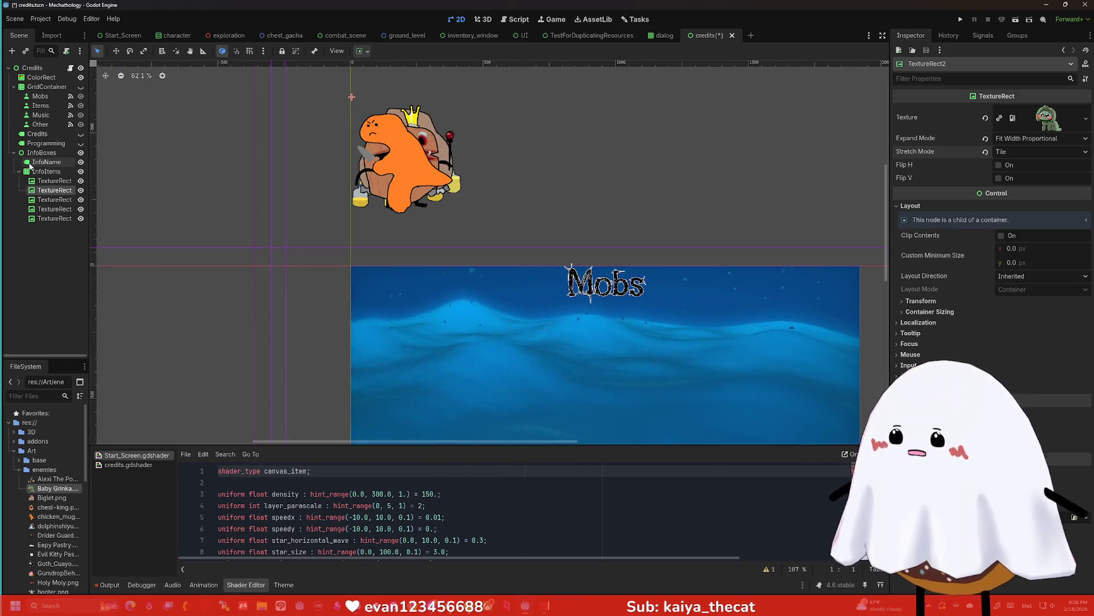
Hide the other four enemy TextureRects, including the orange dino
click(81, 181)
click(80, 199)
click(81, 208)
click(80, 218)
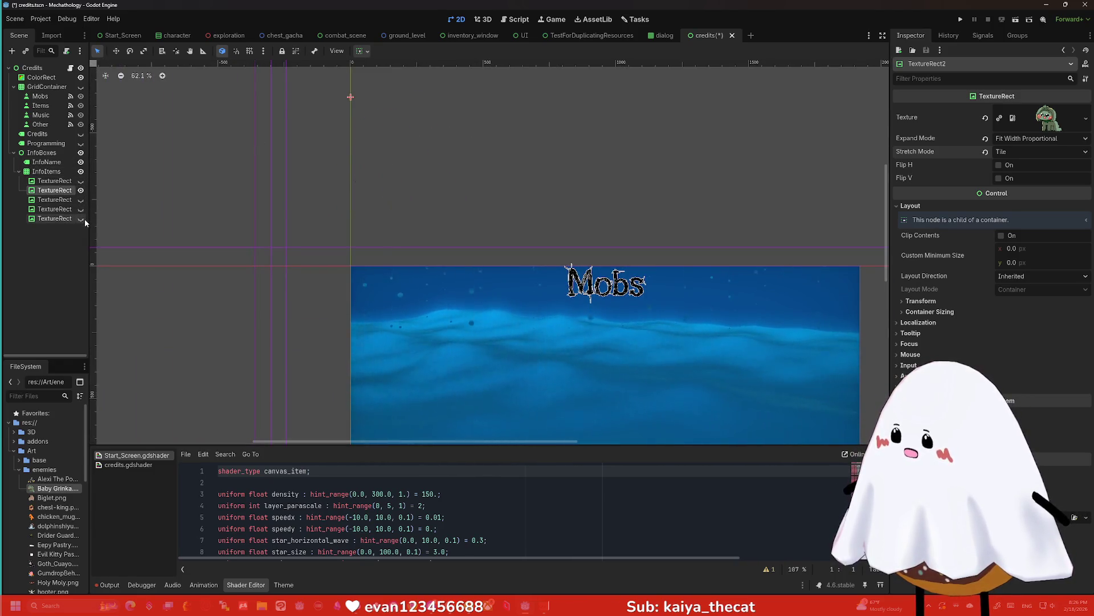
Cycle stretch modes (Keep Aspect Covered, Keep Aspect Centered, Keep Centered), settling on Scale
click(1016, 153)
click(1026, 227)
click(1027, 153)
click(1022, 215)
click(1026, 152)
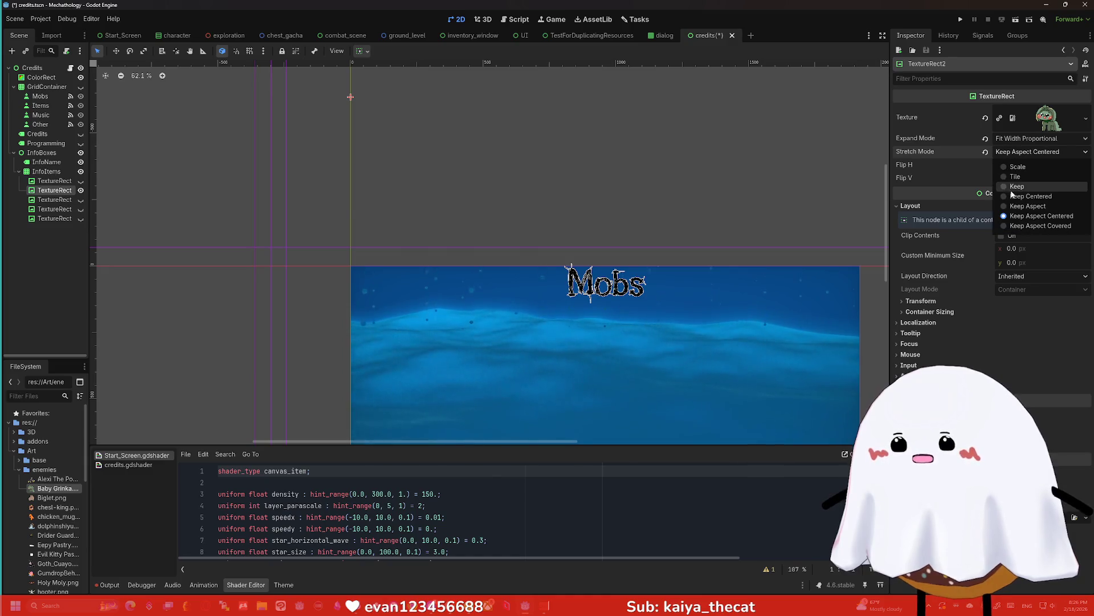
click(1013, 195)
scroll(833, 135, down, 1)
click(1036, 152)
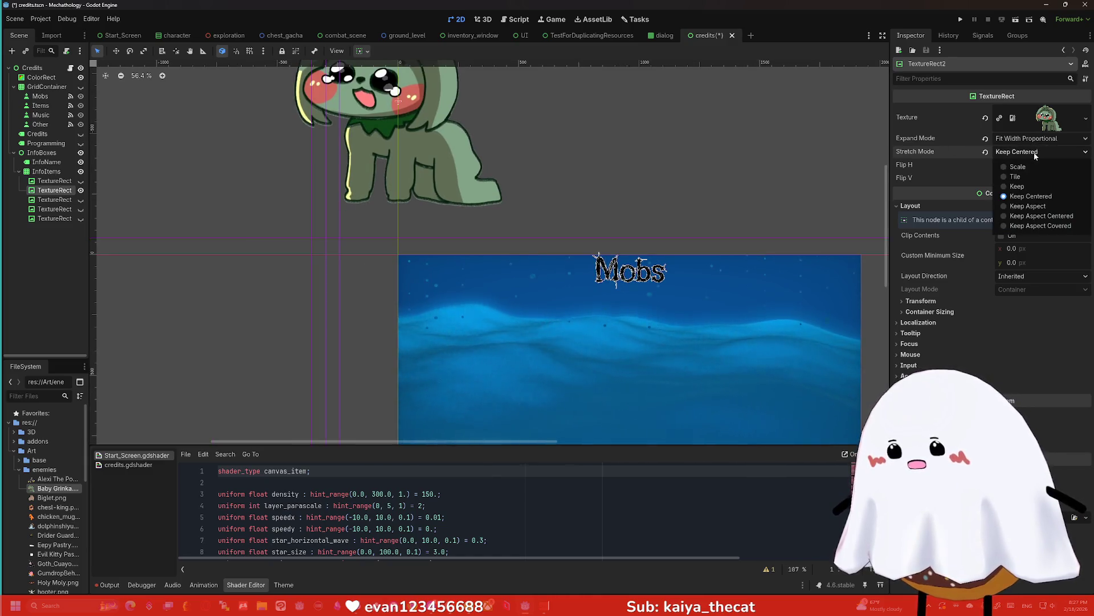
click(1025, 174)
click(1013, 153)
click(1018, 167)
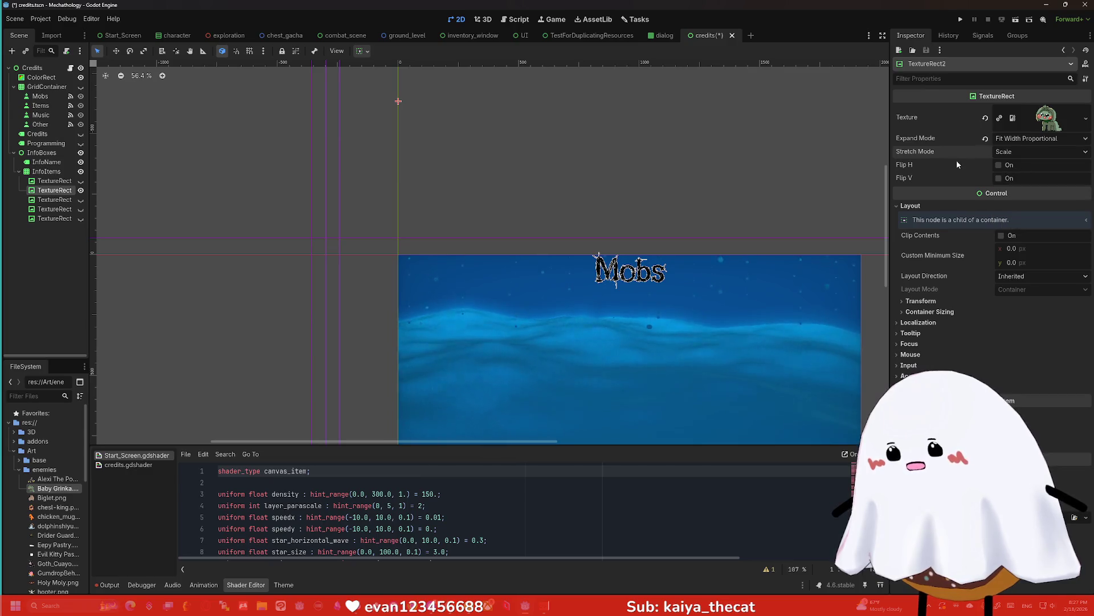
scroll(741, 108, down, 5)
scroll(644, 182, up, 2)
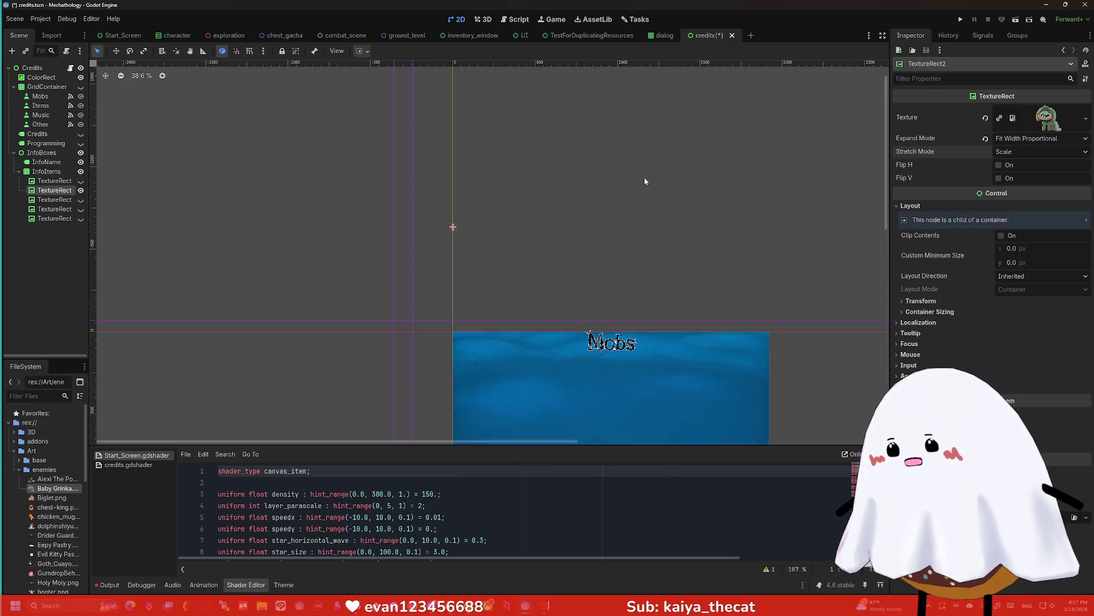
Set the second TextureRect's Expand Mode to Keep Size, then select the first TextureRect
click(1031, 140)
click(1032, 164)
click(1041, 139)
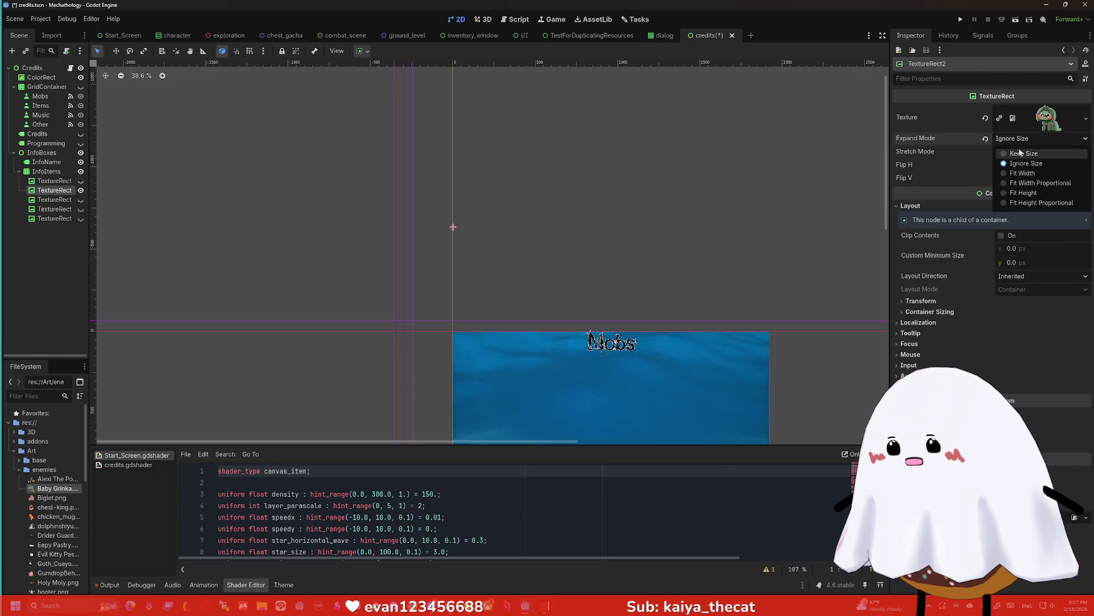
click(1023, 153)
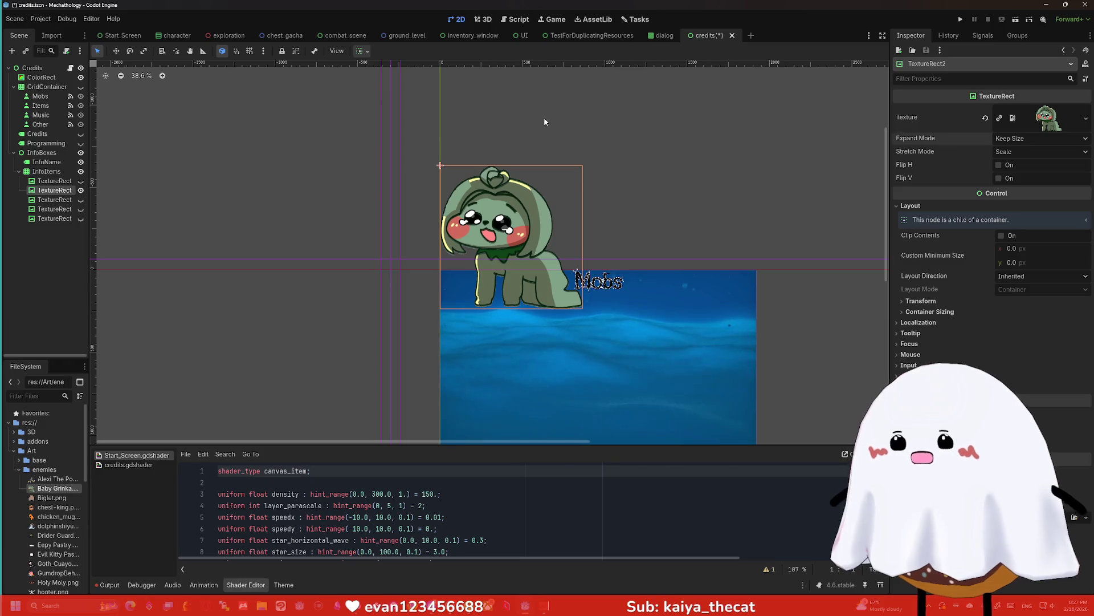
click(54, 181)
Give the four remaining TextureRects Keep Size expand and Scale stretch, and make them visible
shift+click(64, 208)
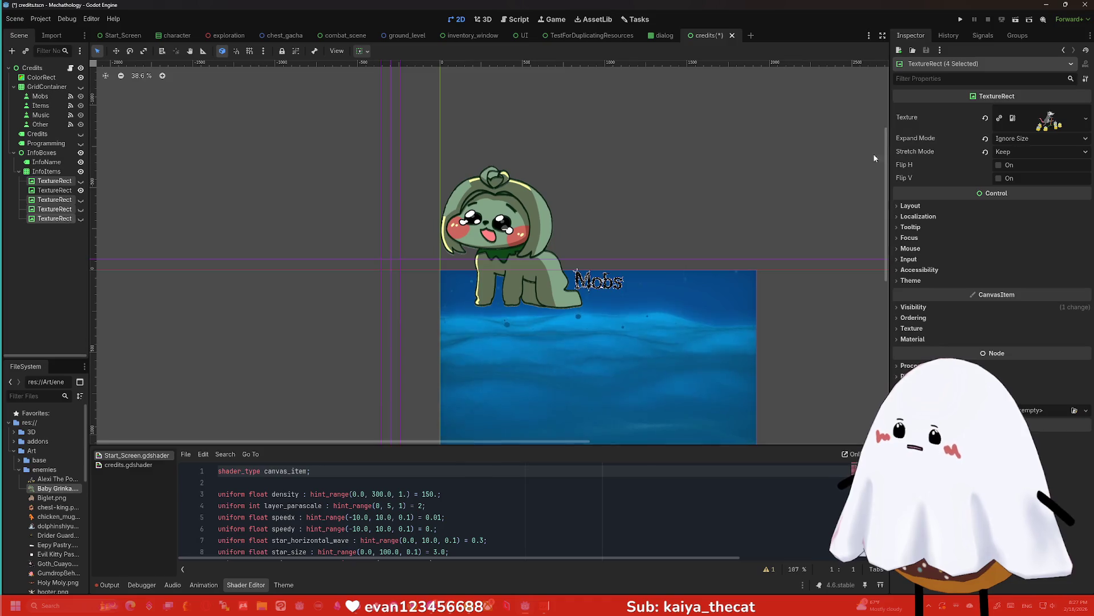
click(1011, 139)
click(1011, 153)
click(1012, 153)
click(1013, 166)
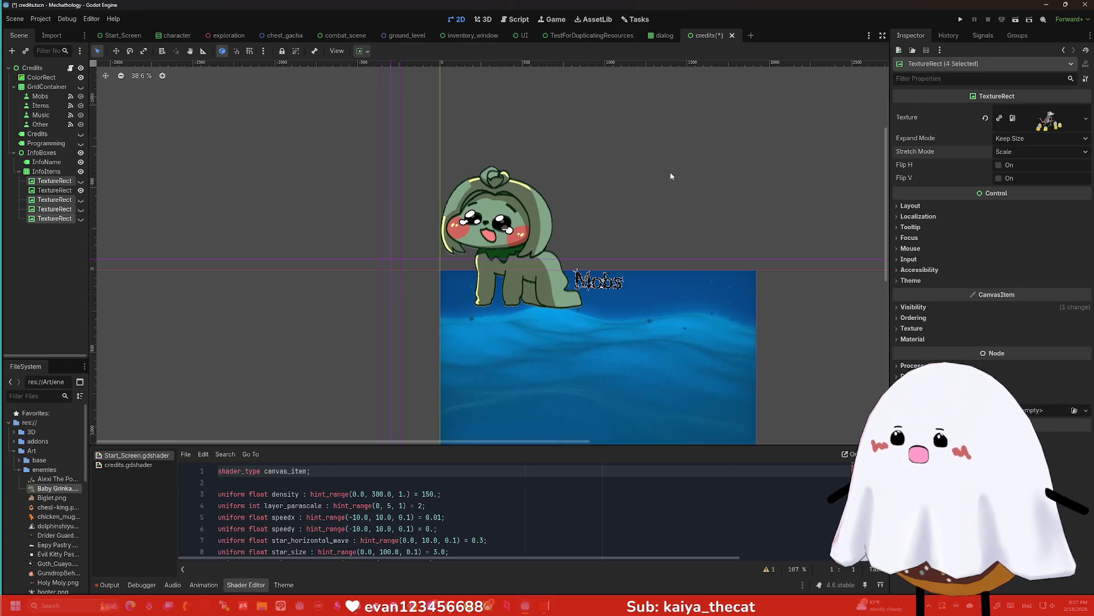
click(80, 181)
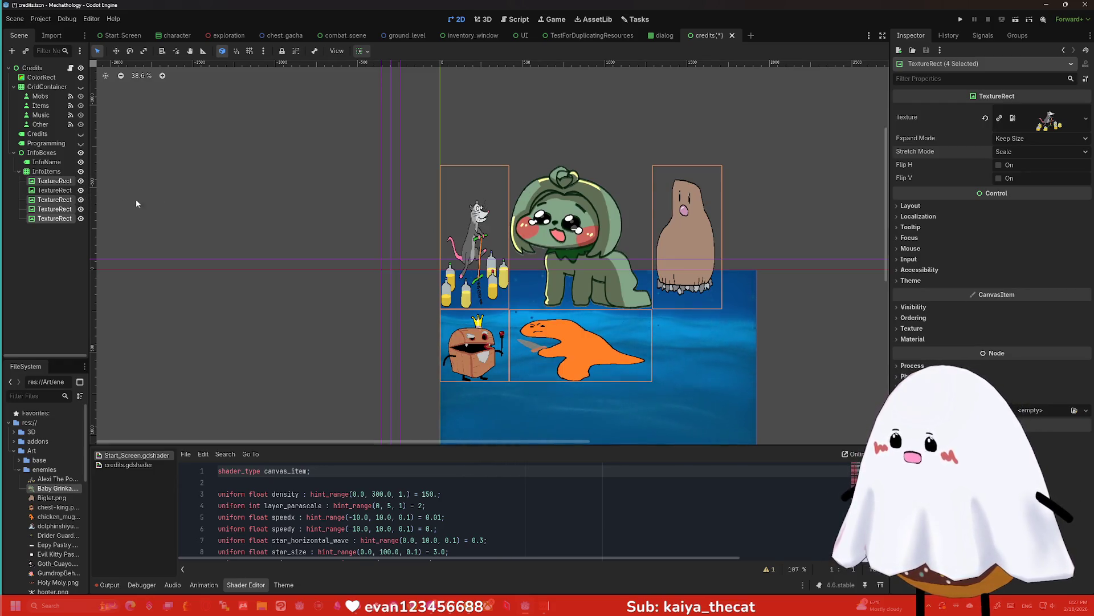
Turn on Clip Contents for the InfoItems container
scroll(575, 125, down, 2)
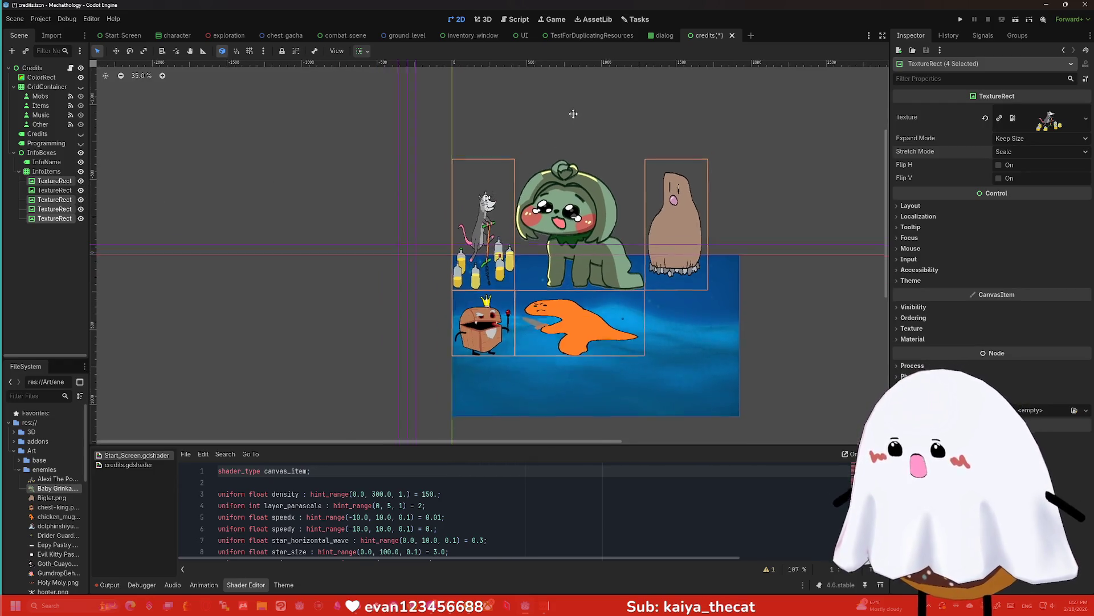
click(43, 153)
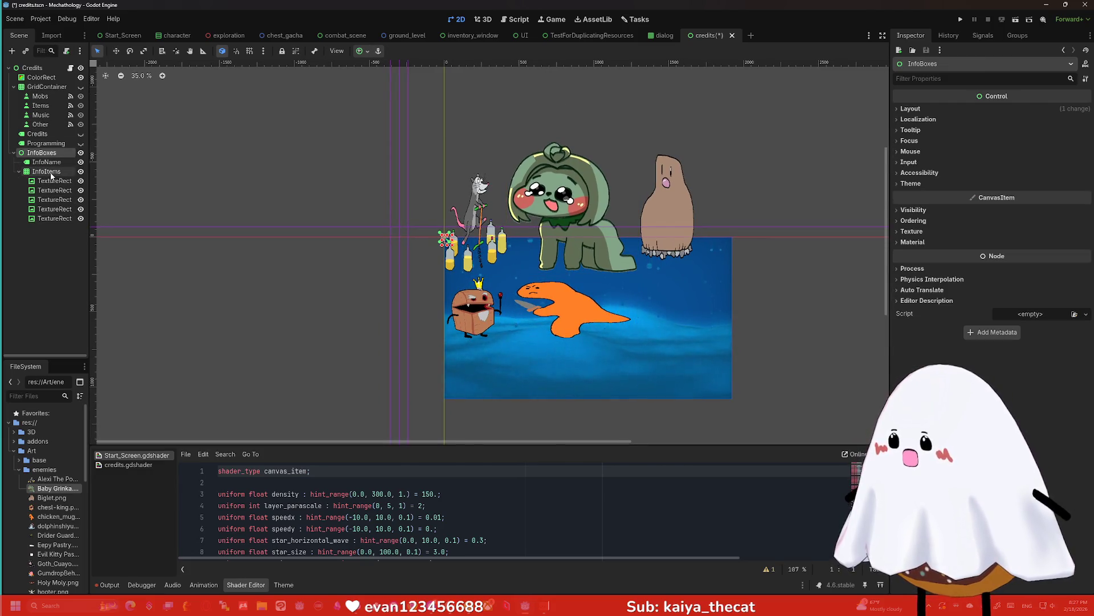
click(51, 172)
scroll(989, 175, down, 1)
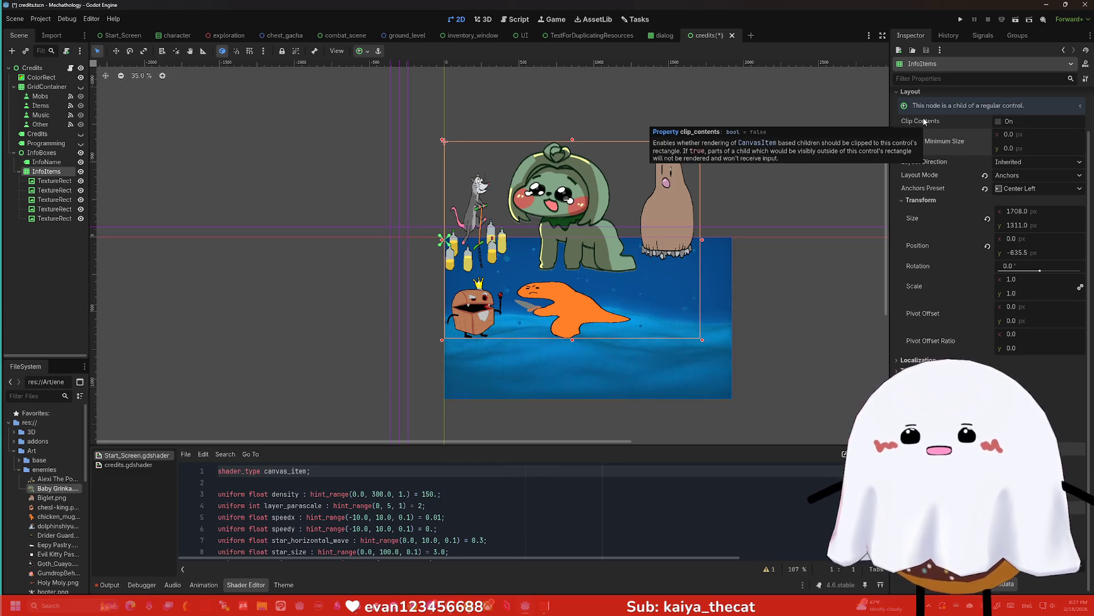
click(998, 122)
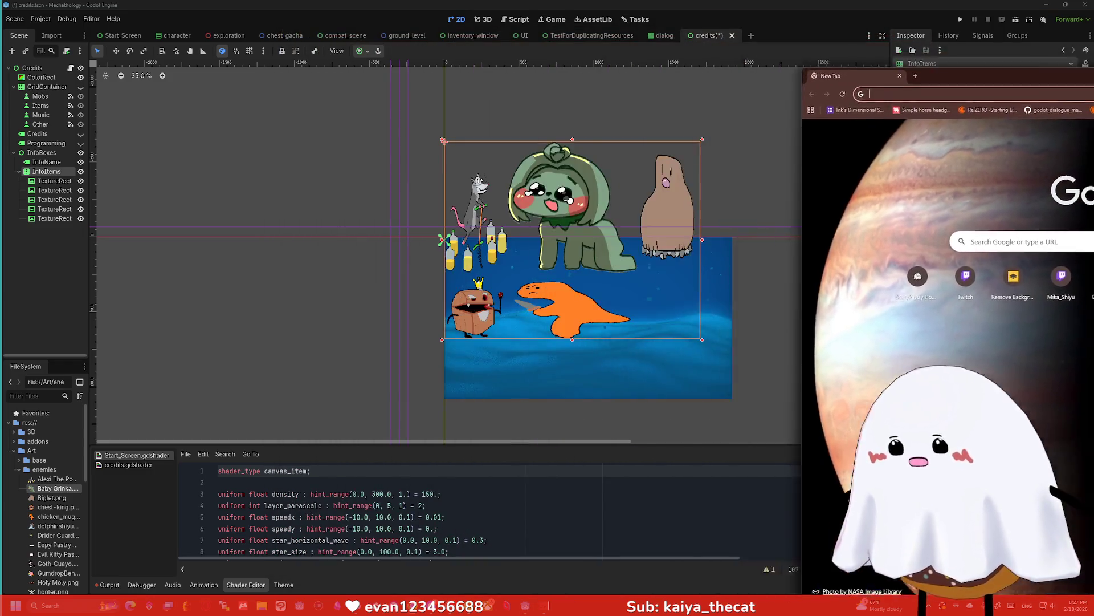
drag(969, 76, 778, 57)
Search Google for 'godot set maximum size' and skim the Reddit result
text(godot set maximum size)
key(Return)
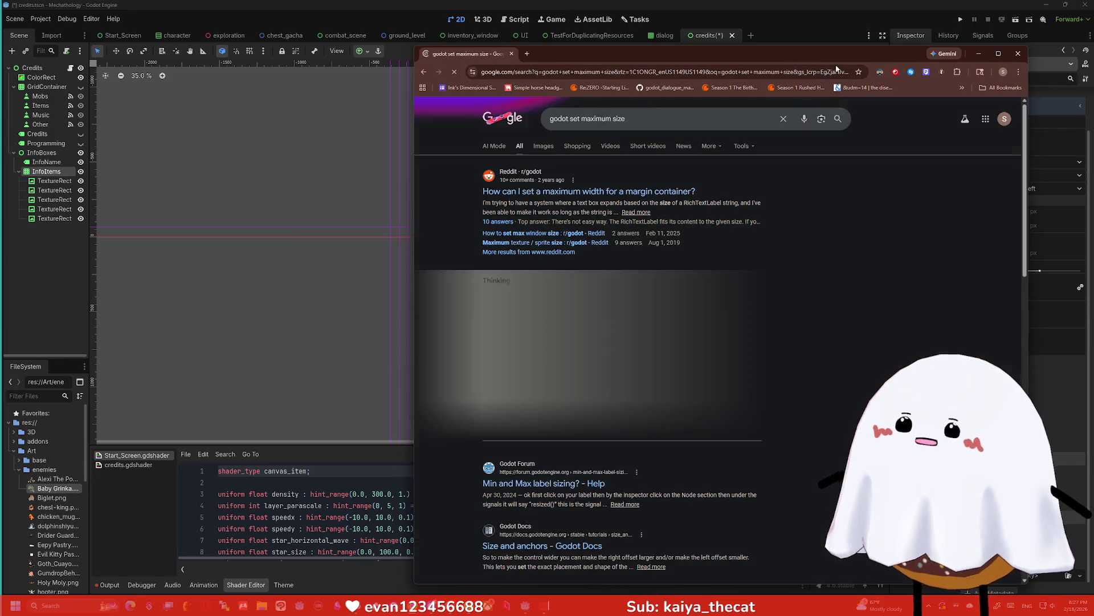
click(661, 192)
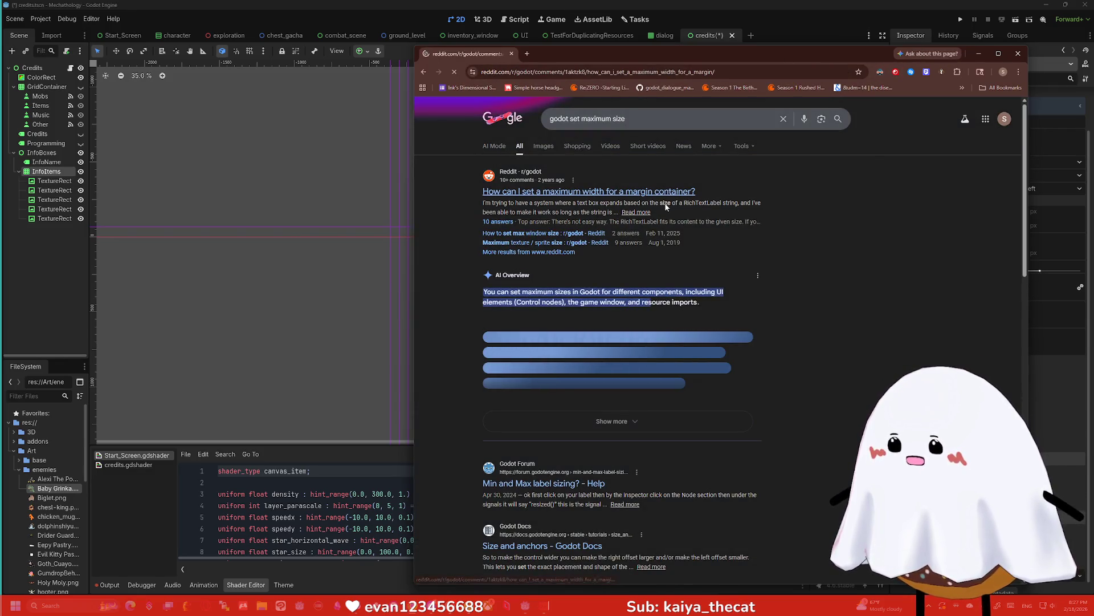
scroll(675, 216, down, 5)
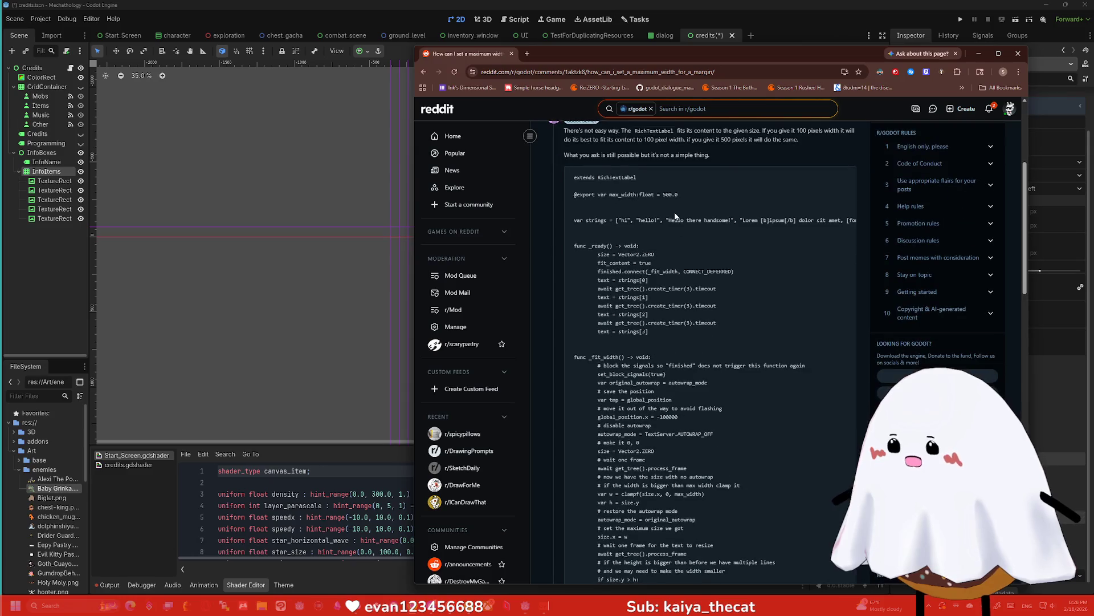
scroll(677, 217, up, 1)
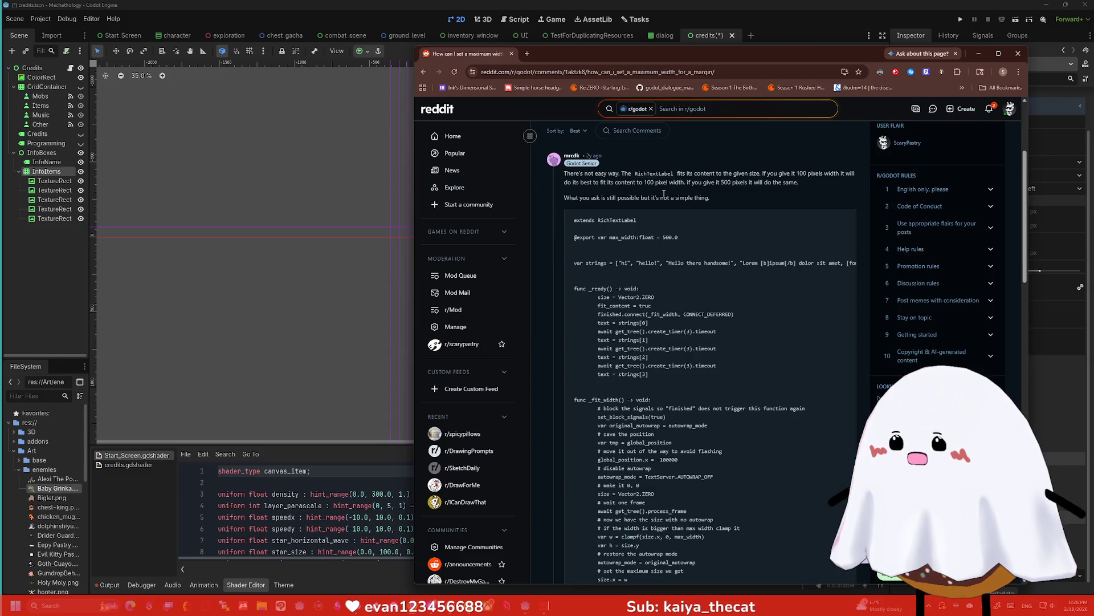
scroll(664, 195, down, 5)
key(alt+Left)
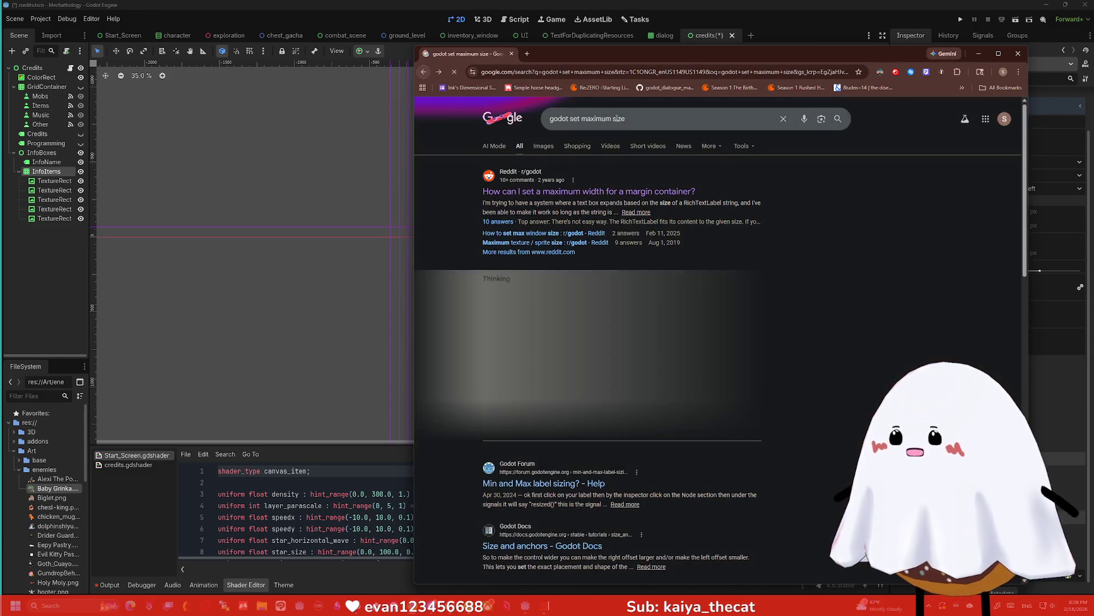
Refine the search to 'godot set maximum size for texture' and open the Reddit thread
click(652, 117)
text(for tex)
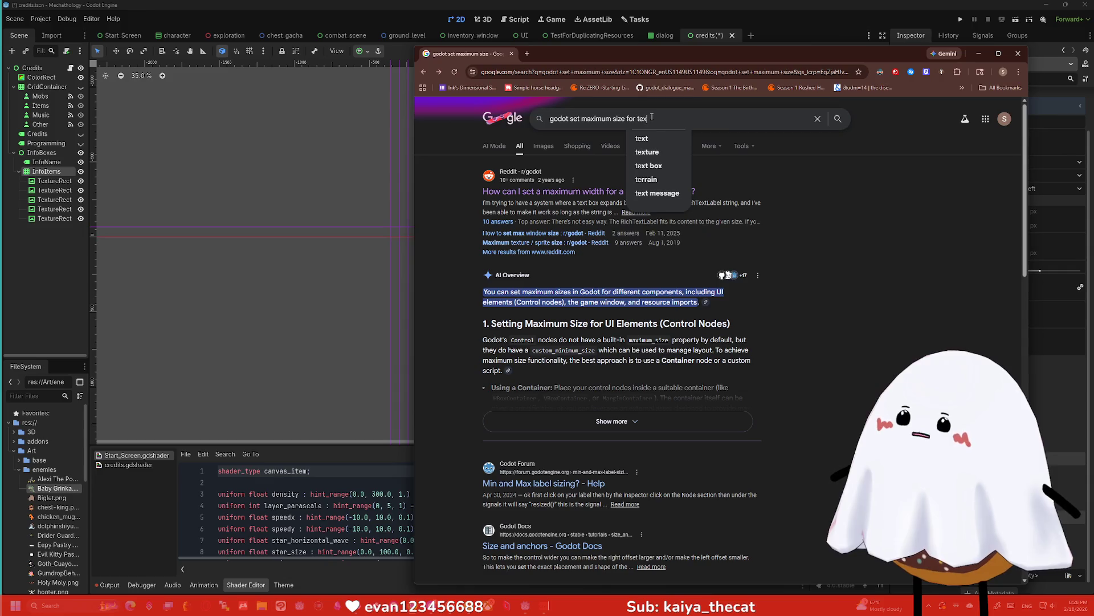
text(ture)
key(Return)
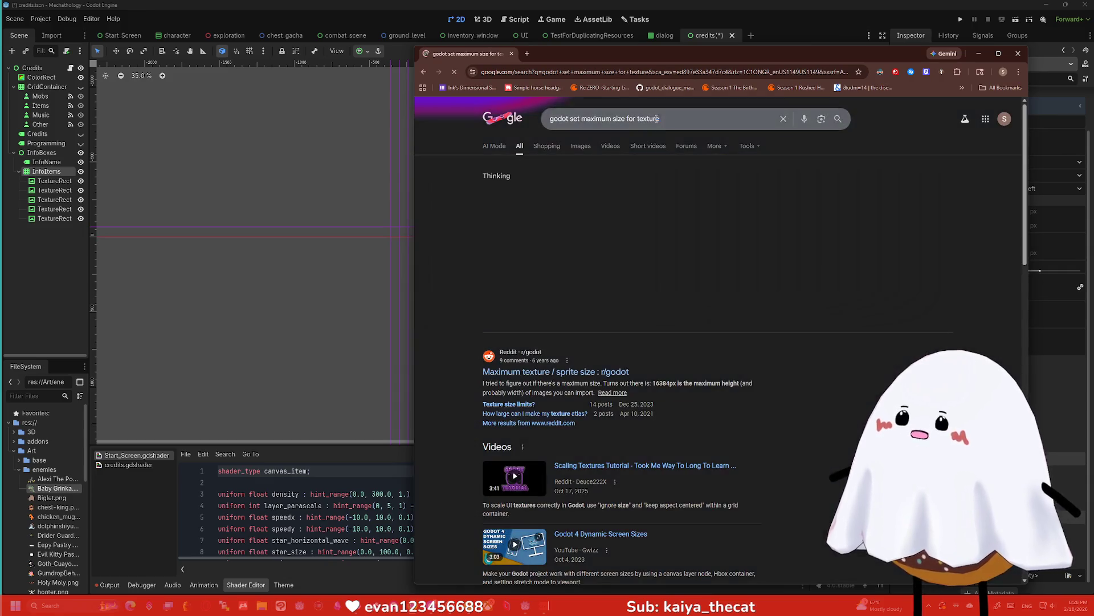
click(614, 359)
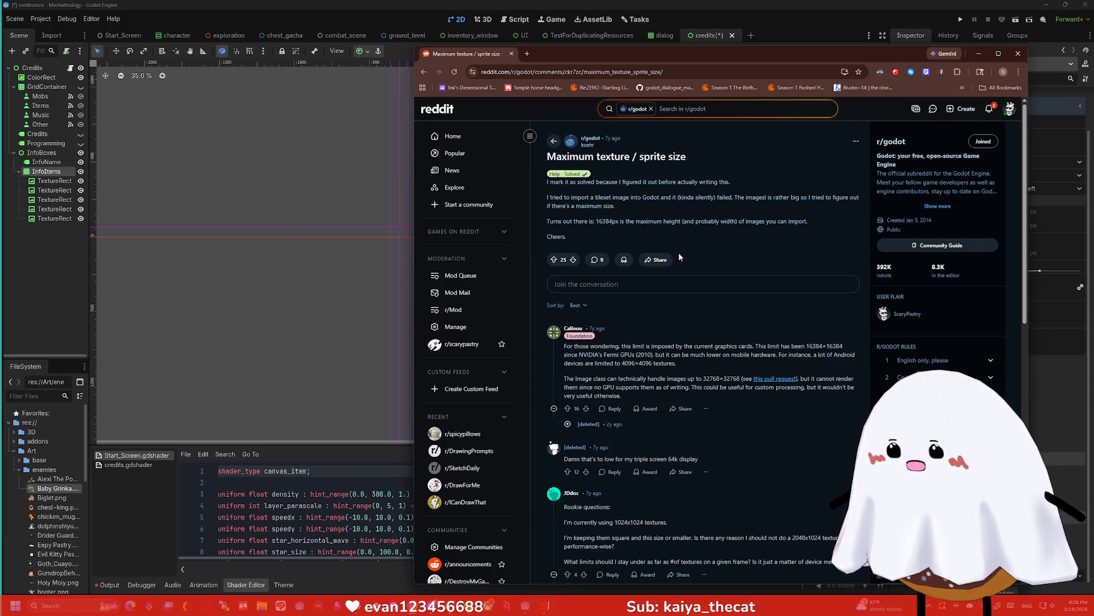
Read the comments of the 'Maximum texture / sprite size' thread, then go back to Google results
scroll(680, 258, down, 3)
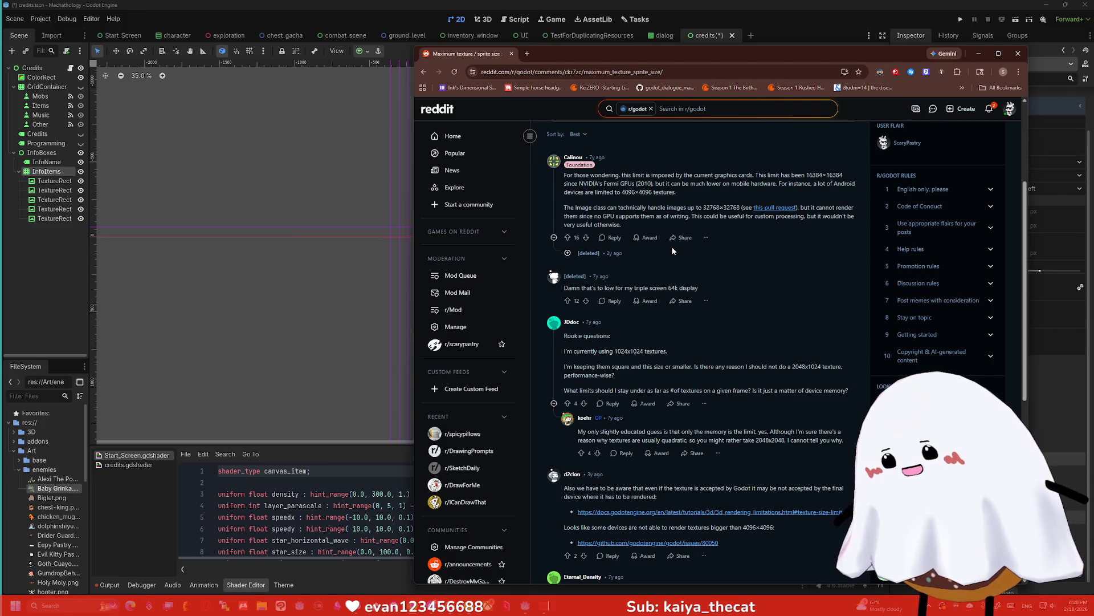
scroll(671, 250, down, 2)
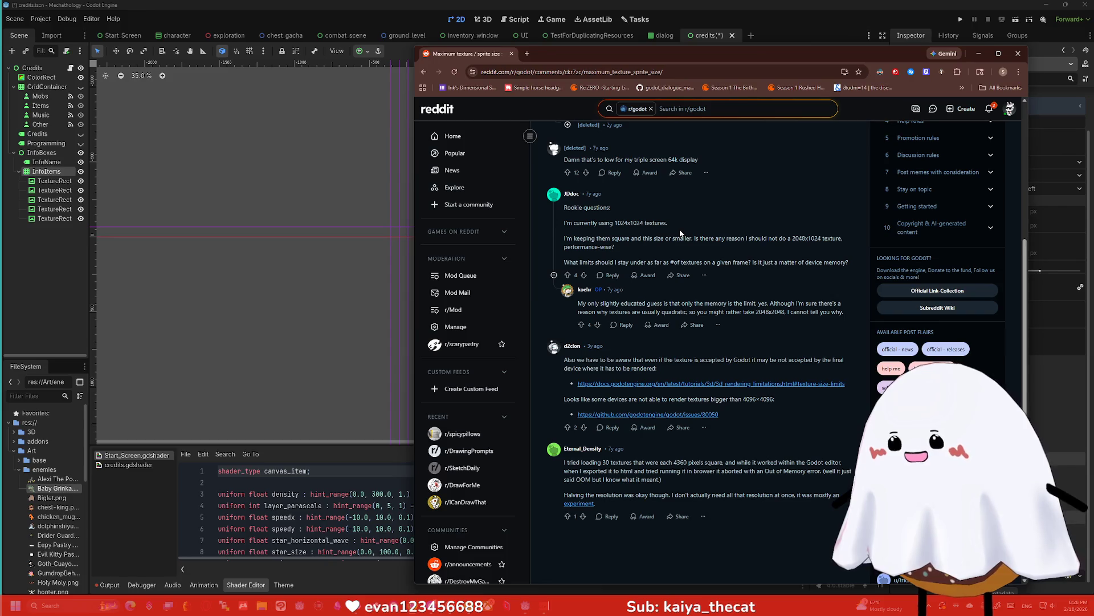
scroll(680, 233, down, 1)
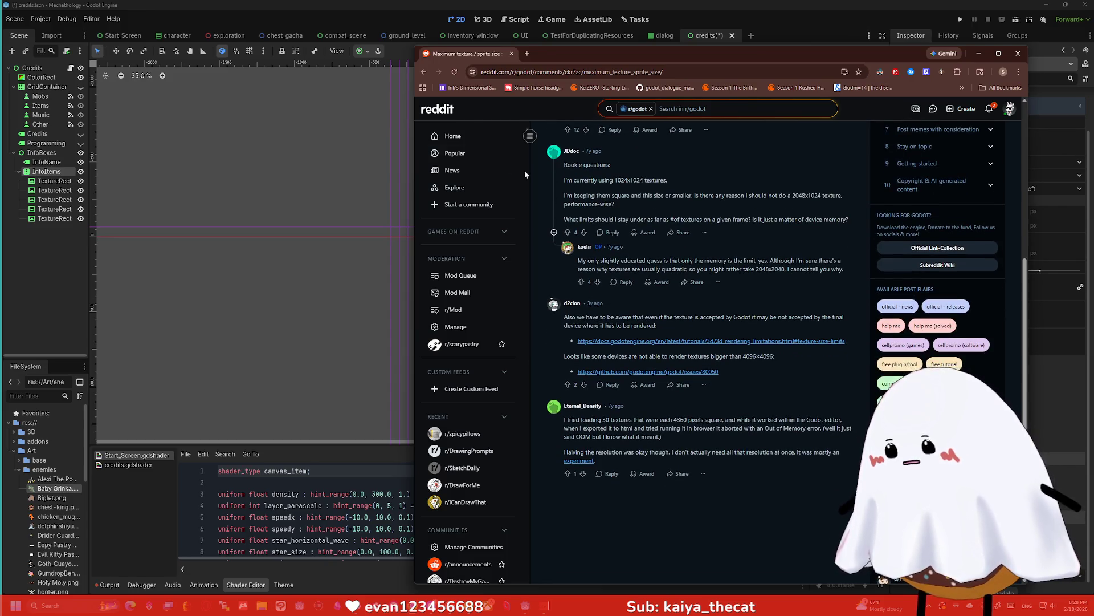
click(424, 72)
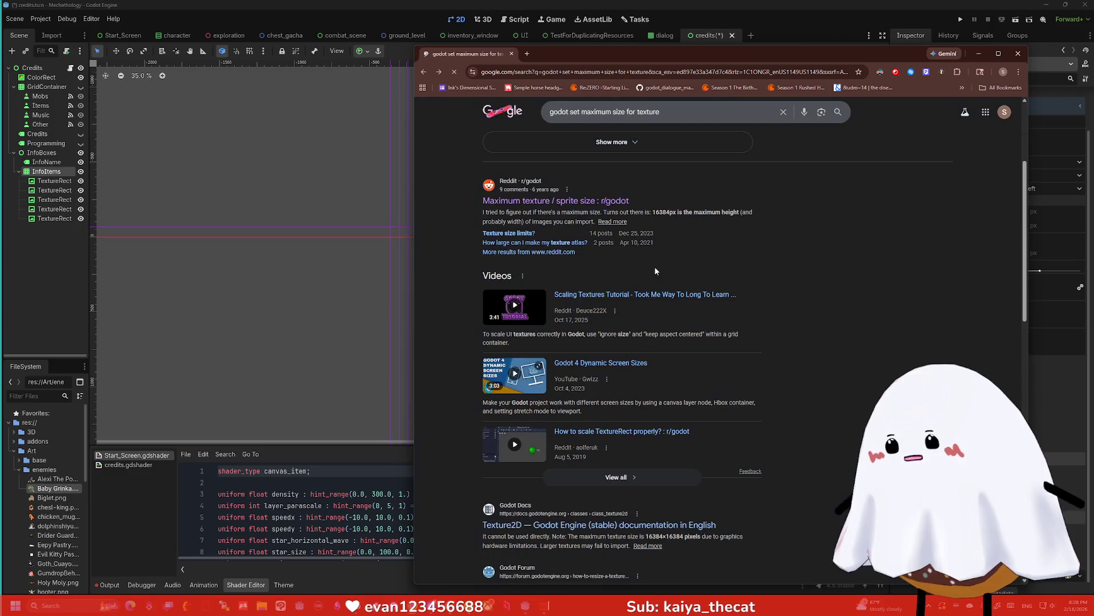
Read the forum thread on resizing TextureRects, then return to the search results
scroll(656, 266, down, 3)
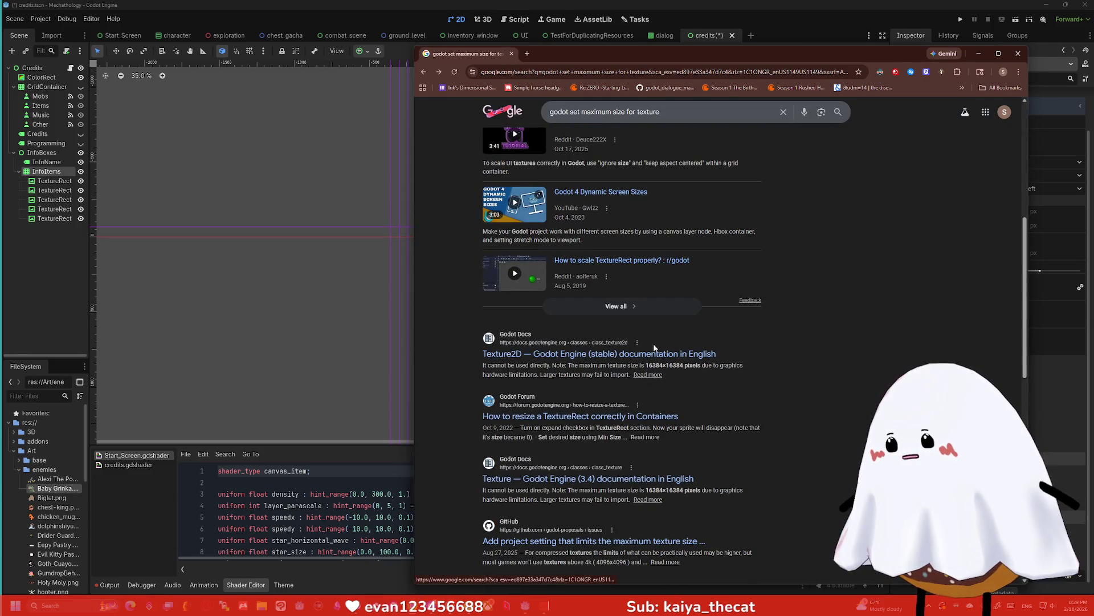
scroll(661, 353, down, 2)
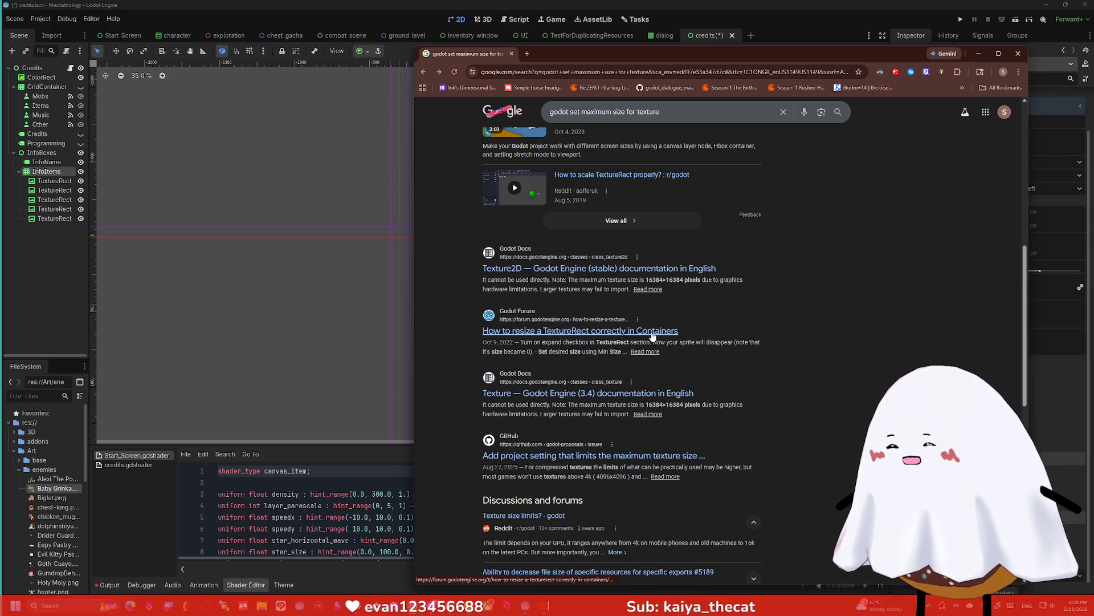
click(653, 332)
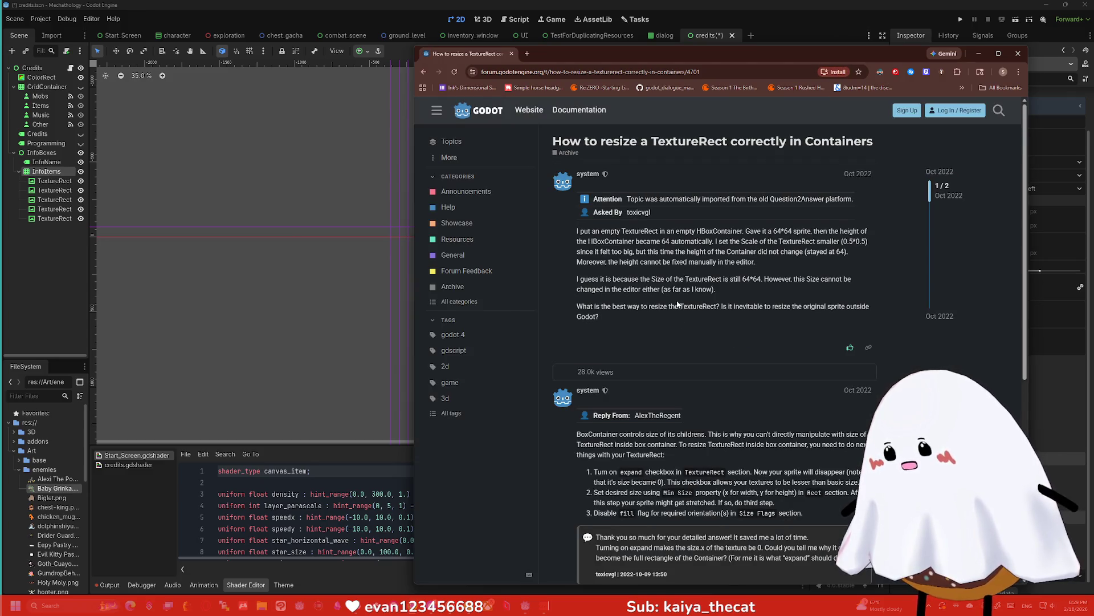
scroll(677, 308, down, 1)
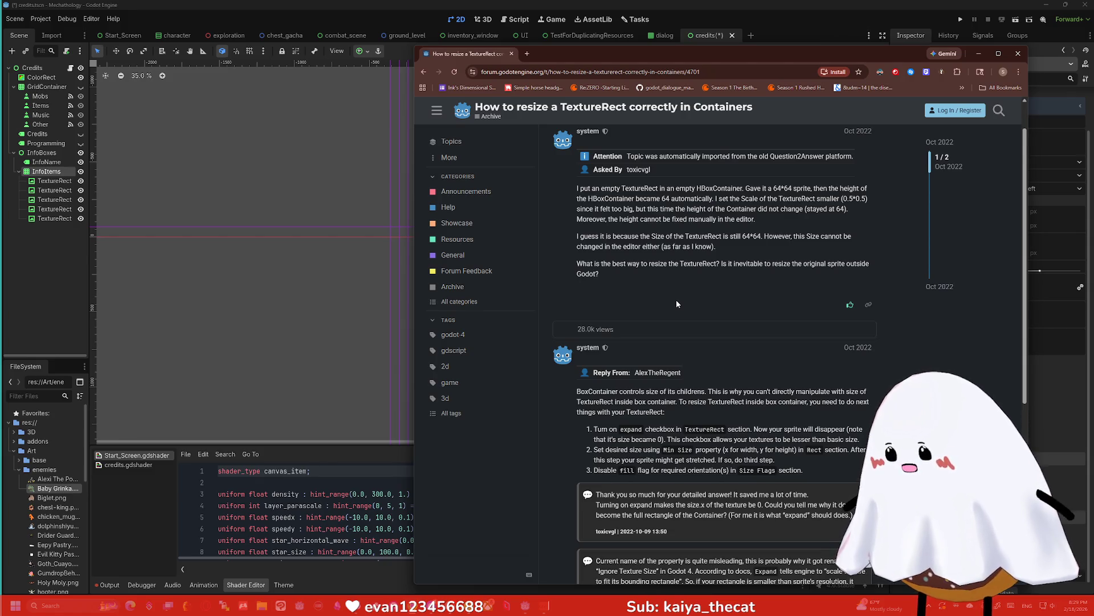
scroll(676, 302, down, 4)
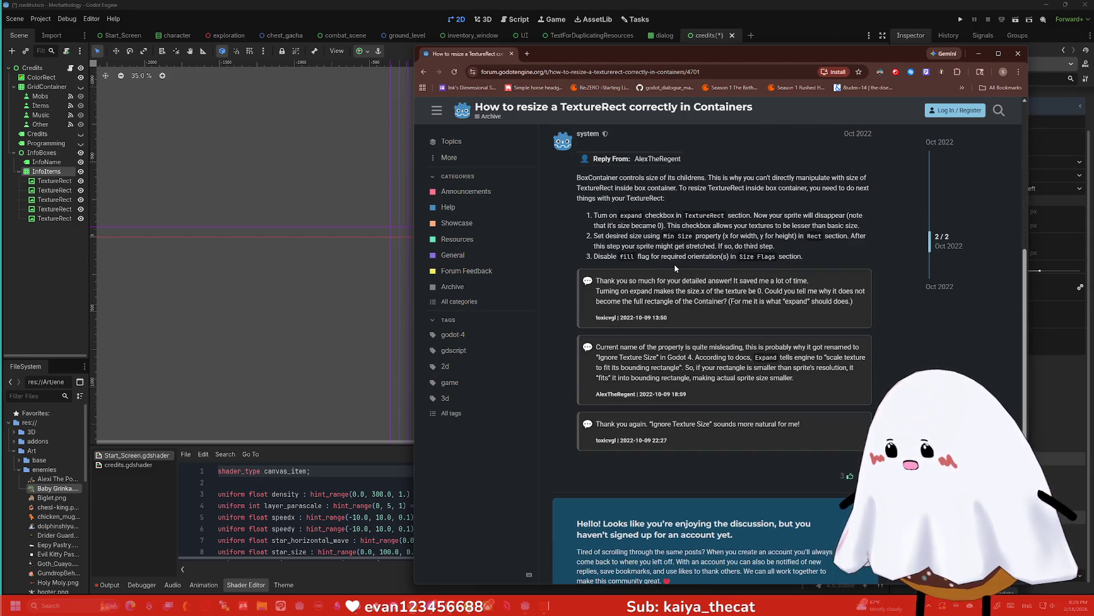
scroll(642, 235, down, 1)
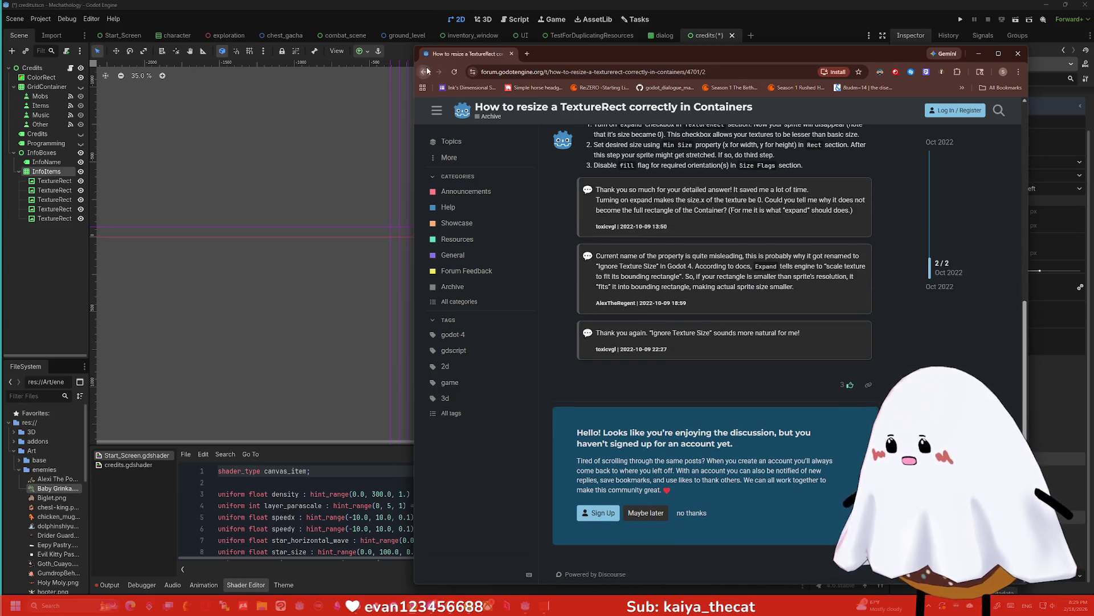
click(425, 72)
Read the GitHub proposal on limiting texture size, then close the browser
scroll(618, 183, down, 2)
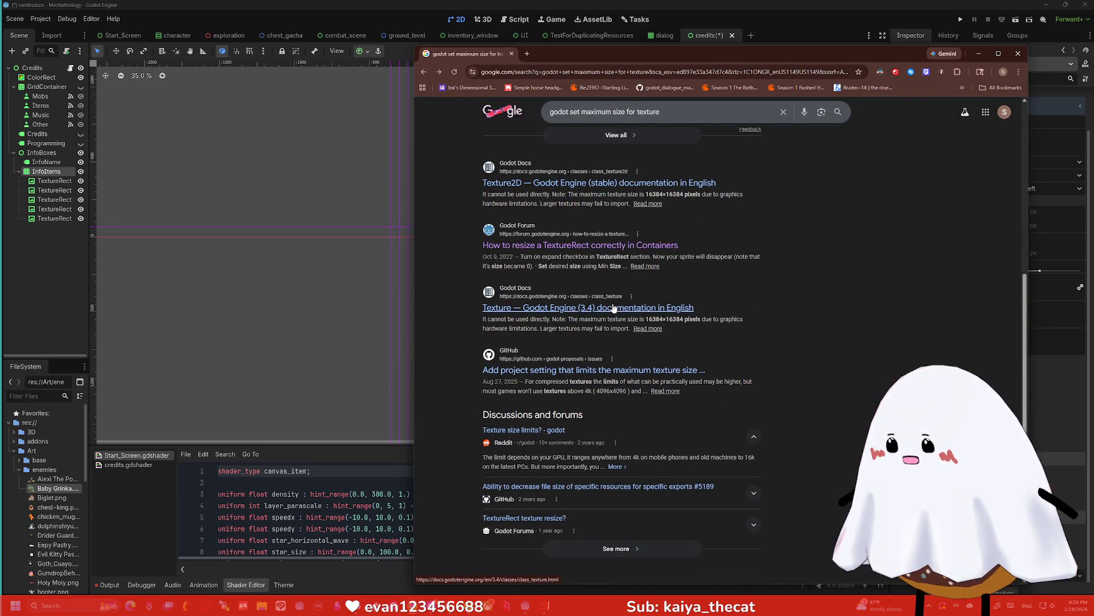
scroll(616, 310, down, 1)
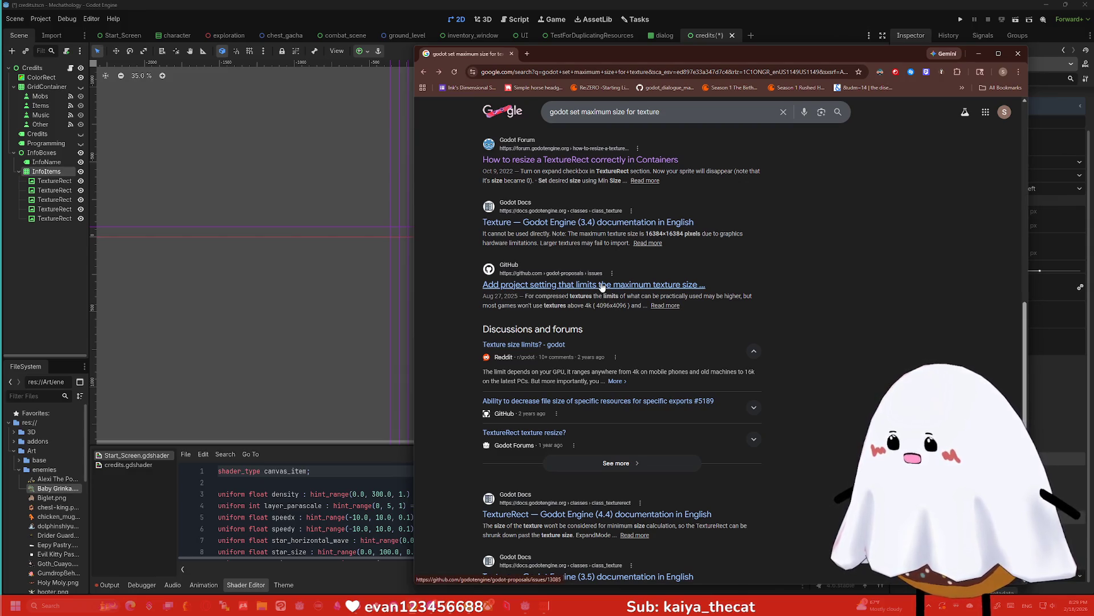
click(602, 287)
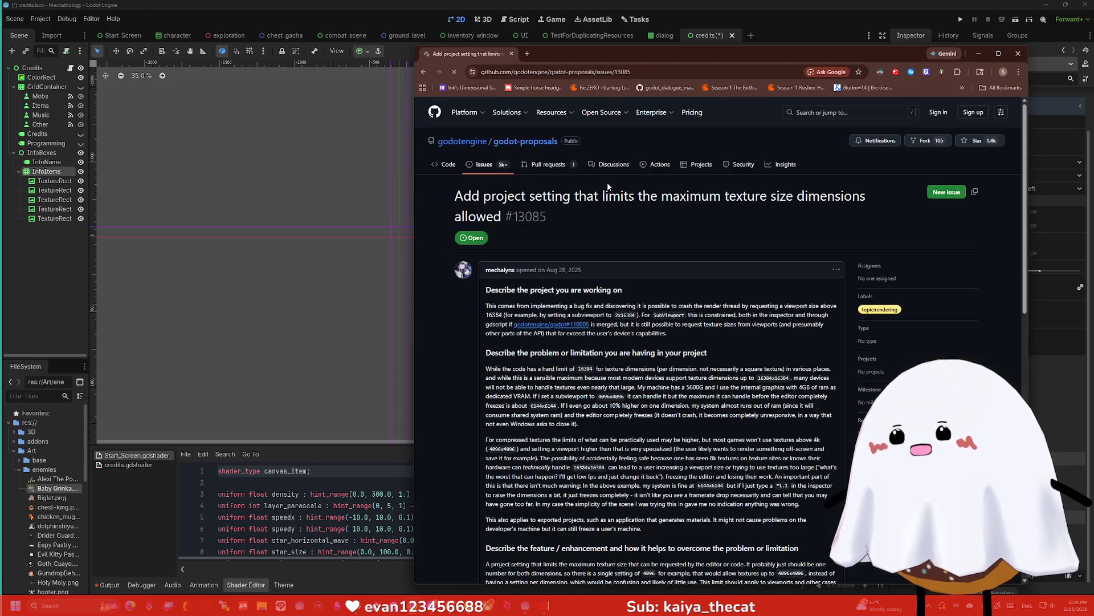
scroll(464, 190, down, 15)
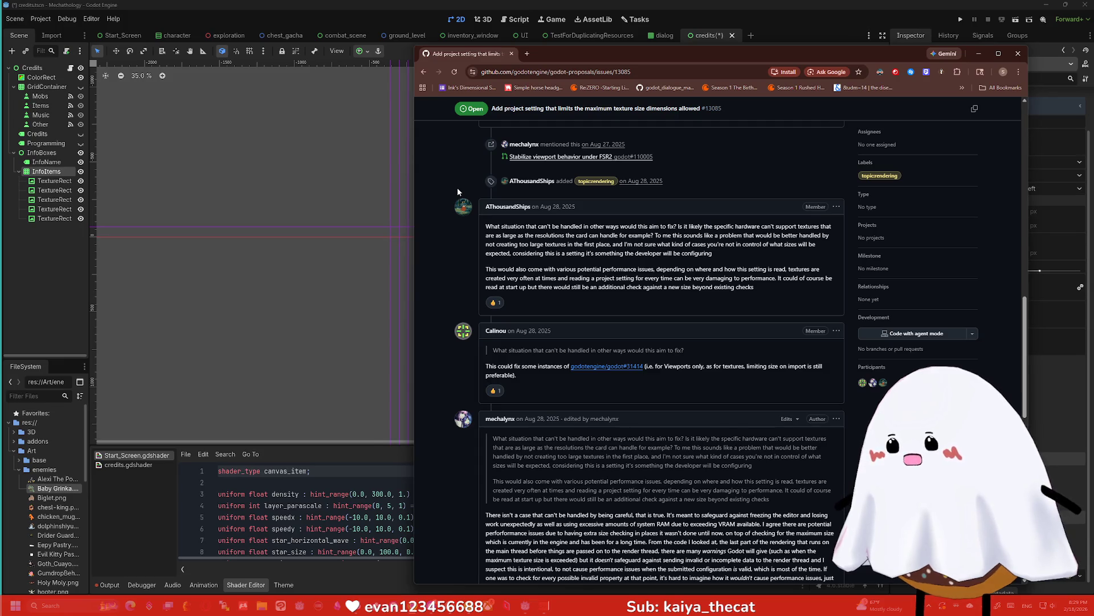
scroll(458, 188, down, 2)
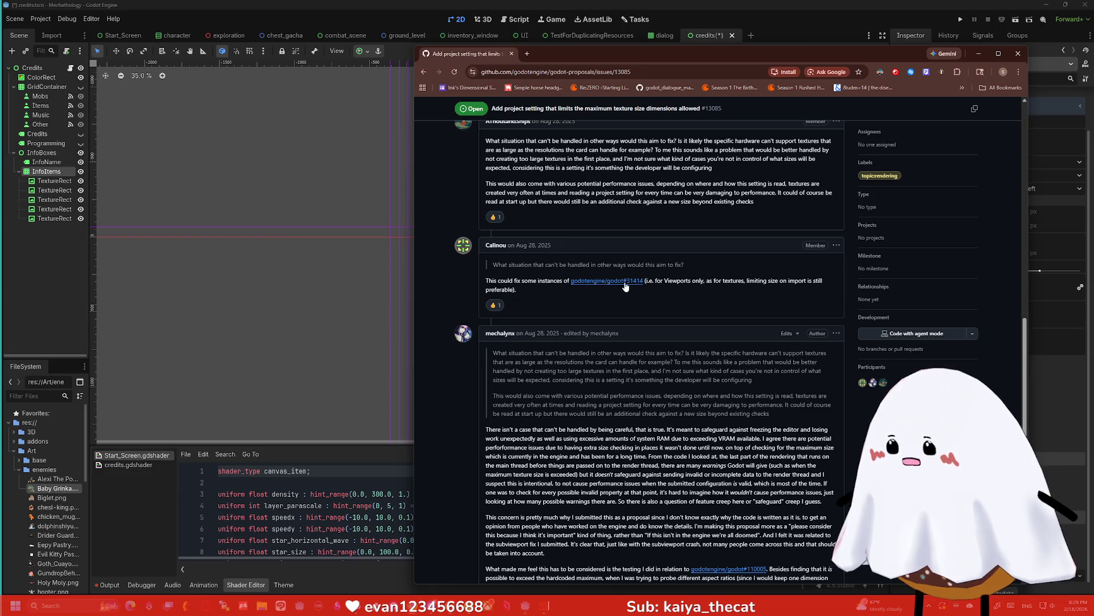
mouse_move(623, 287)
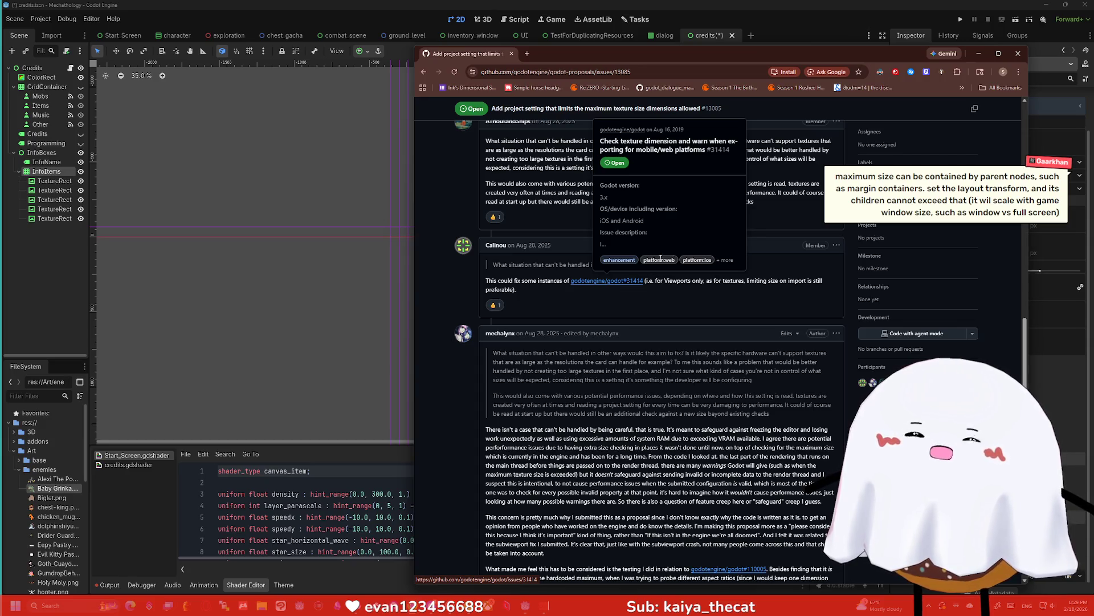
click(979, 53)
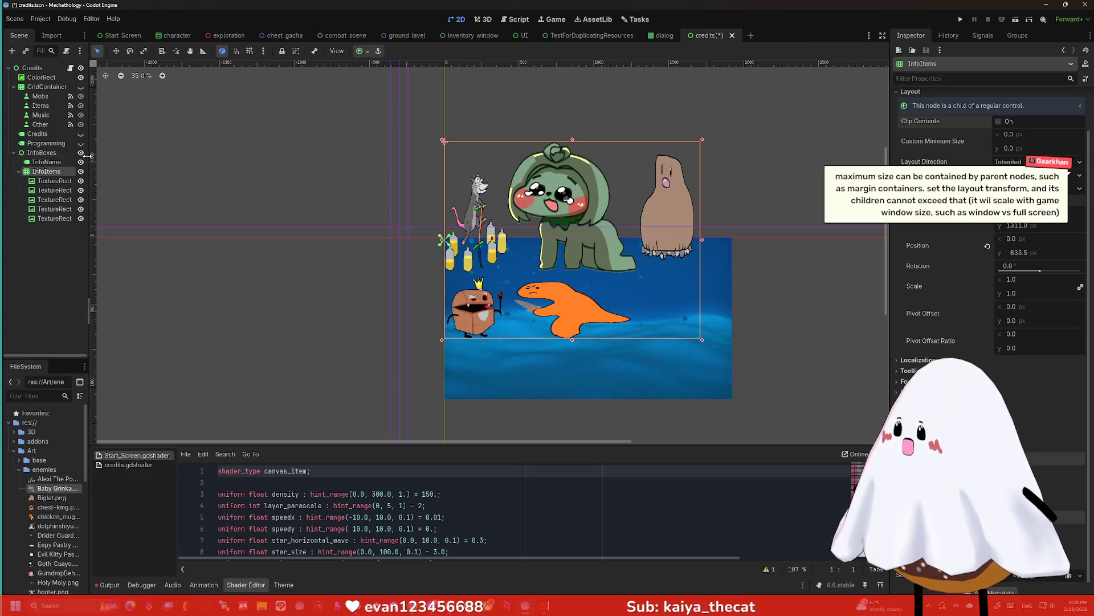
Select InfoBoxes and expand its Layout > Transform properties in the Inspector
click(64, 154)
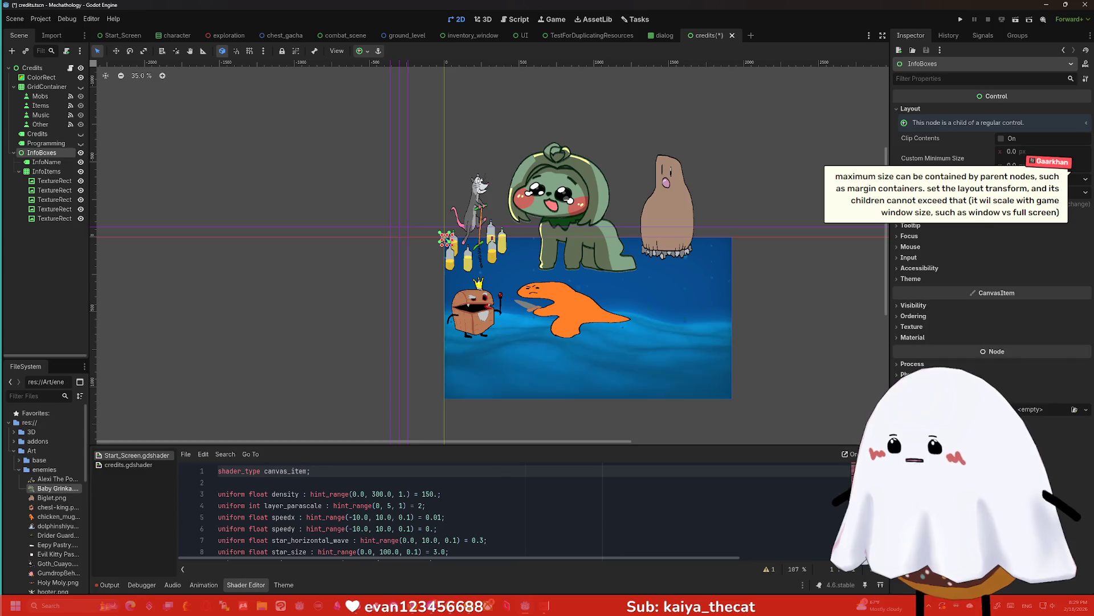
click(912, 214)
click(912, 214)
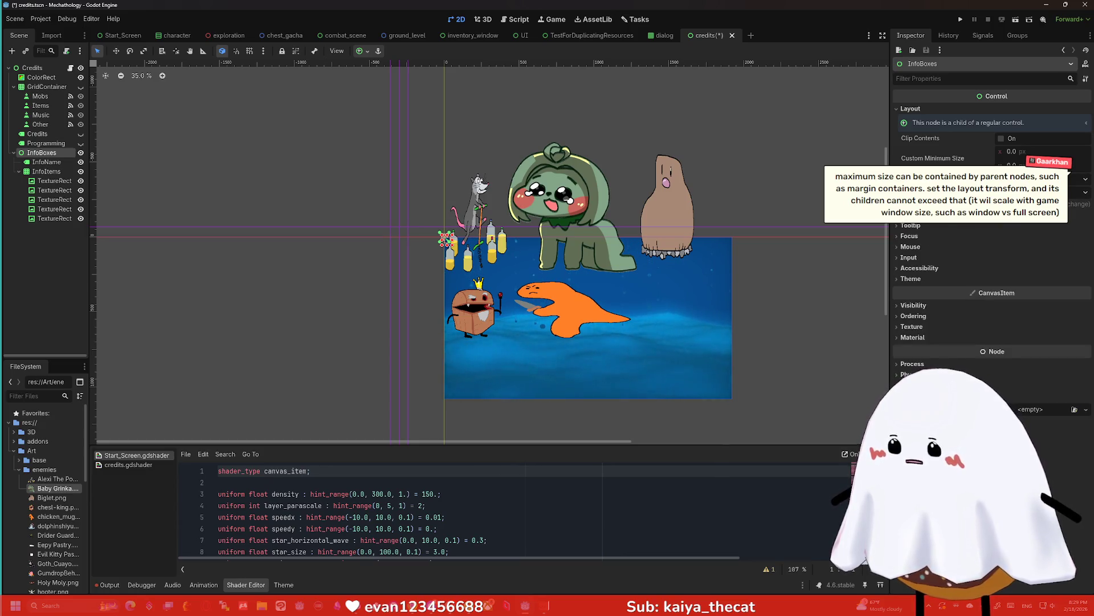
click(912, 214)
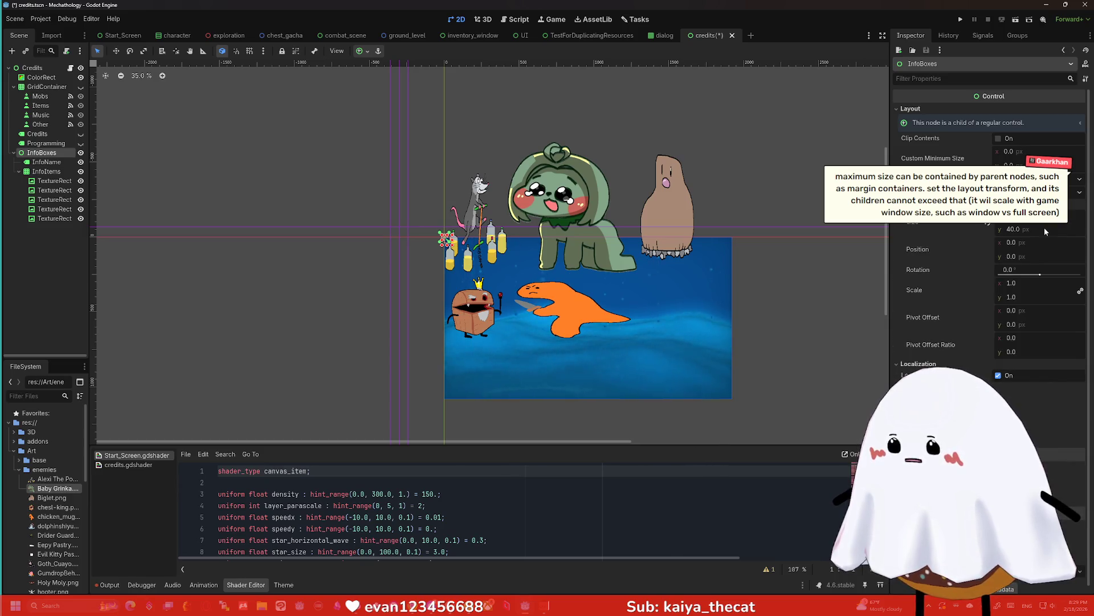
click(46, 173)
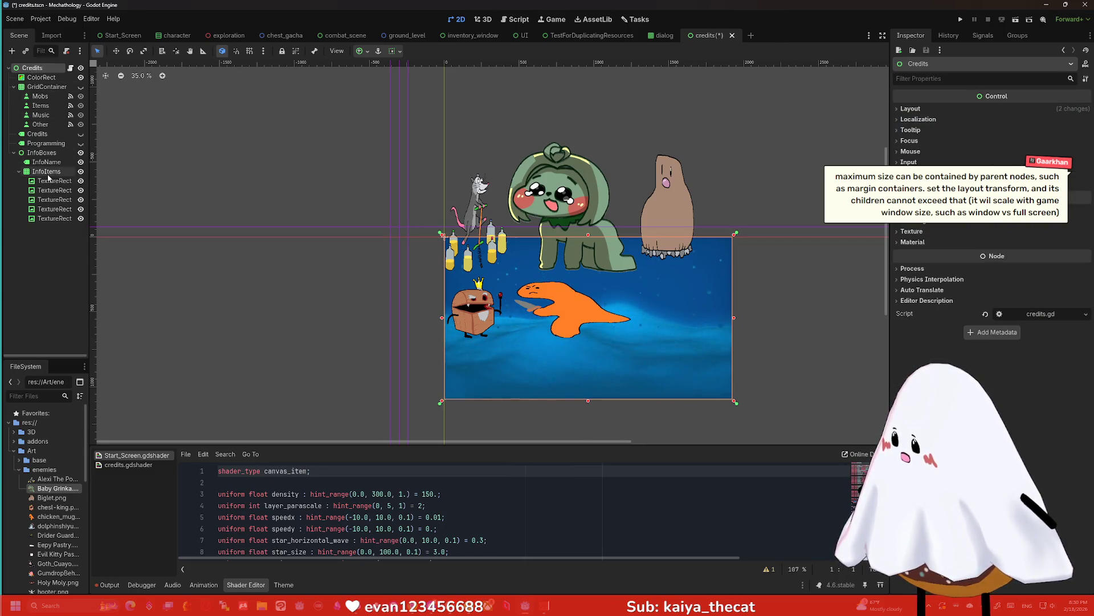
click(42, 153)
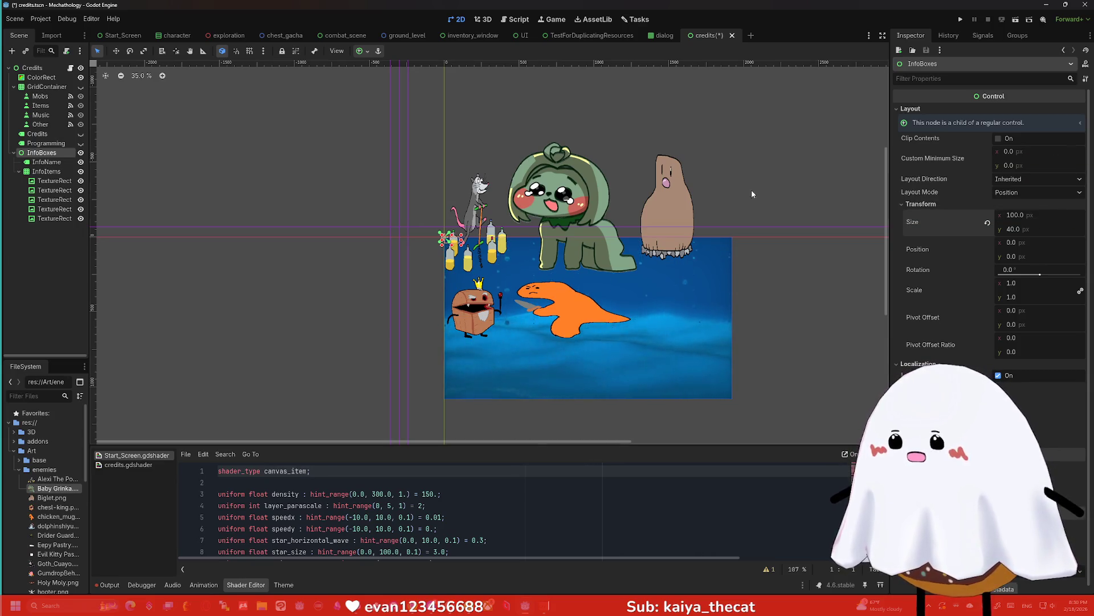
scroll(767, 186, up, 2)
Set the InfoBoxes Size to 250 x 250 px
click(1036, 216)
text(250)
key(Return)
click(1035, 227)
text(250)
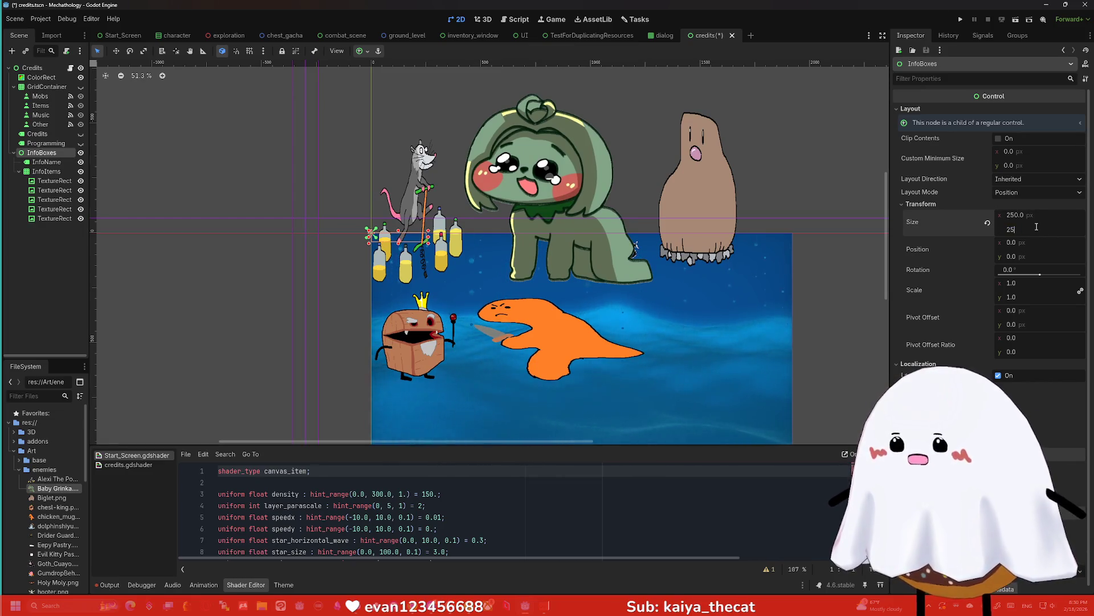
key(Return)
scroll(719, 265, down, 1)
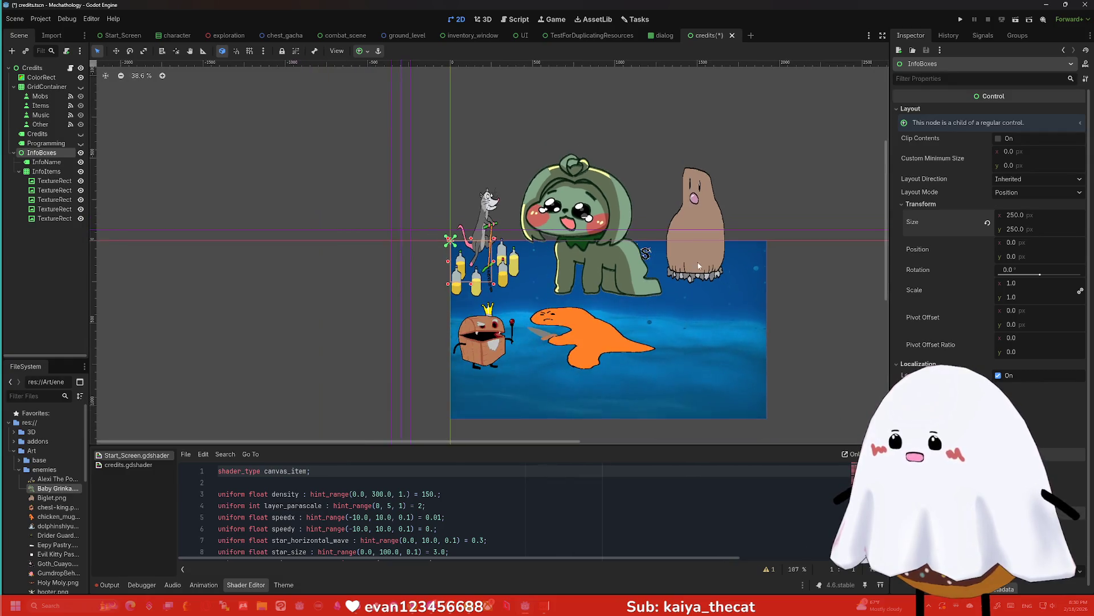
scroll(458, 308, up, 1)
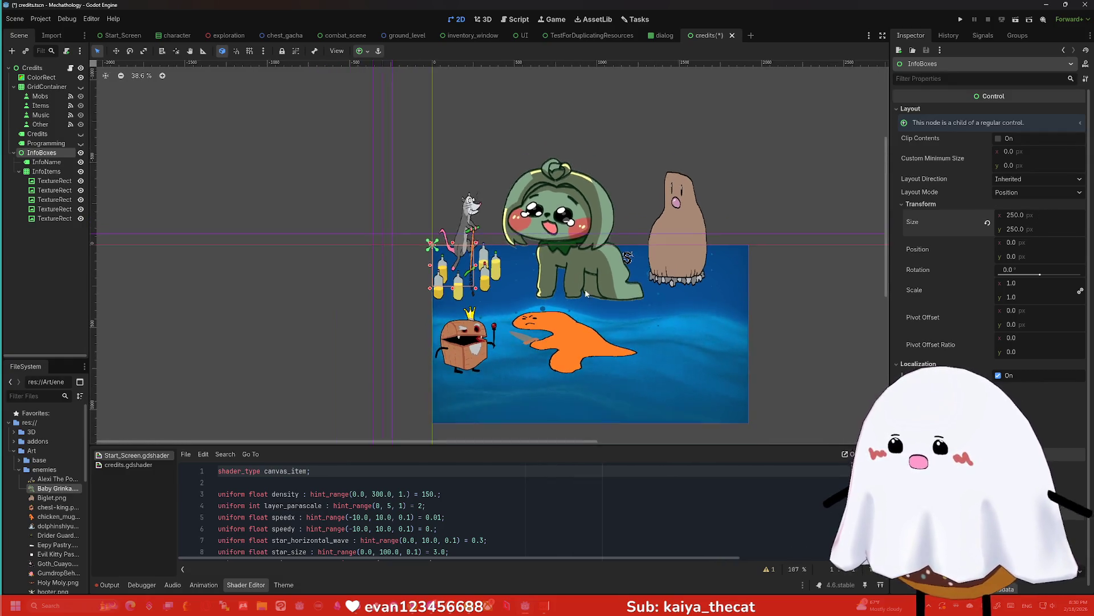
scroll(529, 300, down, 3)
click(432, 196)
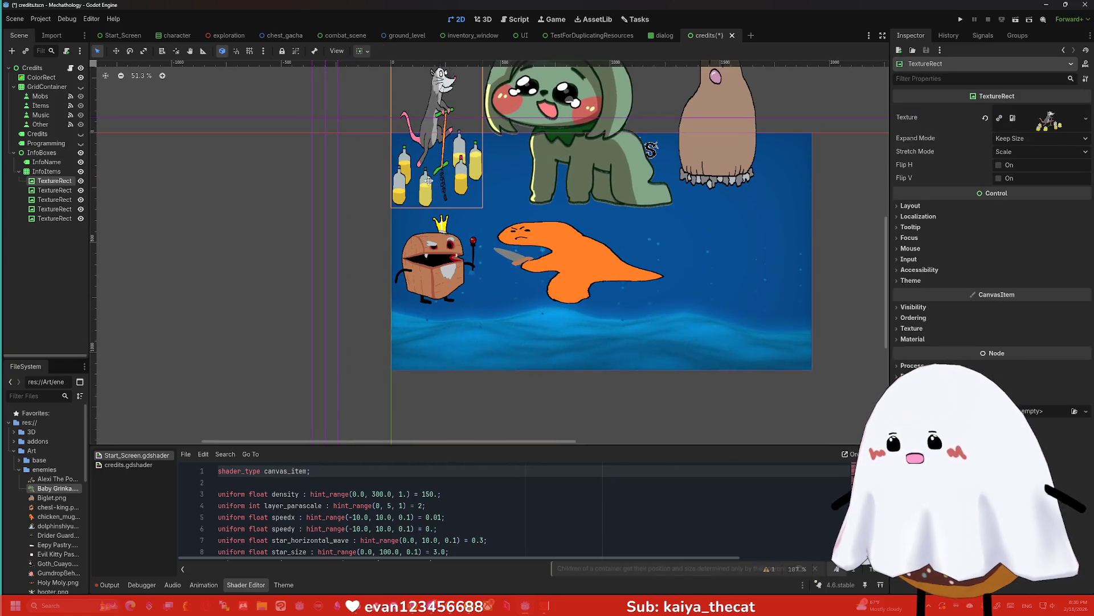
Check InfoBoxes' layout direction, leaving it set to Inherited
click(46, 171)
click(41, 152)
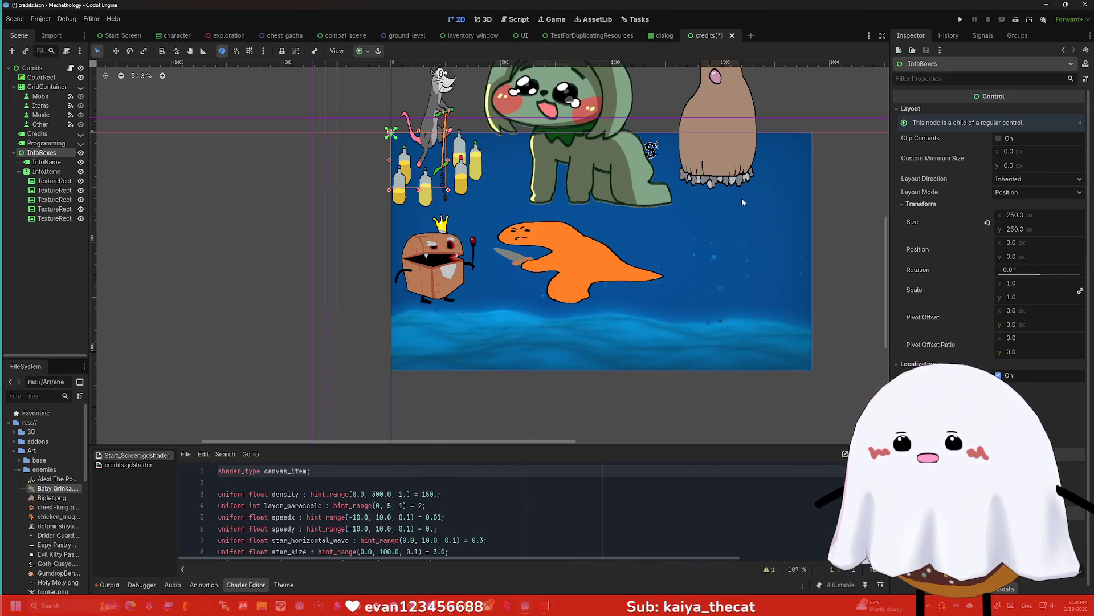
click(1024, 181)
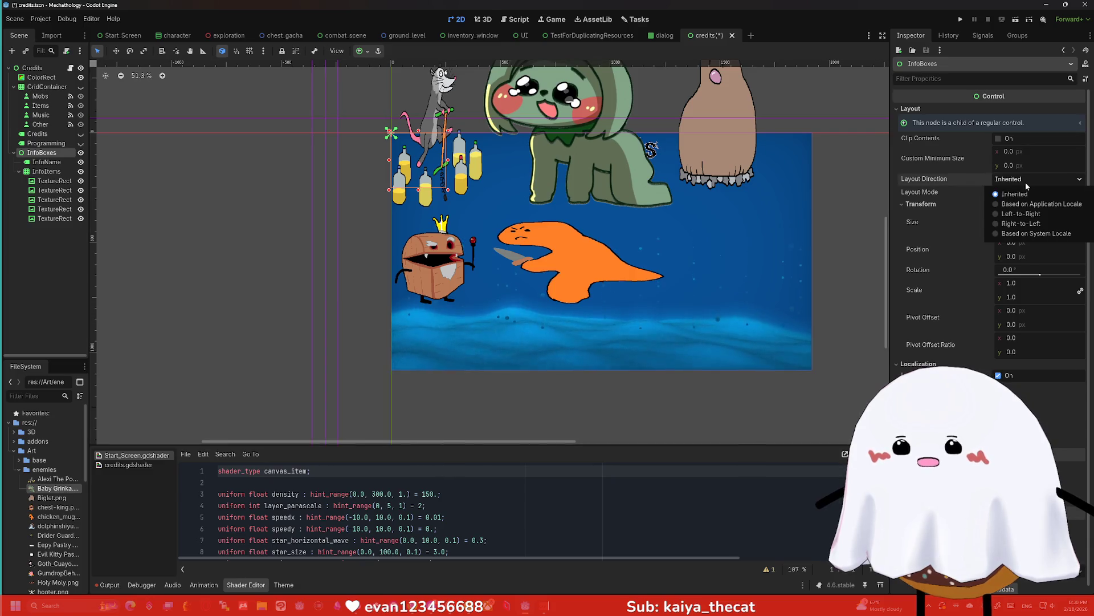
click(1026, 185)
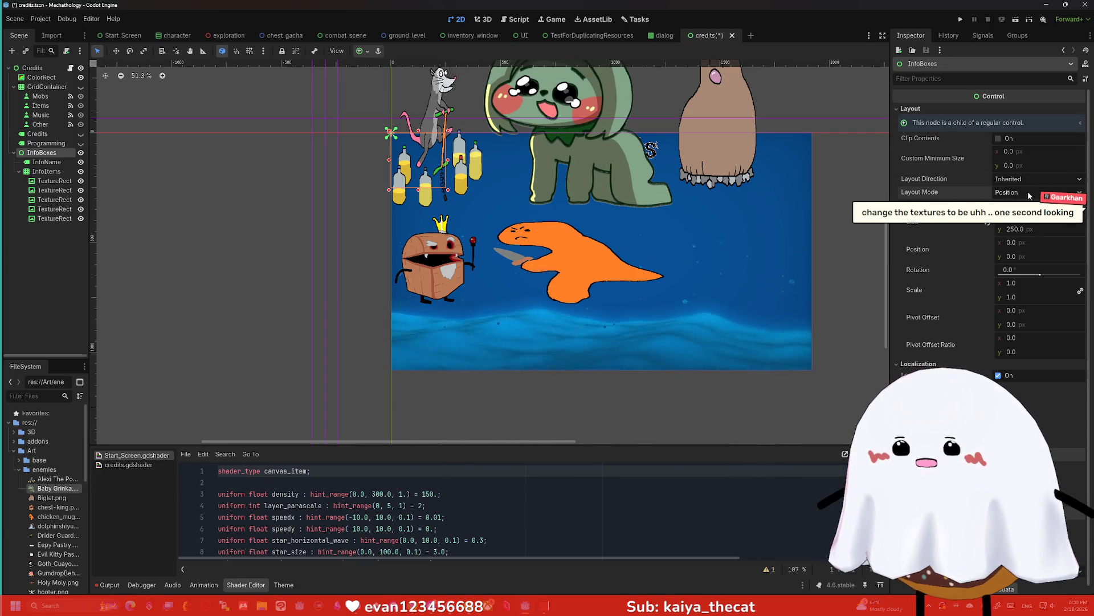
Set the rat TextureRect to Fit Width expand mode and Keep stretch mode
click(58, 183)
click(1022, 144)
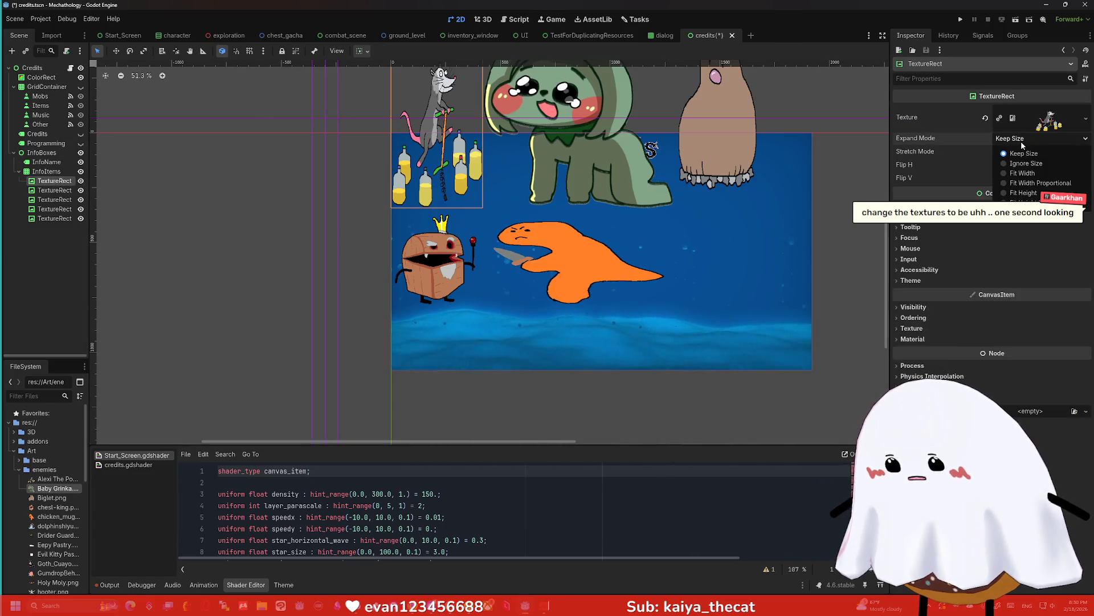
click(1021, 183)
scroll(815, 178, down, 1)
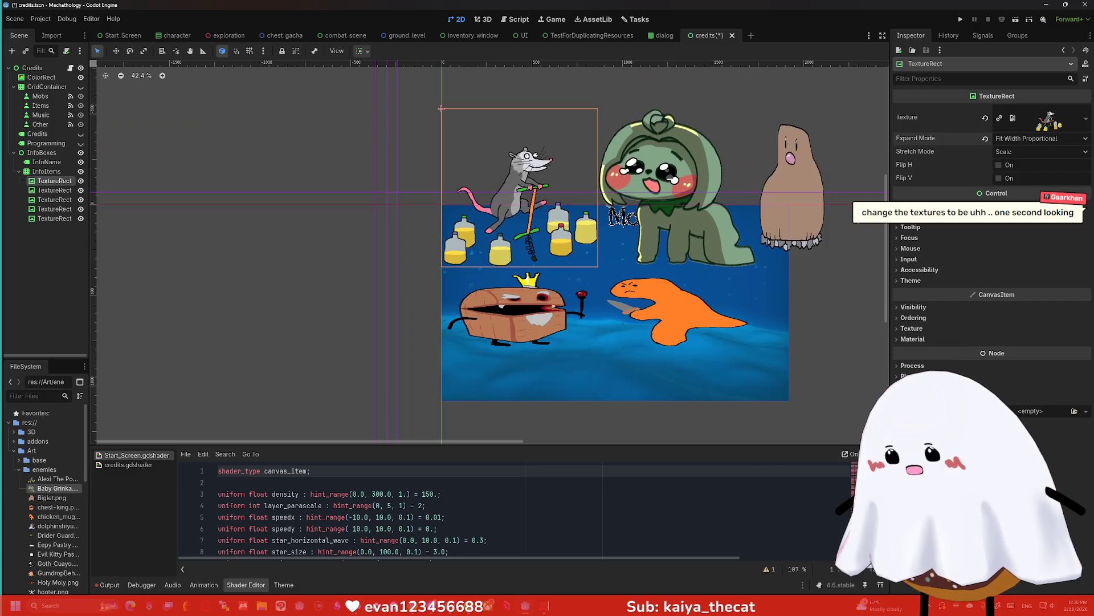
click(1029, 139)
click(1030, 173)
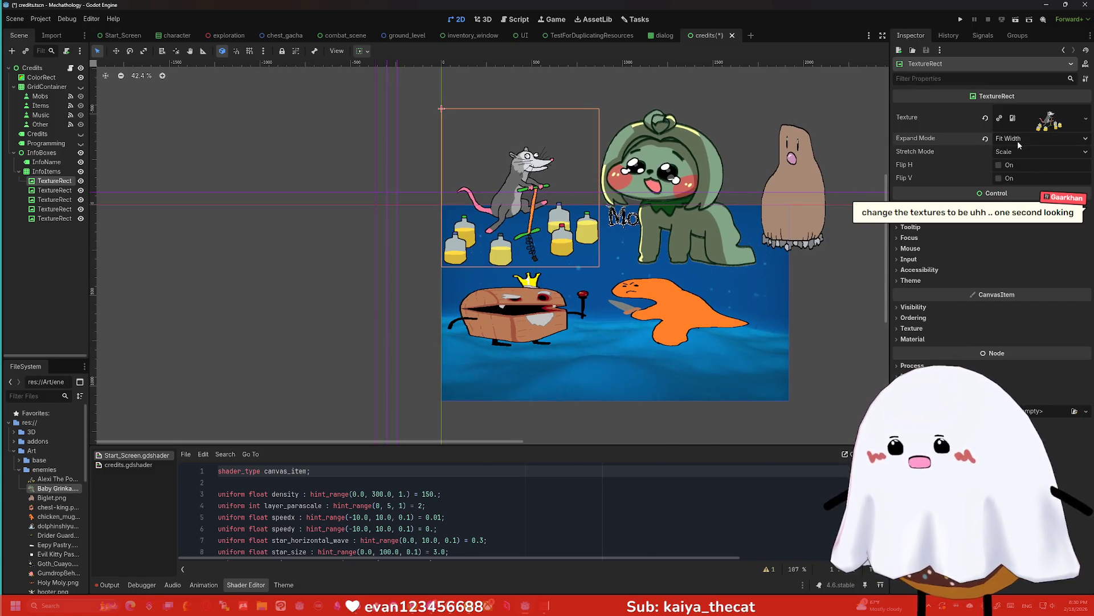
click(1019, 150)
click(1017, 186)
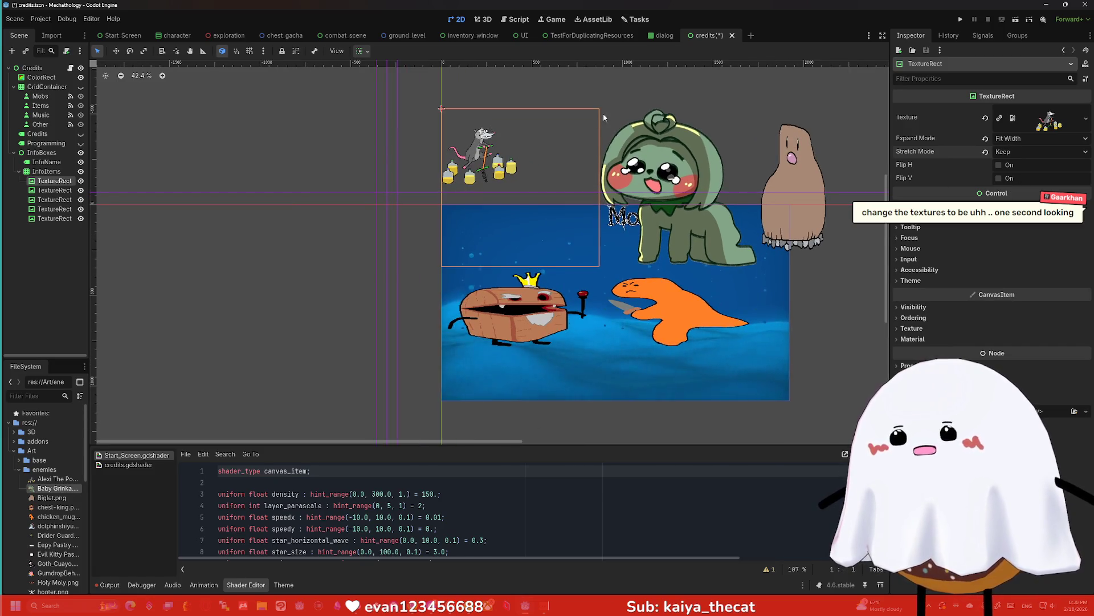
scroll(528, 114, up, 1)
click(519, 105)
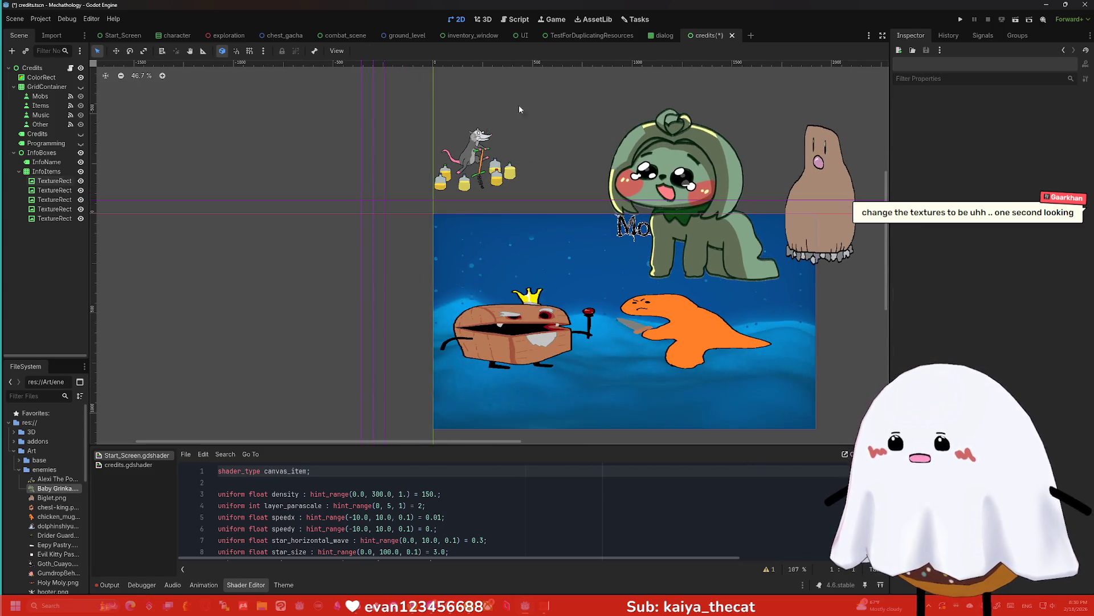
Set the Stretch Mode of the selected enemy TextureRects to Keep
click(47, 181)
click(48, 190)
shift+click(70, 220)
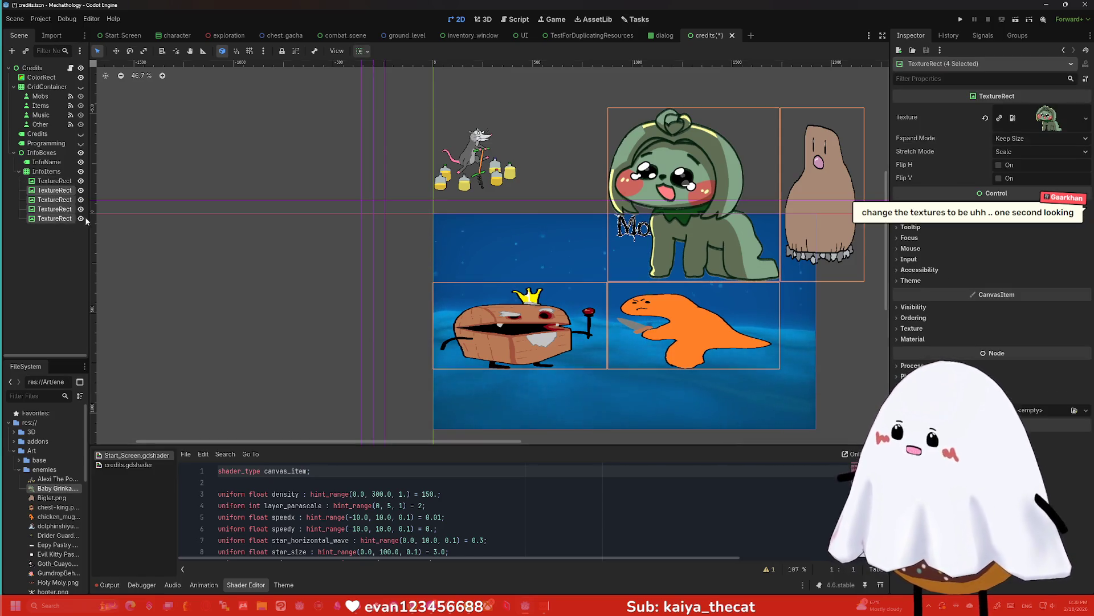
click(1022, 152)
click(1002, 189)
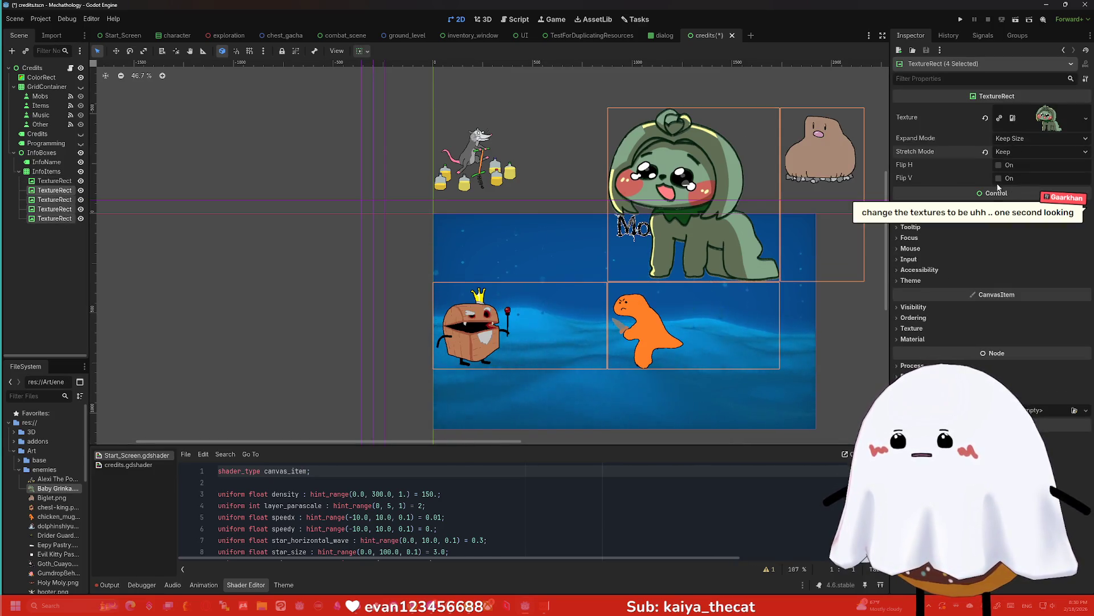
On the green creature's TextureRect, try Ignore Size and Tile, settling on Keep Size with Keep Aspect
click(55, 192)
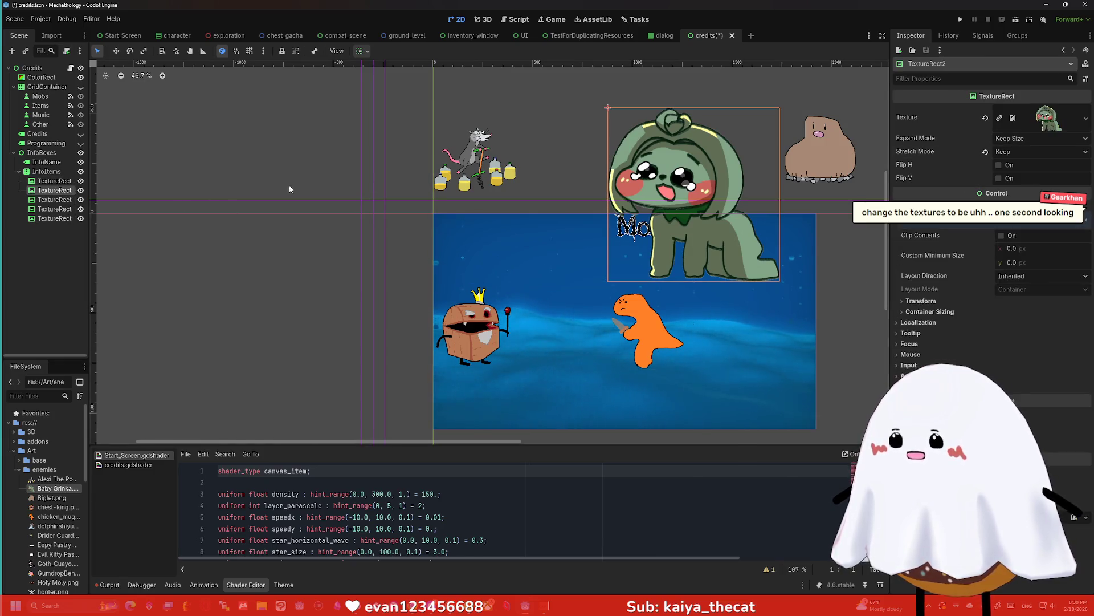
scroll(810, 137, down, 1)
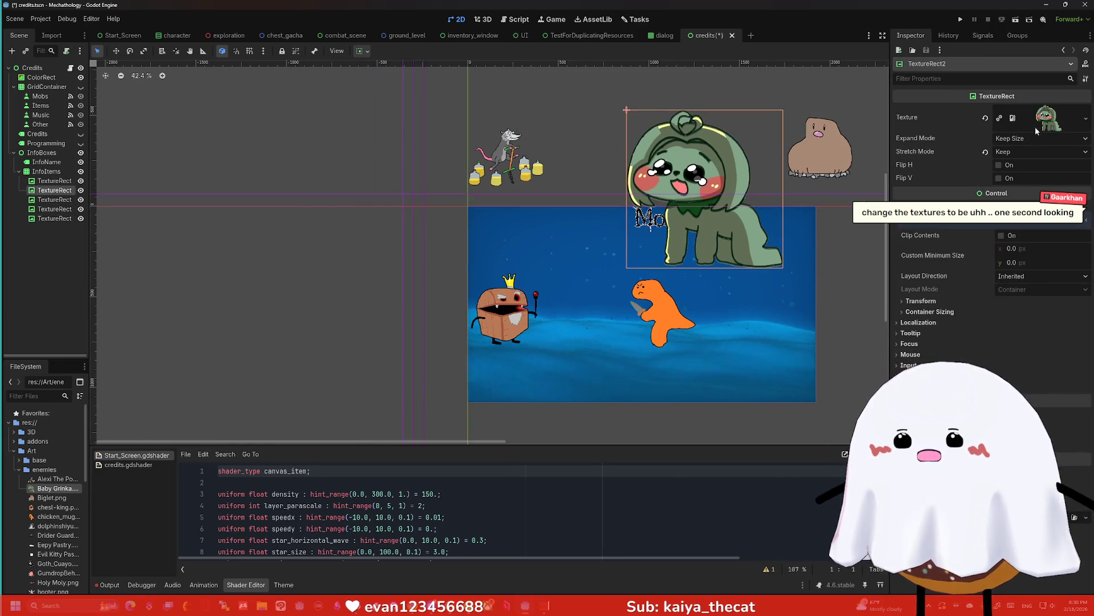
click(1026, 139)
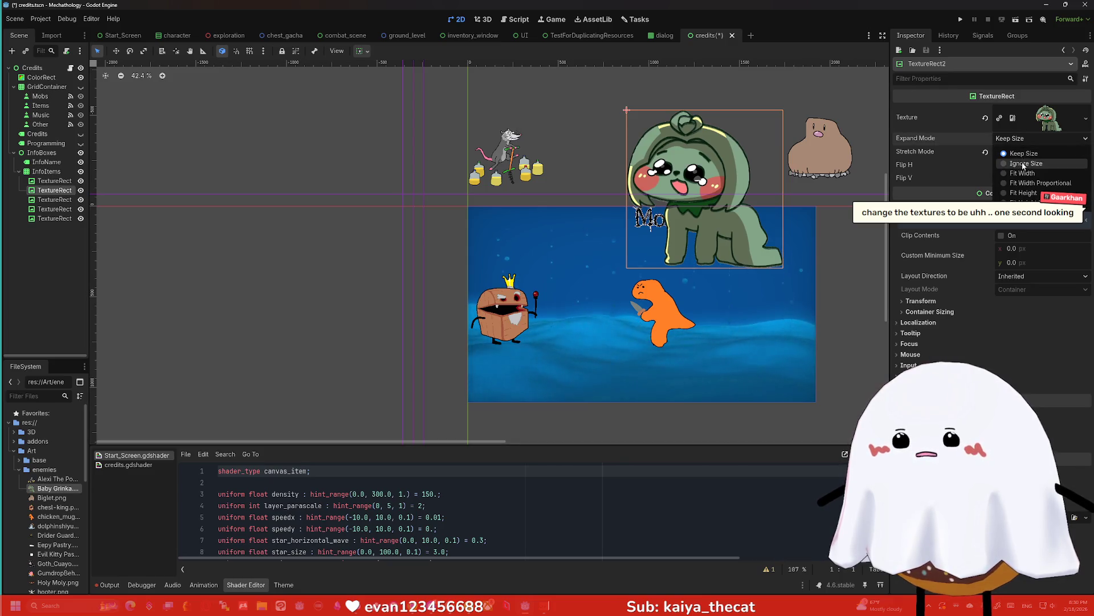
click(1023, 164)
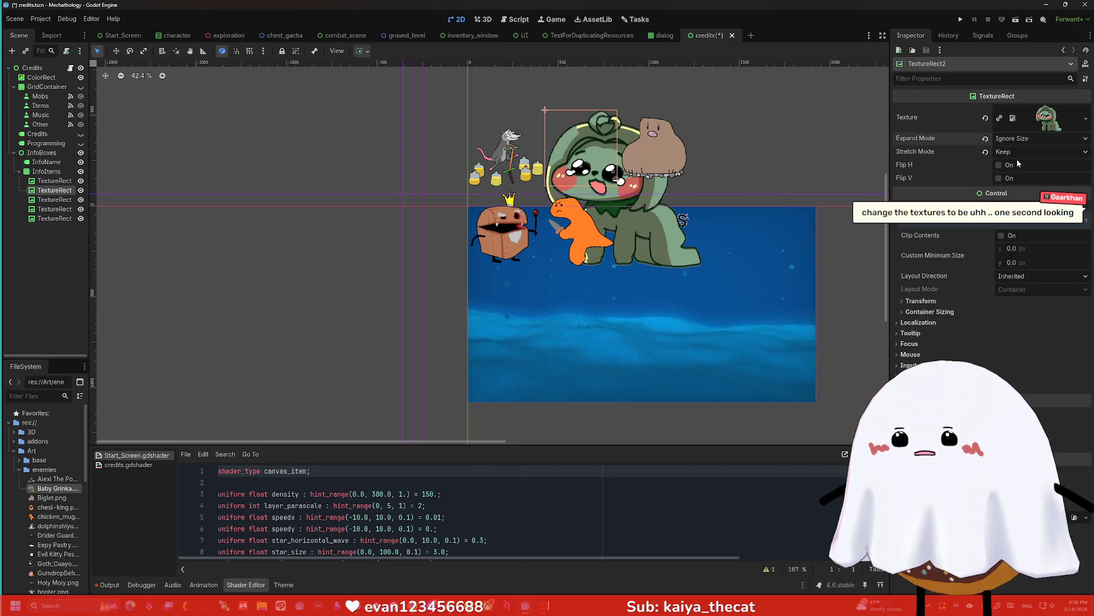
click(1015, 142)
click(1021, 153)
click(1023, 152)
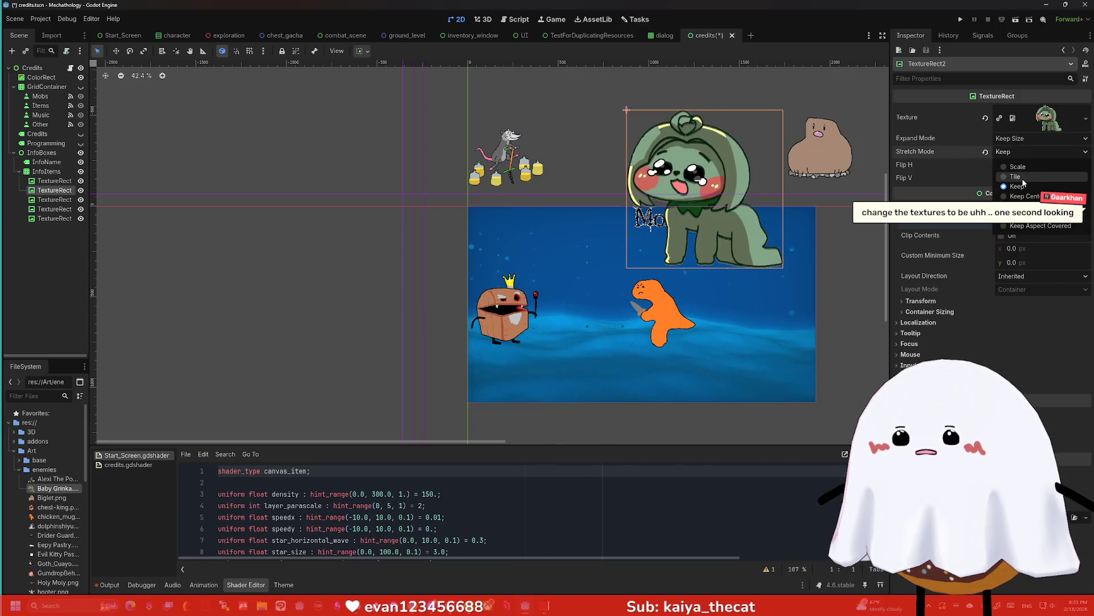
click(1020, 175)
click(1018, 156)
click(1026, 196)
click(1017, 153)
click(1026, 206)
click(910, 206)
scroll(841, 231, down, 1)
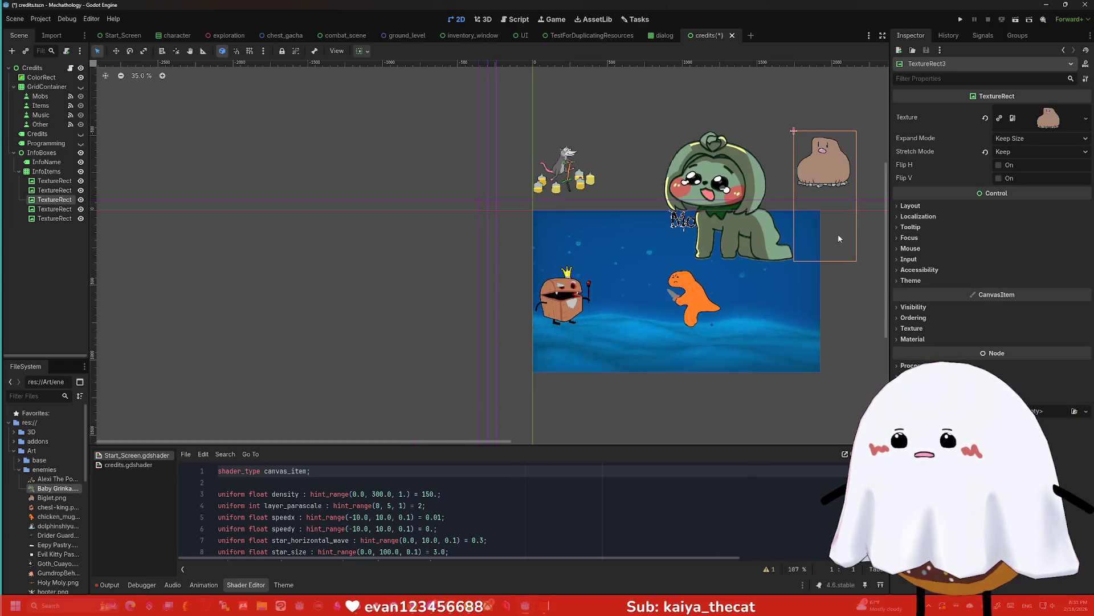
Check the chest king, orange creature, rat and brown blob rects, ending on InfoItems
click(578, 322)
click(698, 291)
click(584, 181)
click(817, 170)
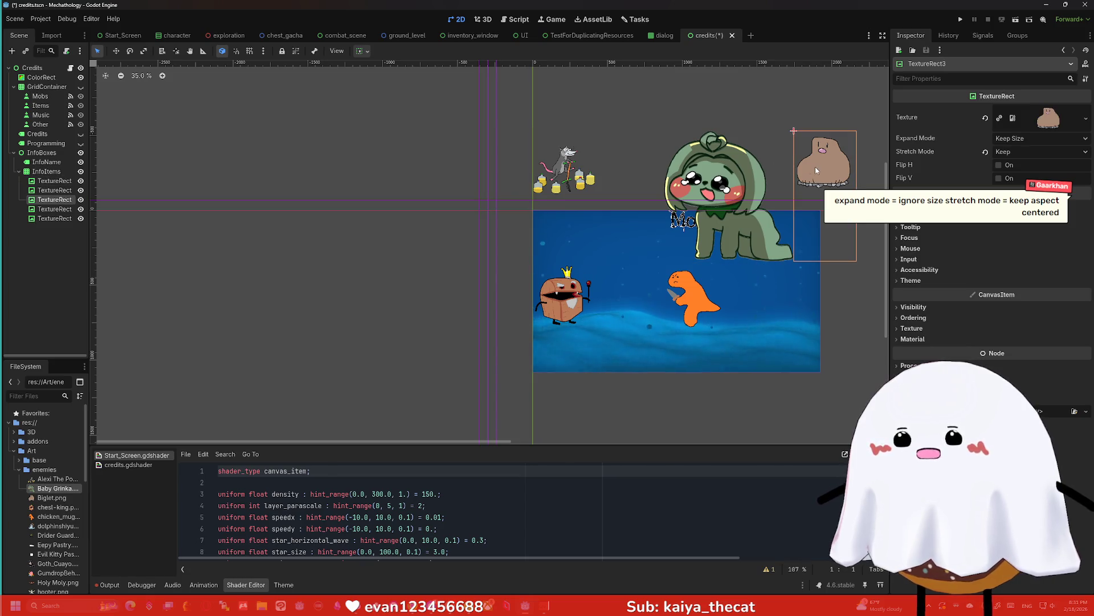
click(46, 171)
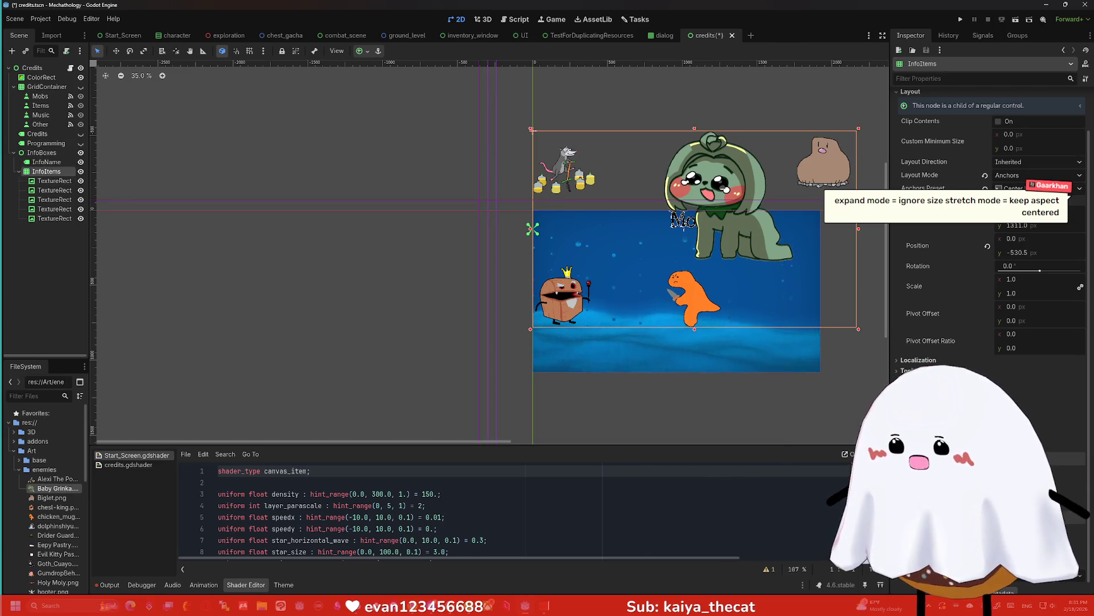
Toggle InfoItems clipping off again and set the rat image to Keep Aspect Centered
click(998, 121)
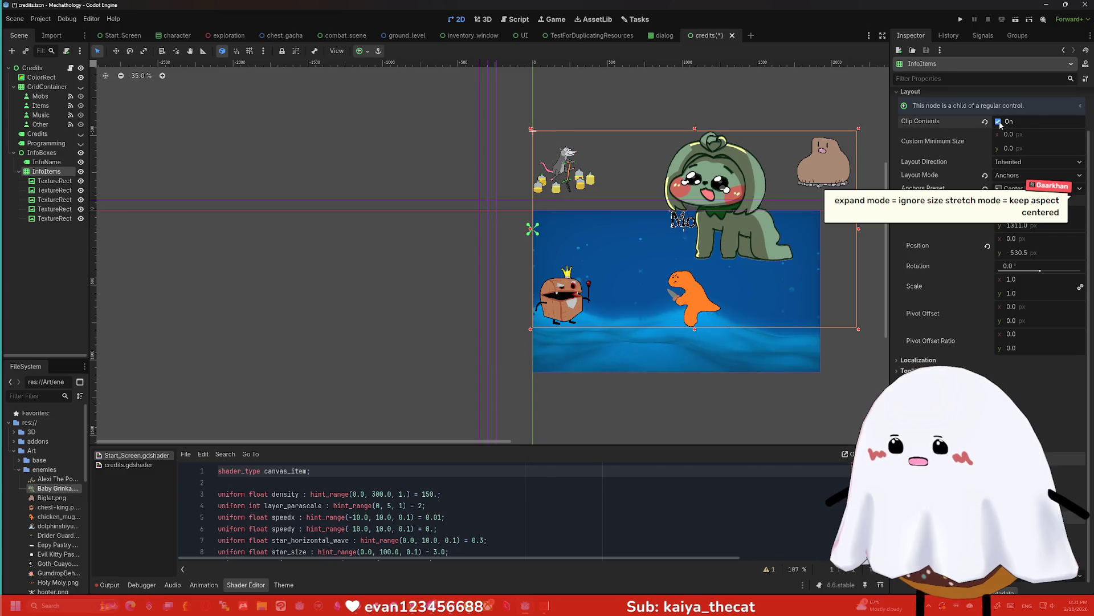
click(999, 121)
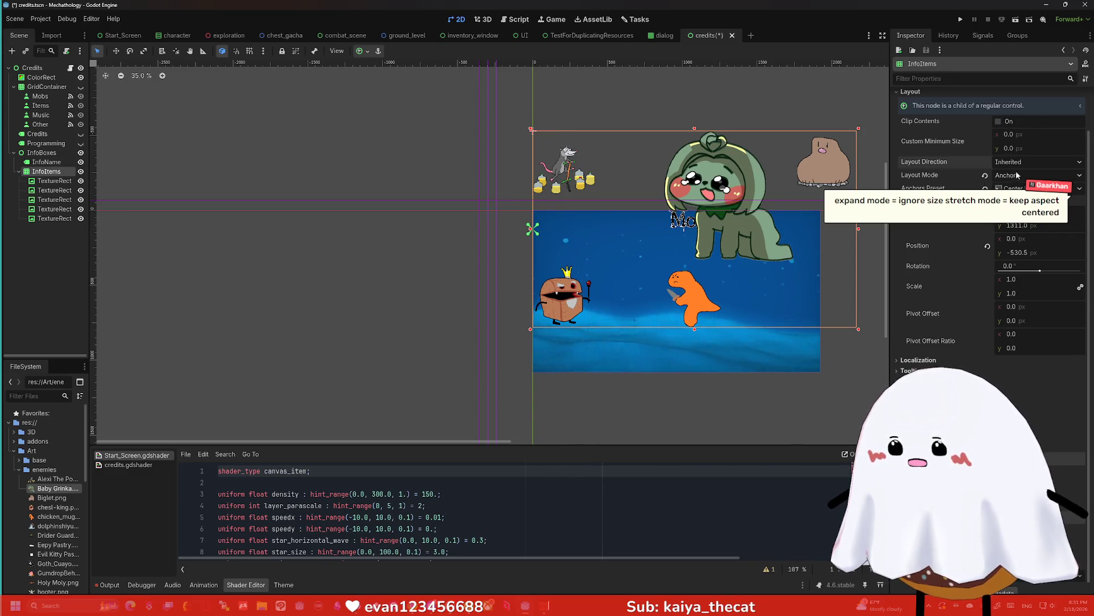
click(54, 181)
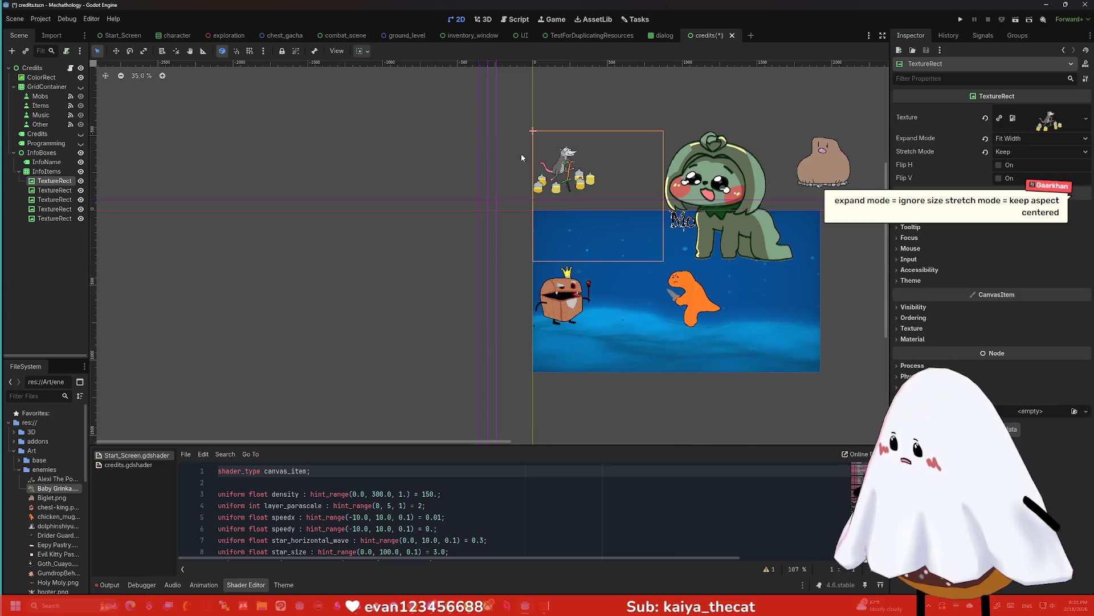
click(1030, 142)
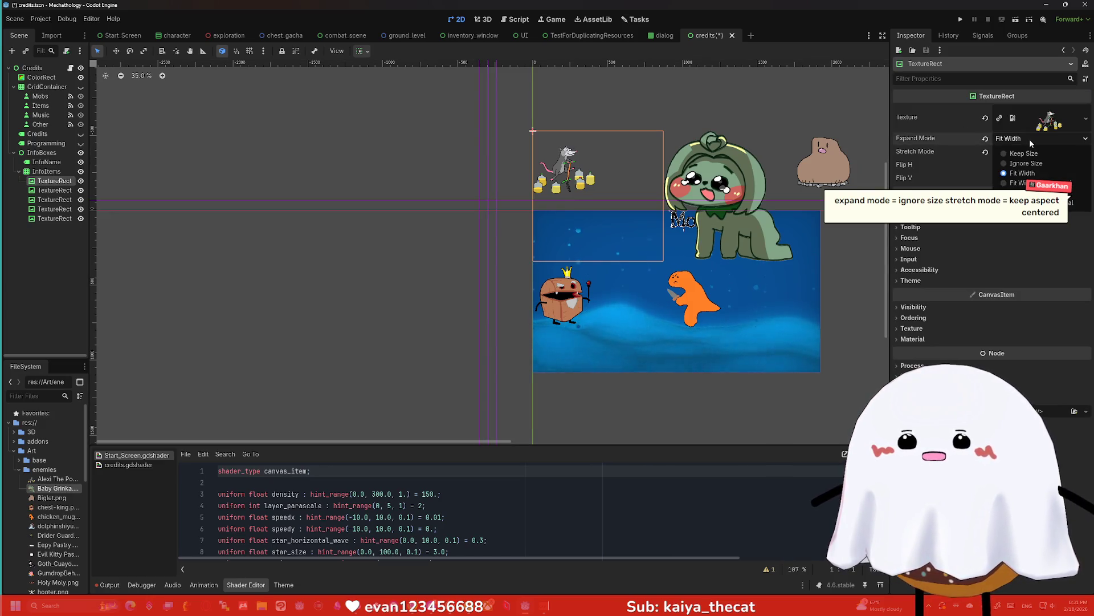
click(1029, 139)
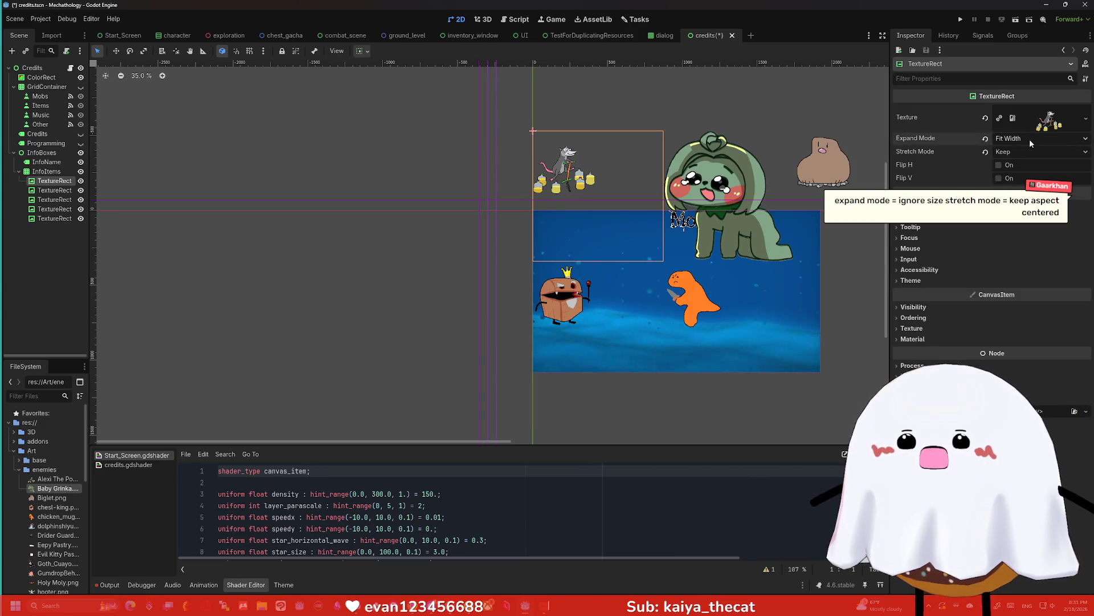
click(1031, 149)
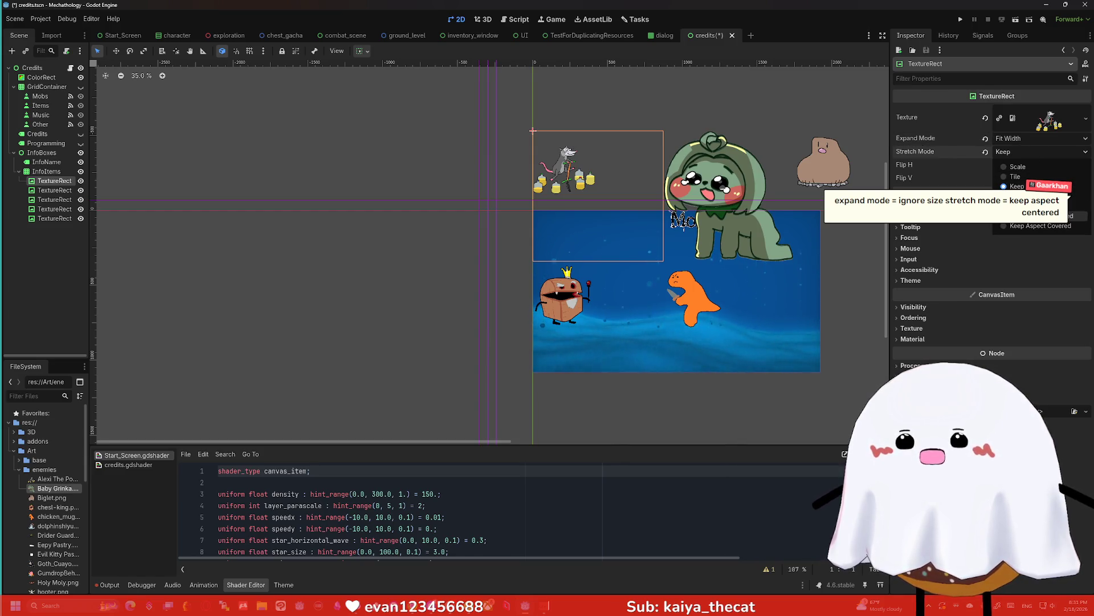
click(1021, 216)
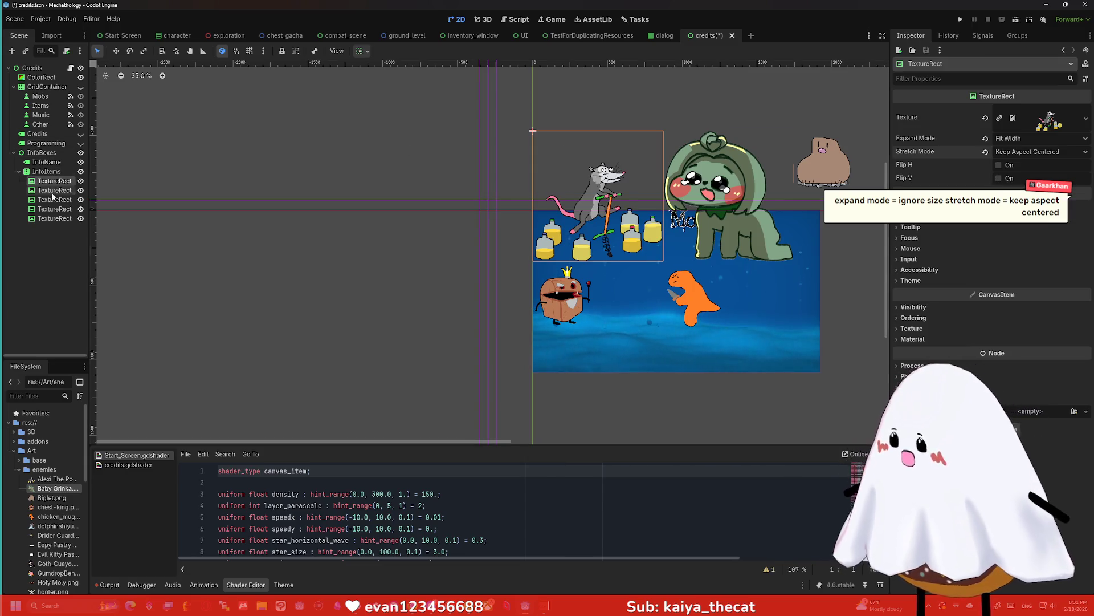
Set the other four enemy images to Keep Aspect Centered stretch mode
right_click(41, 209)
key(Escape)
shift+click(45, 220)
shift+click(45, 190)
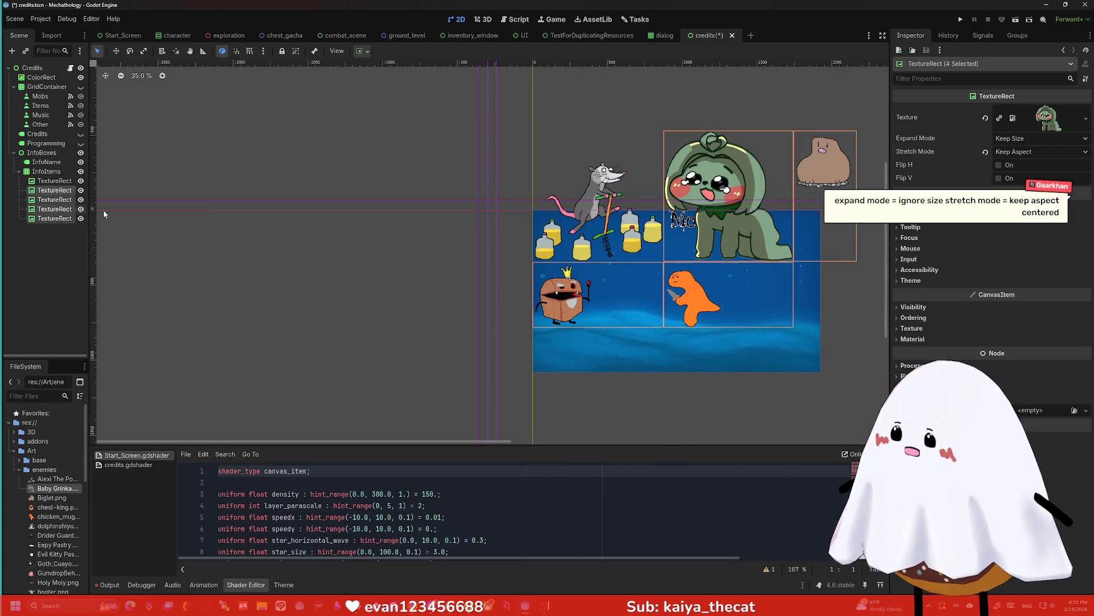
click(1020, 152)
click(1028, 216)
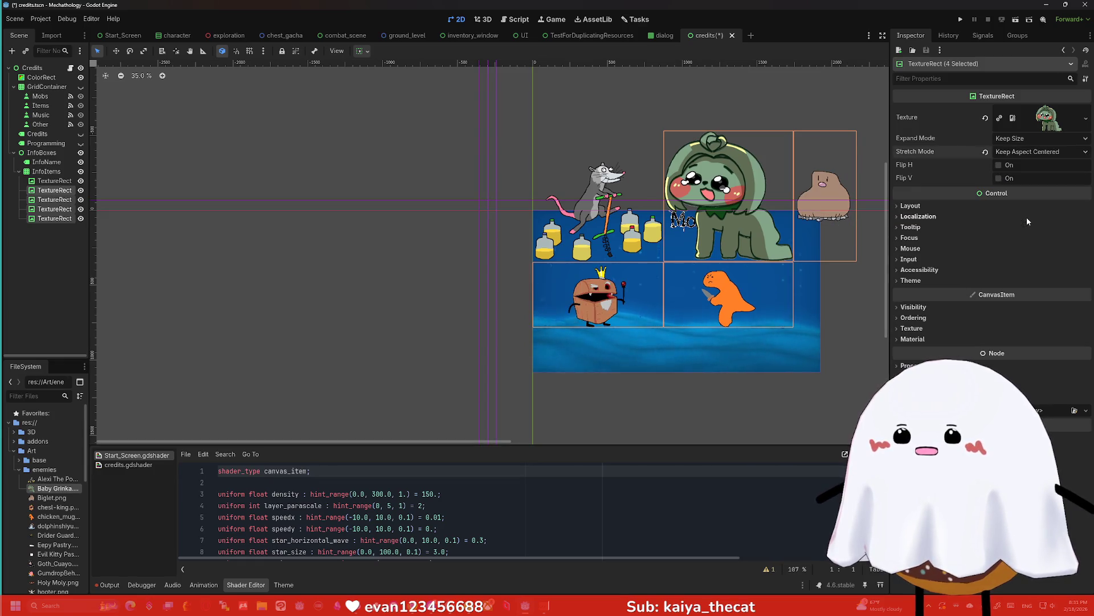
scroll(839, 232, up, 1)
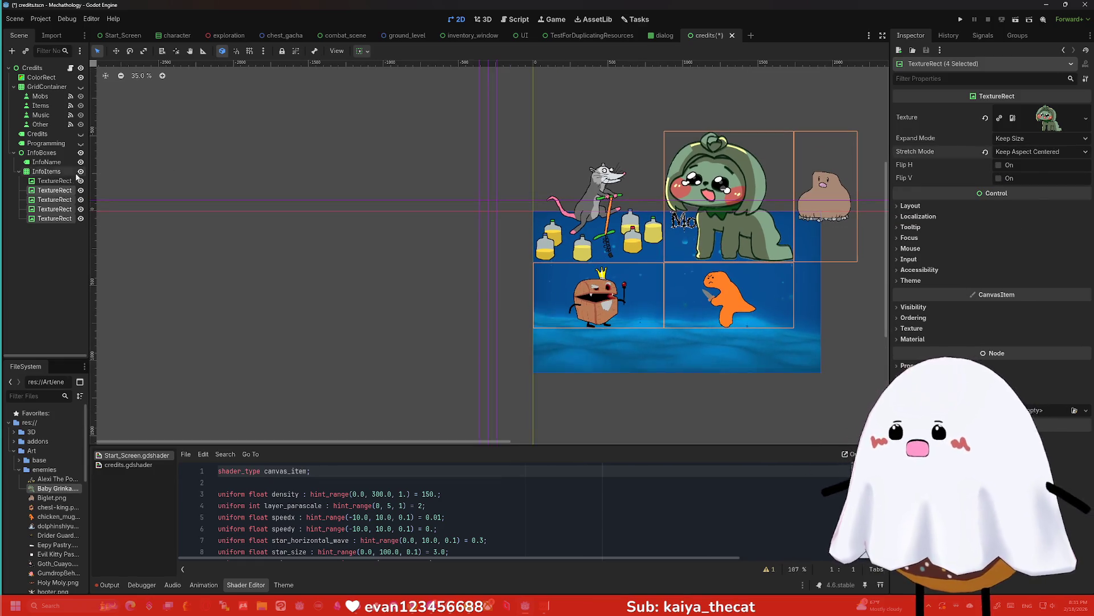
click(604, 188)
click(844, 285)
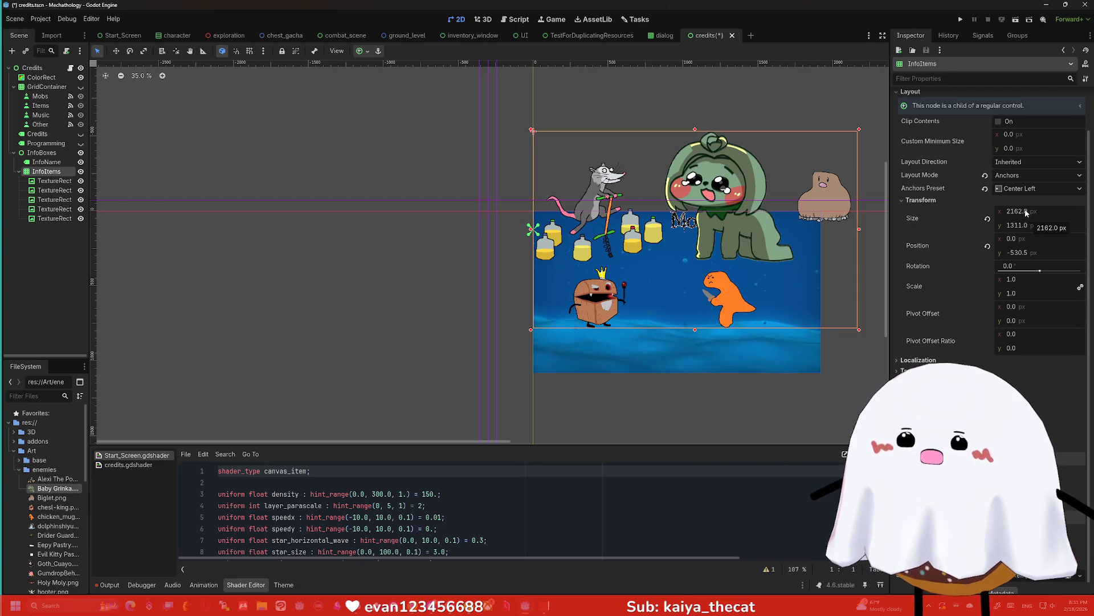
Set the rat and the other four enemy images to Ignore Size expand mode
click(54, 180)
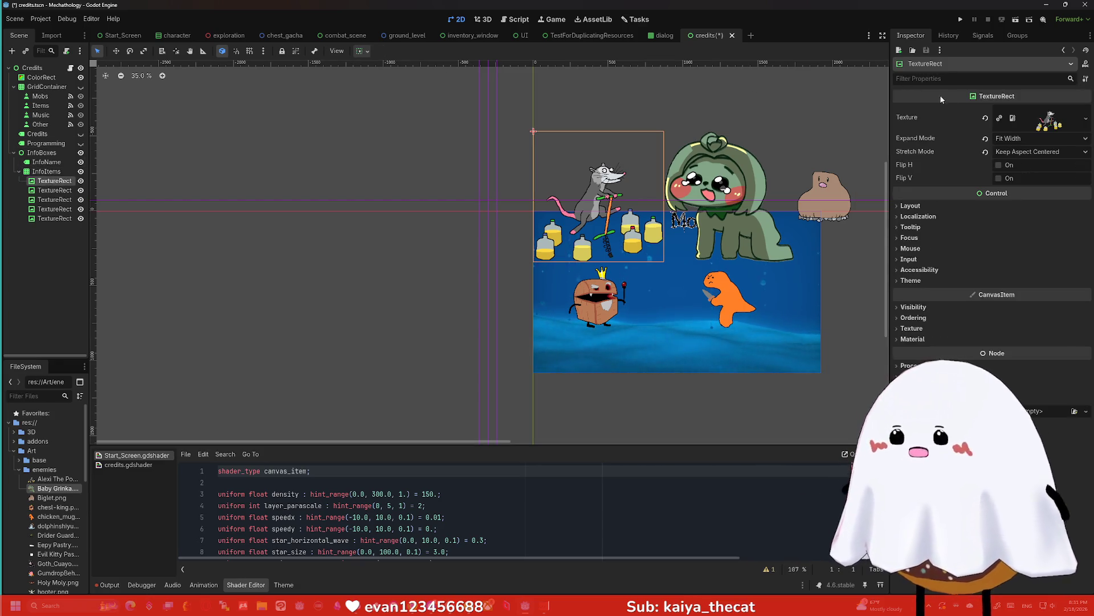
click(1014, 141)
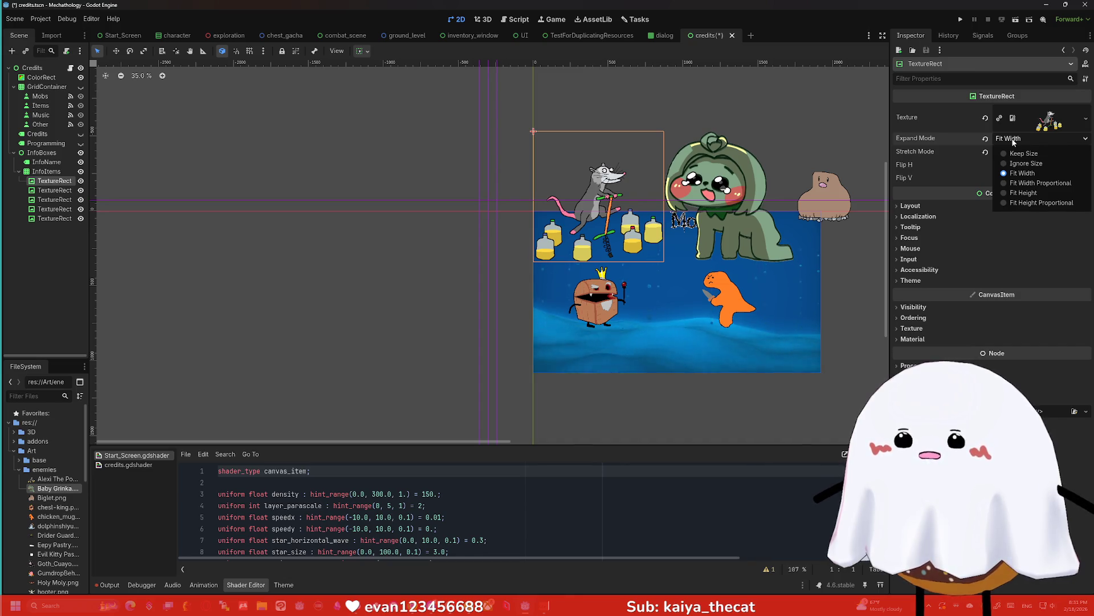
click(1024, 163)
click(38, 191)
shift+click(54, 218)
click(1014, 138)
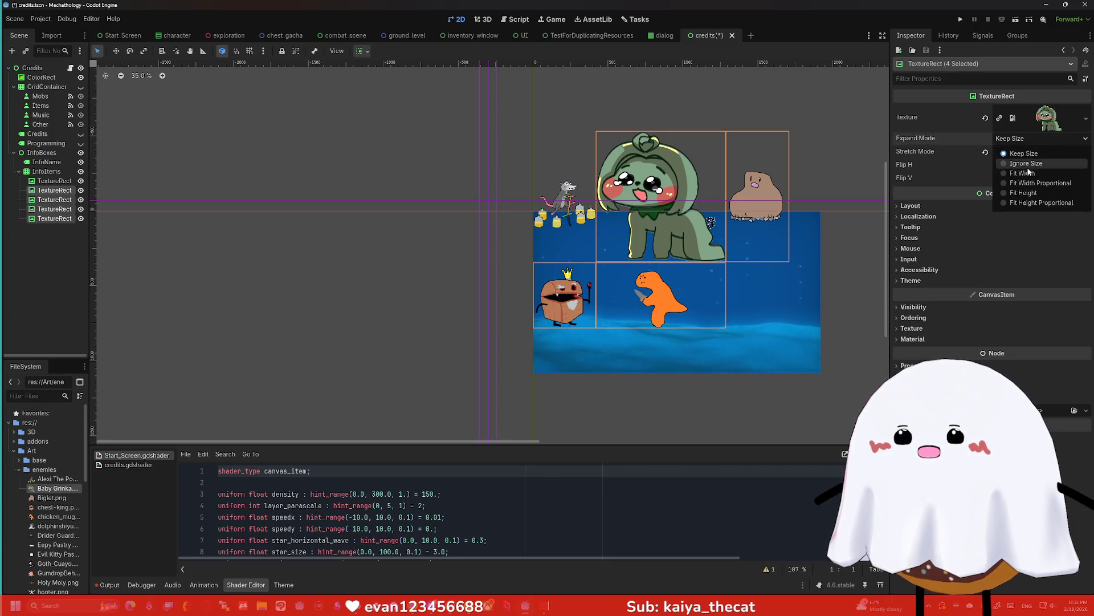
click(1026, 165)
scroll(702, 243, up, 4)
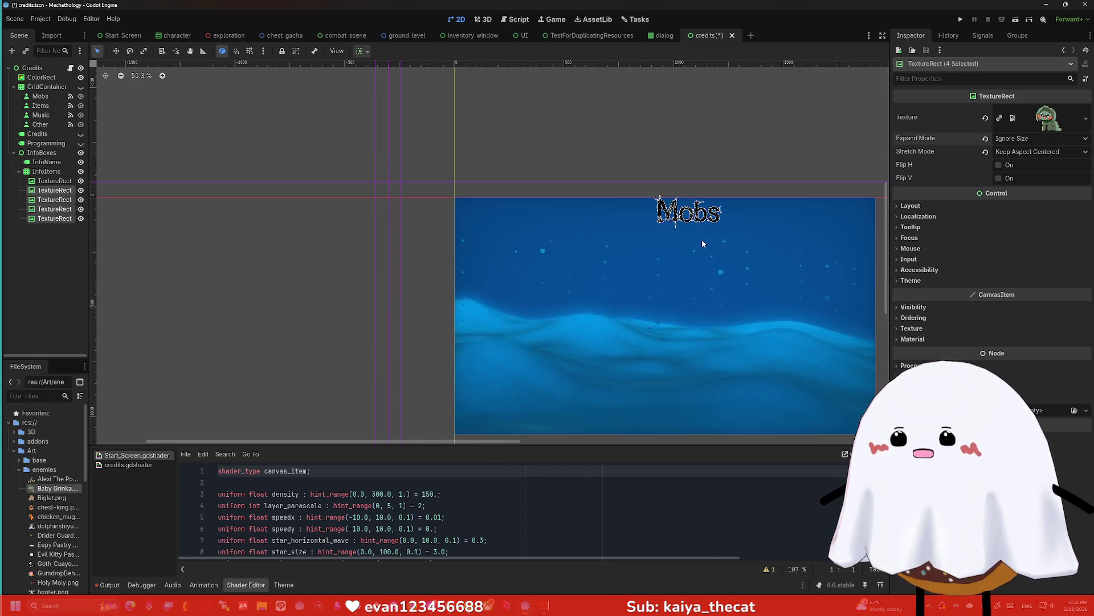
scroll(701, 238, down, 2)
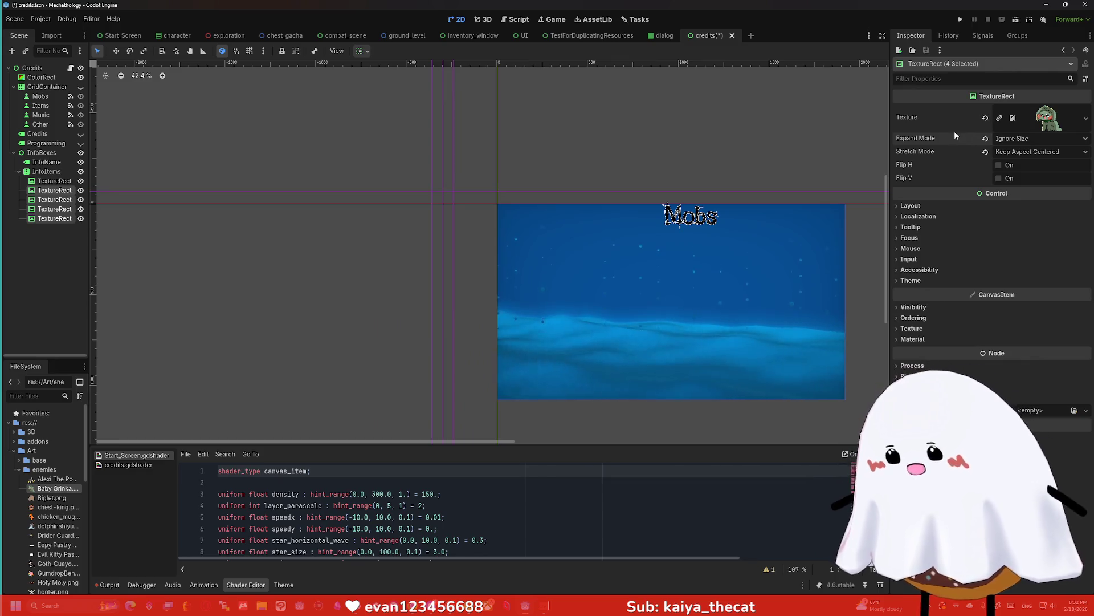
Try Fit Width and Keep Size on the green creature, then return it to Ignore Size
click(61, 192)
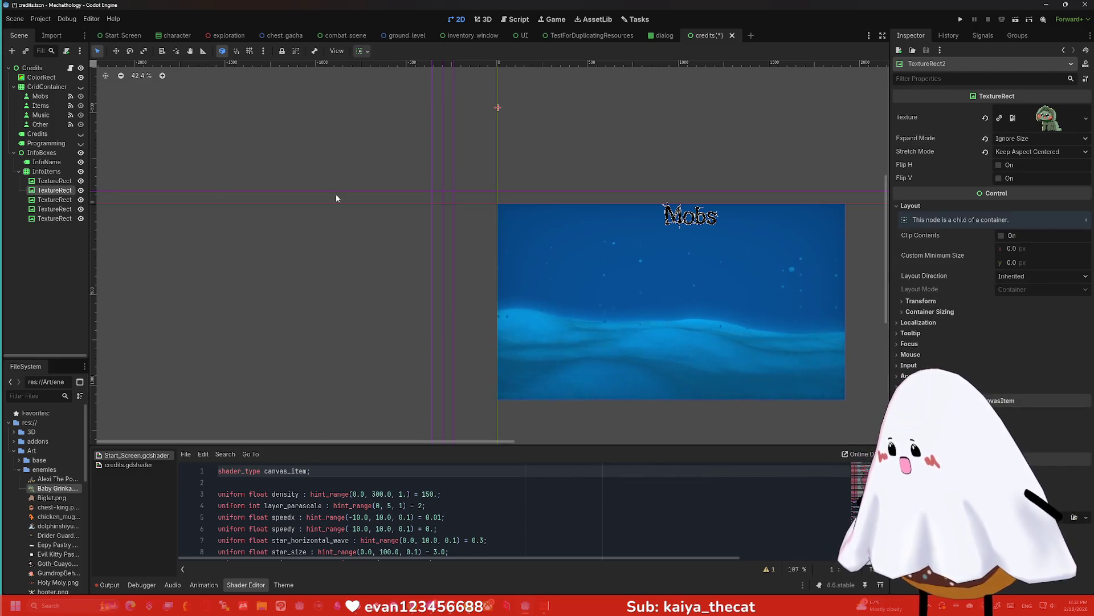
click(1009, 138)
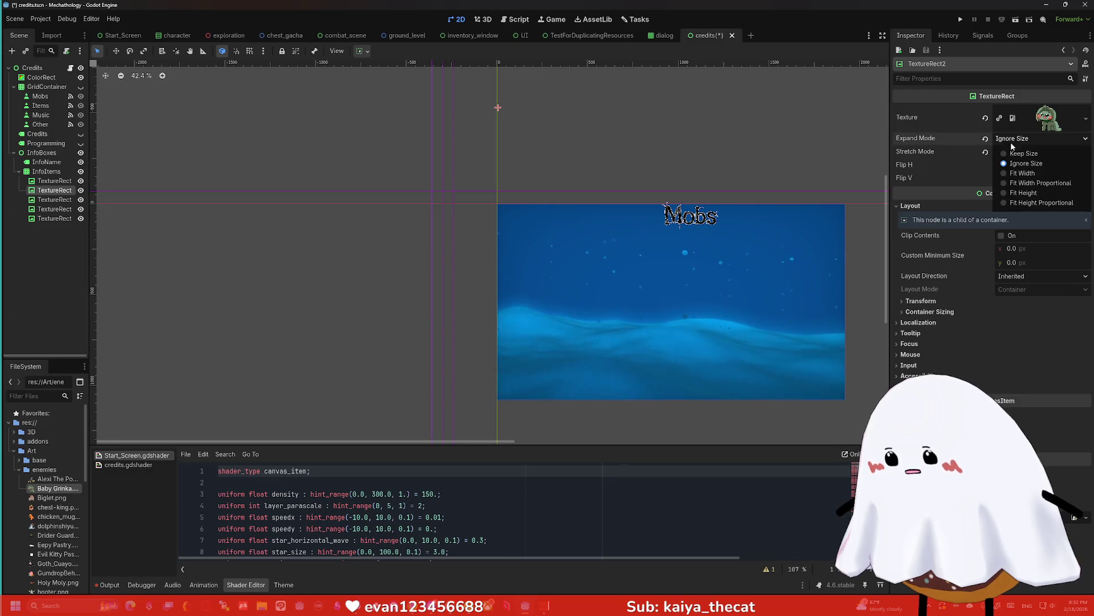
click(1021, 165)
click(1011, 138)
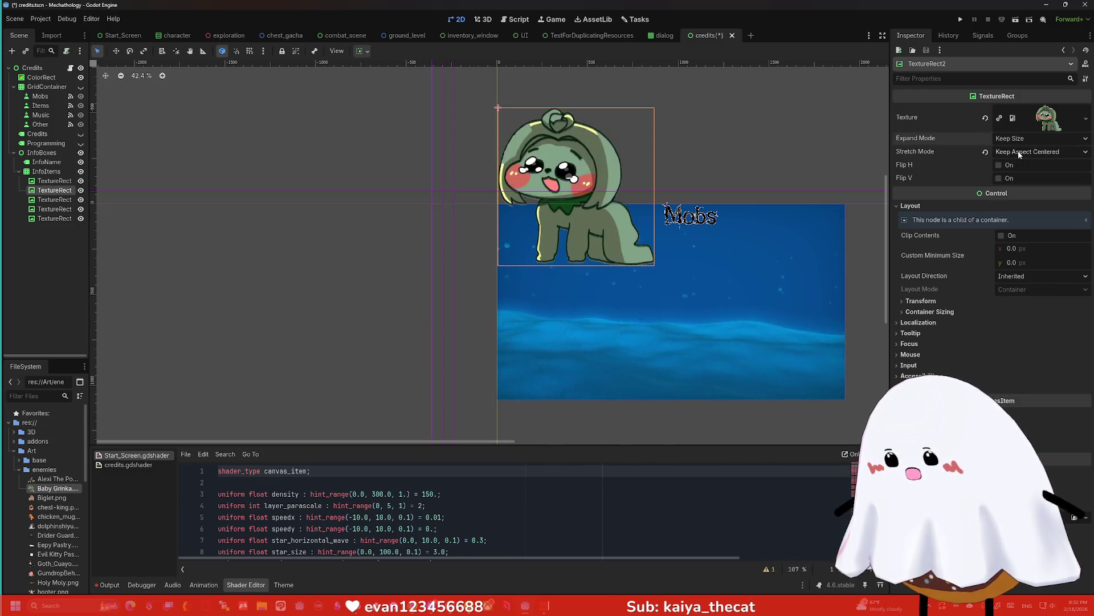
click(1010, 153)
click(1009, 138)
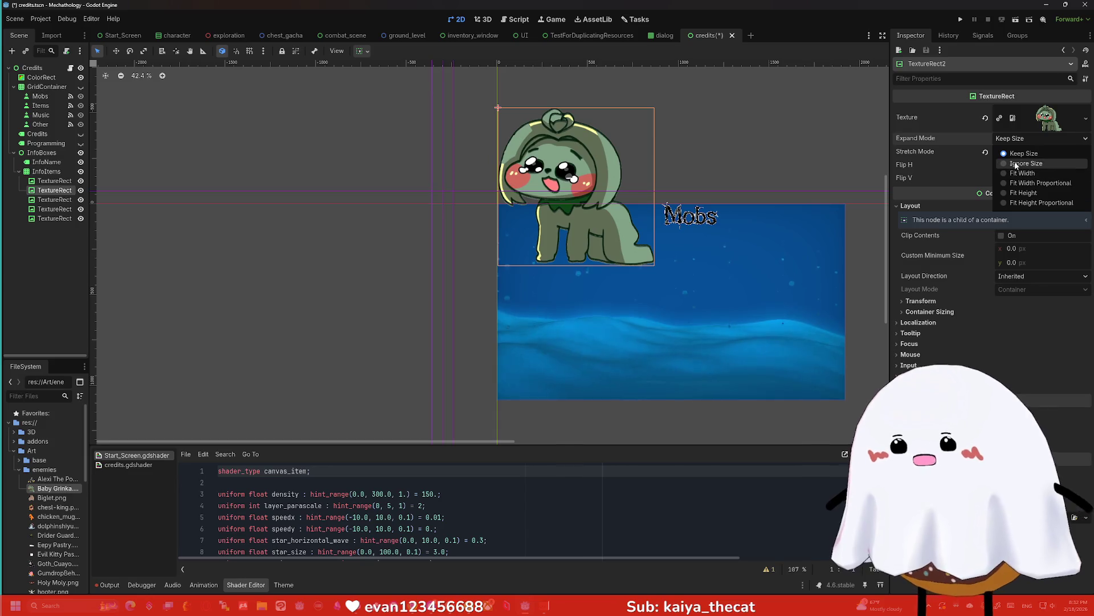
click(1011, 159)
scroll(725, 140, down, 1)
scroll(724, 137, up, 1)
scroll(635, 132, up, 1)
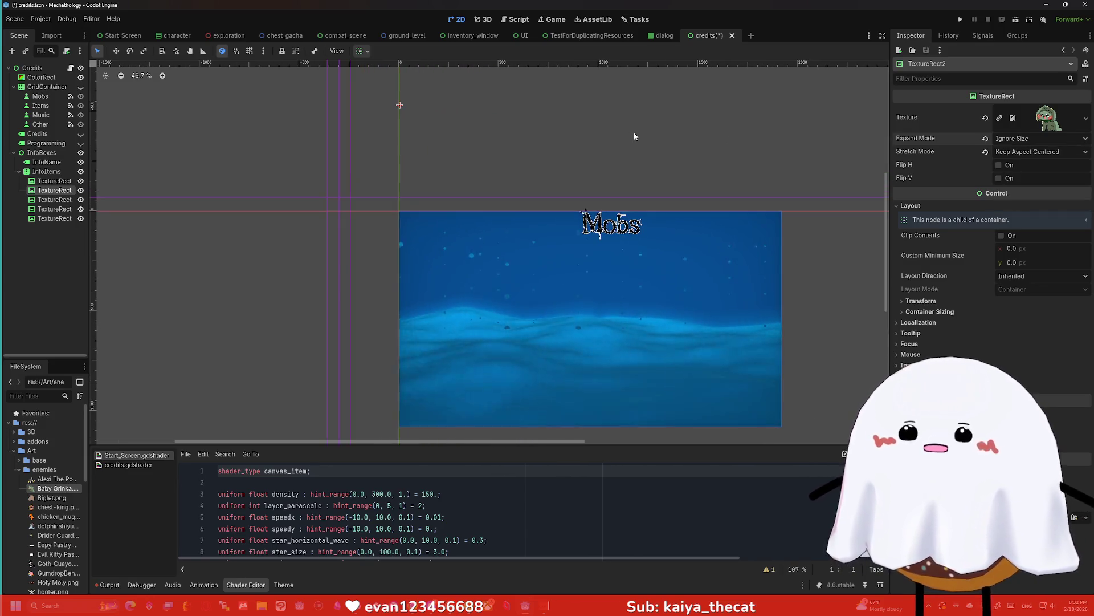
click(46, 171)
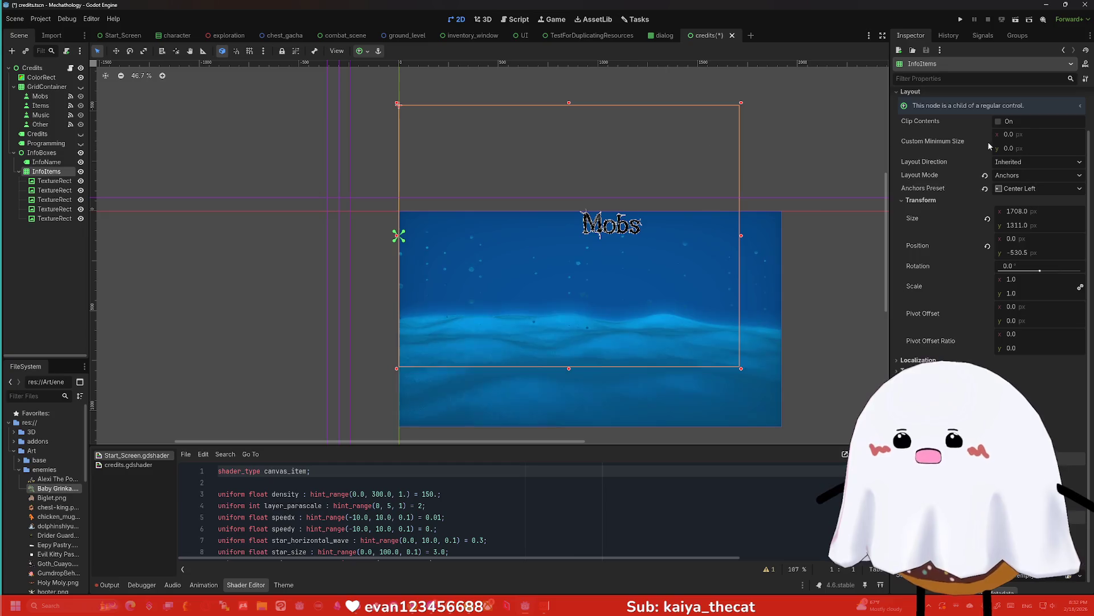
Check the InfoItems layout options and try the Full Rect anchor preset
click(1029, 164)
click(1026, 164)
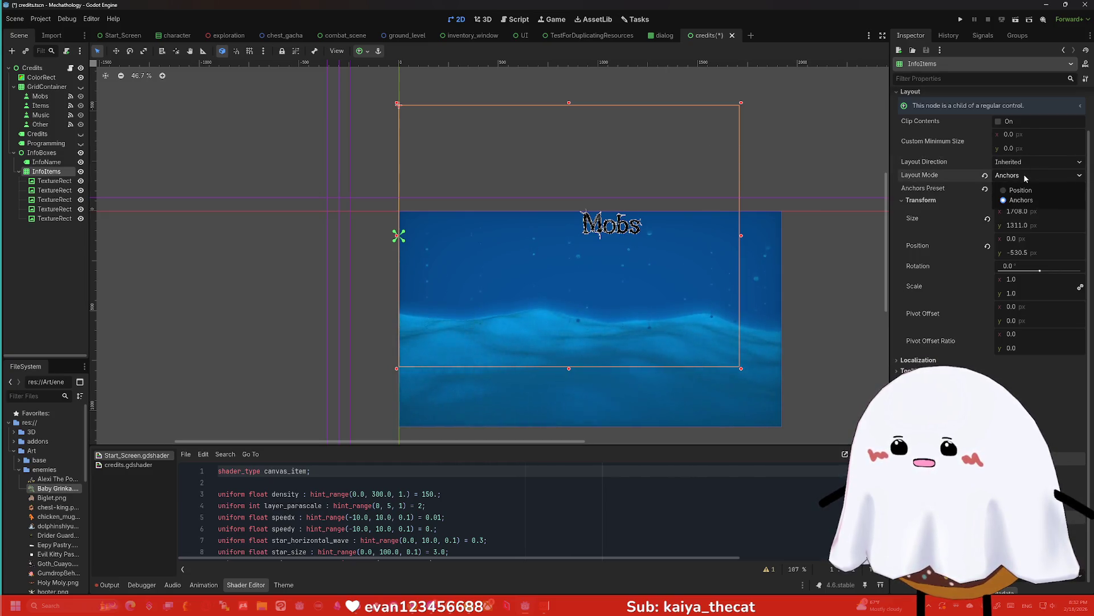
click(1028, 189)
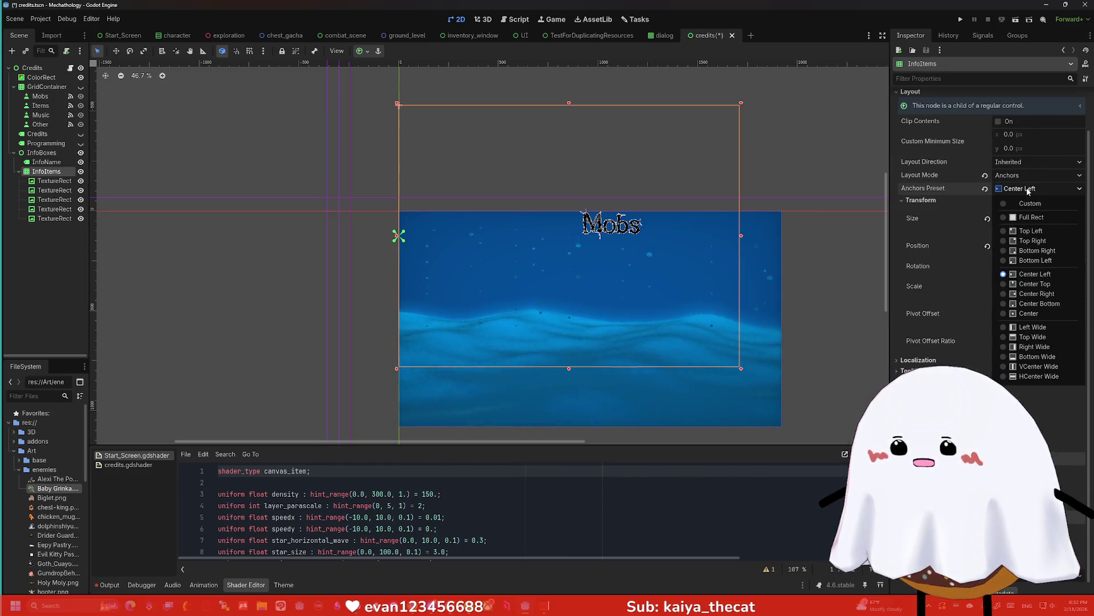
click(1030, 217)
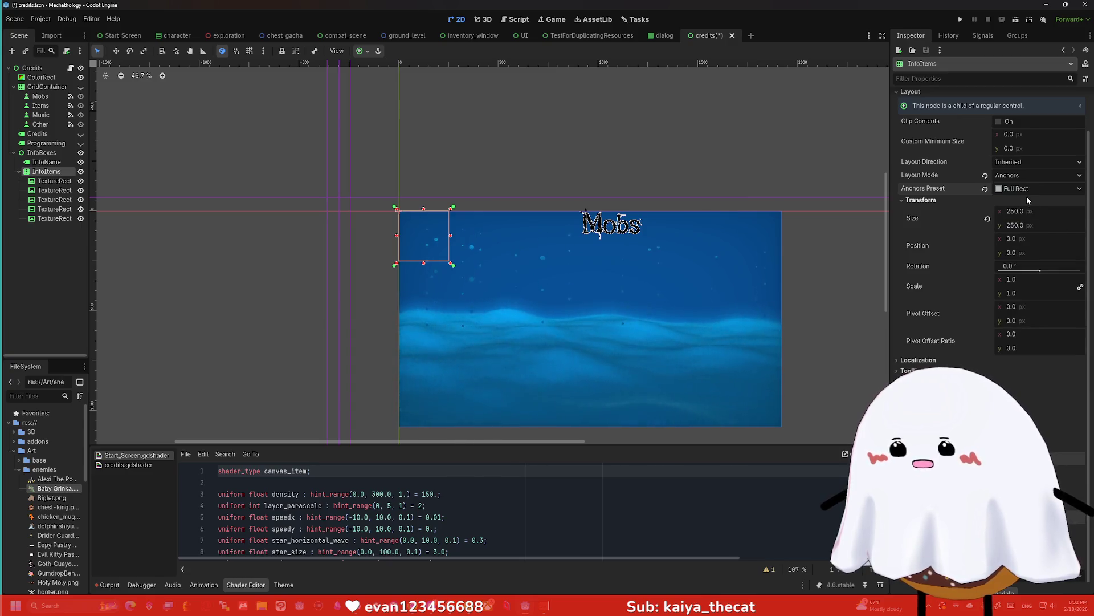
Try Custom and Top Right anchors, settle on Top Left, then select the five enemy-art rects
click(1018, 190)
click(1020, 204)
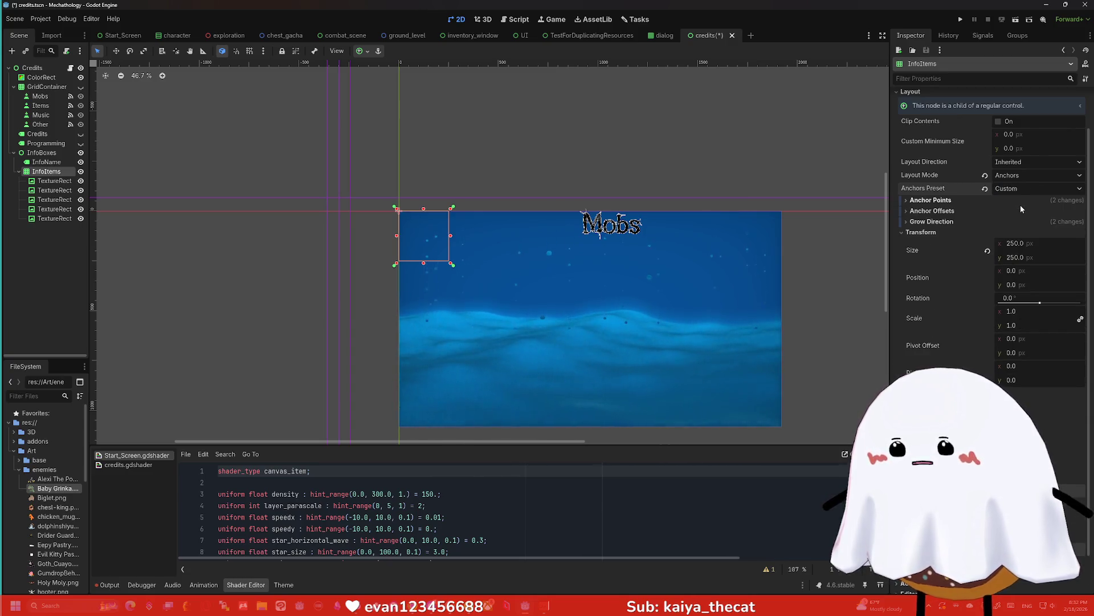
click(1009, 191)
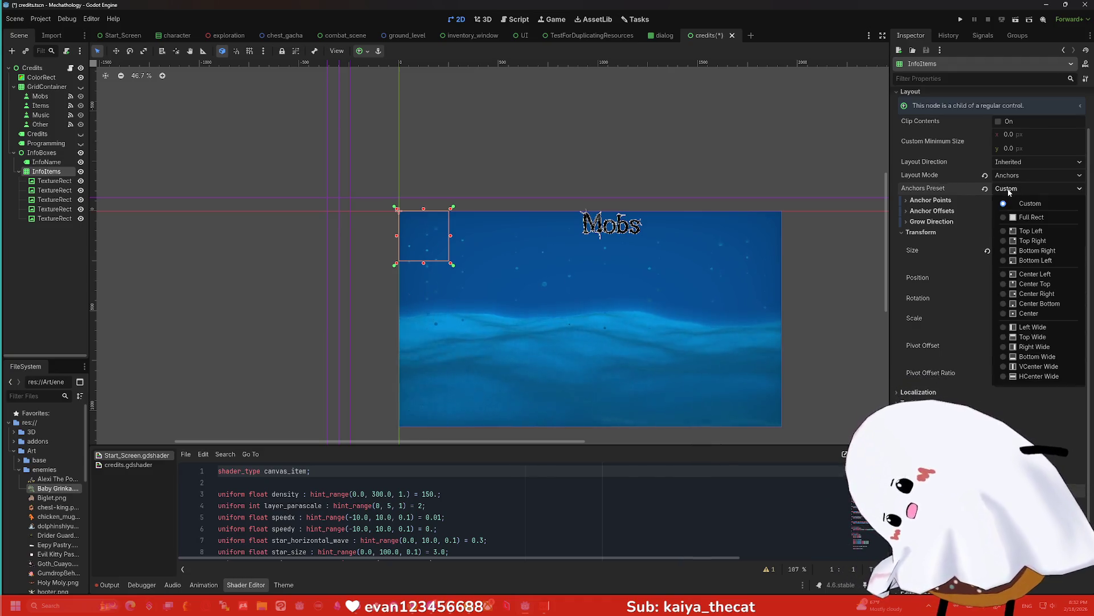
click(1023, 241)
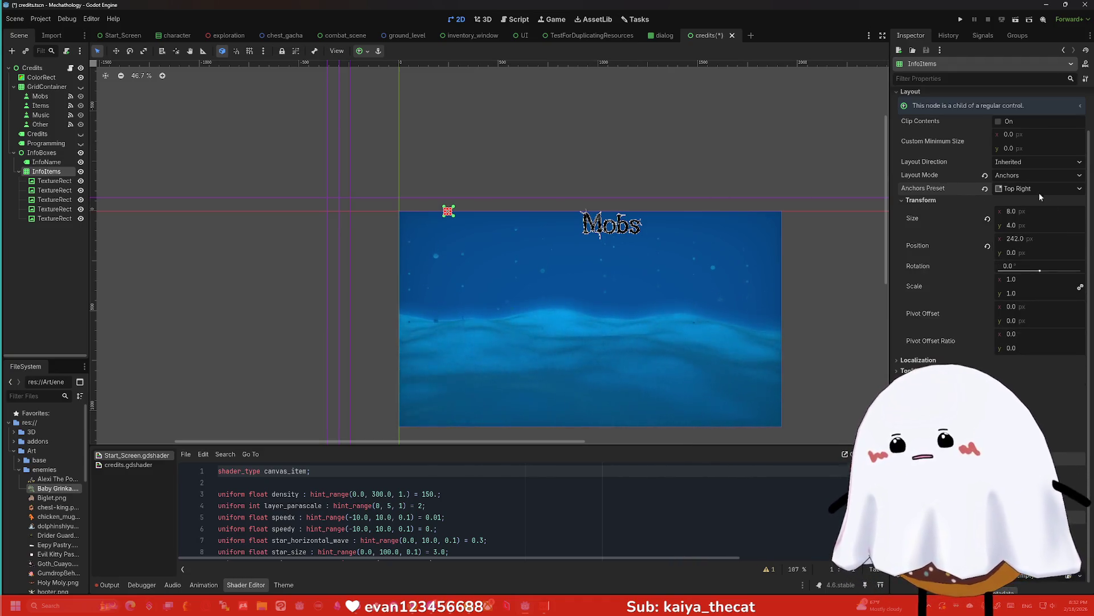
click(985, 190)
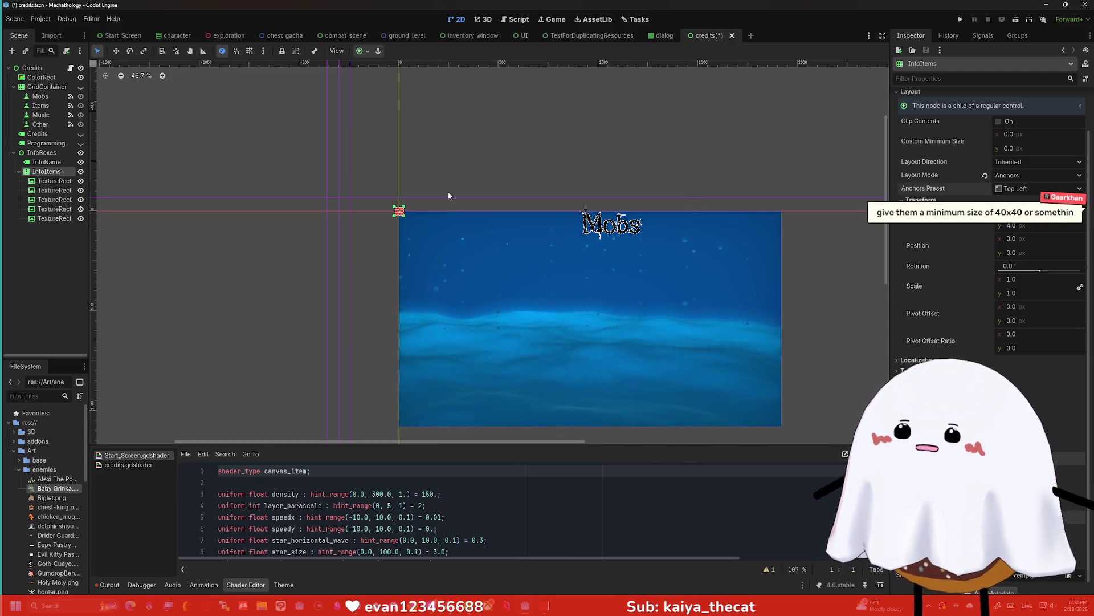
click(54, 181)
shift+click(54, 218)
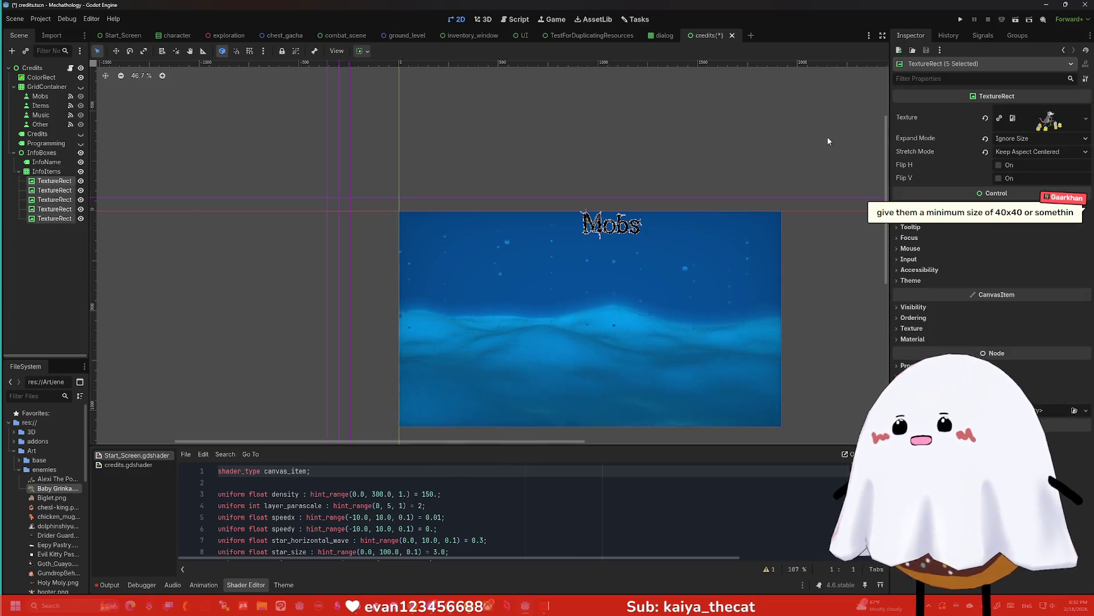
Filter the Inspector for 'min' and set Custom Minimum Size to 250 × 250
click(925, 79)
text(min)
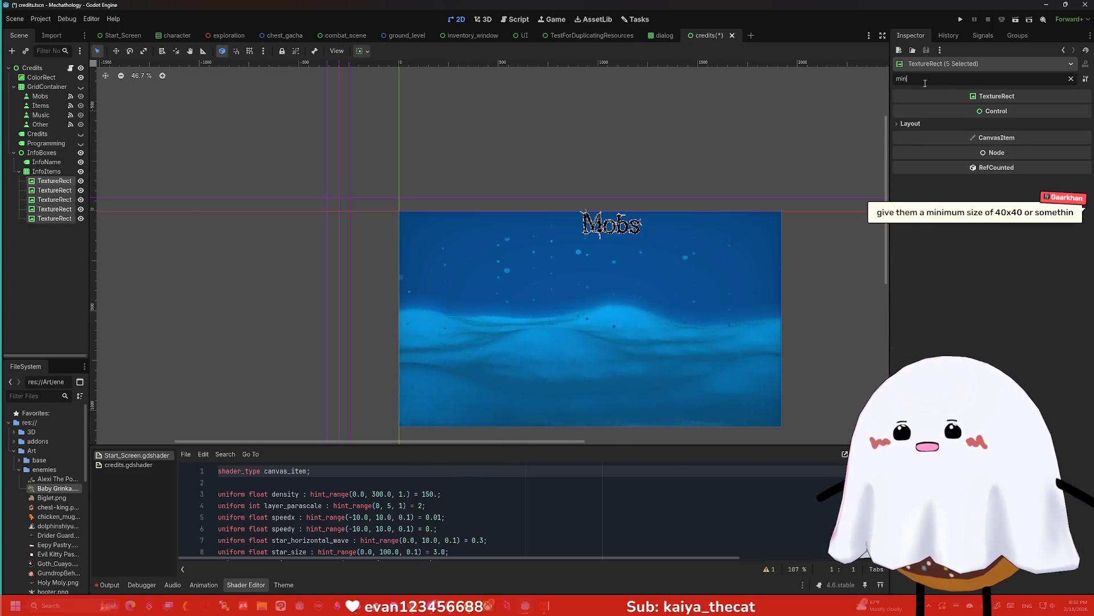
click(911, 124)
click(1043, 136)
text(250)
key(Tab)
text(250)
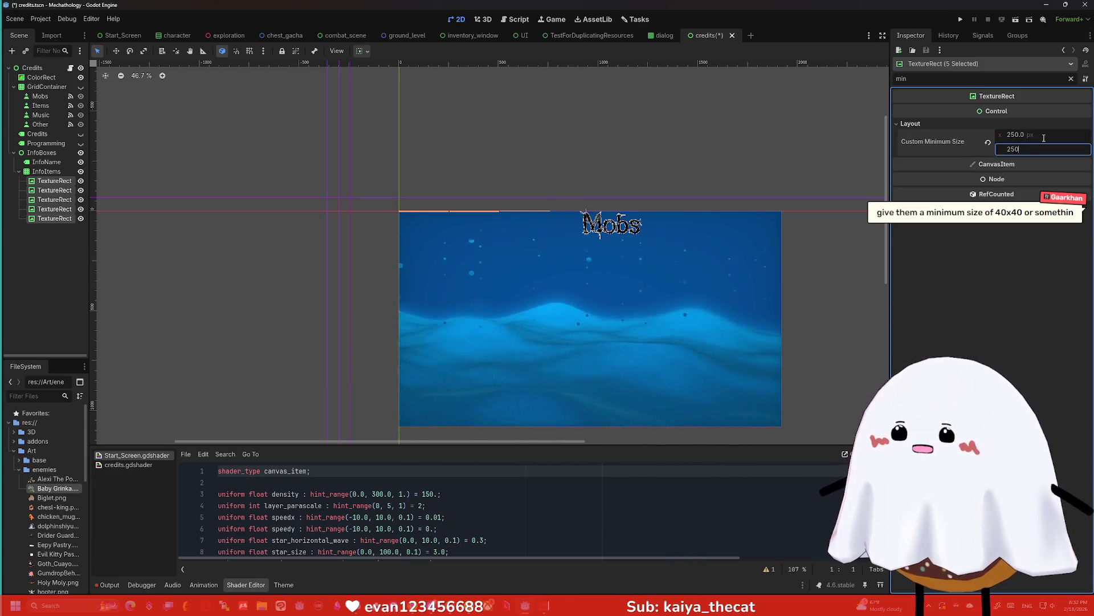
key(Return)
Enlarge the Custom Minimum Size to 300 × 300
click(1033, 137)
text(300)
key(Tab)
text(300)
key(Return)
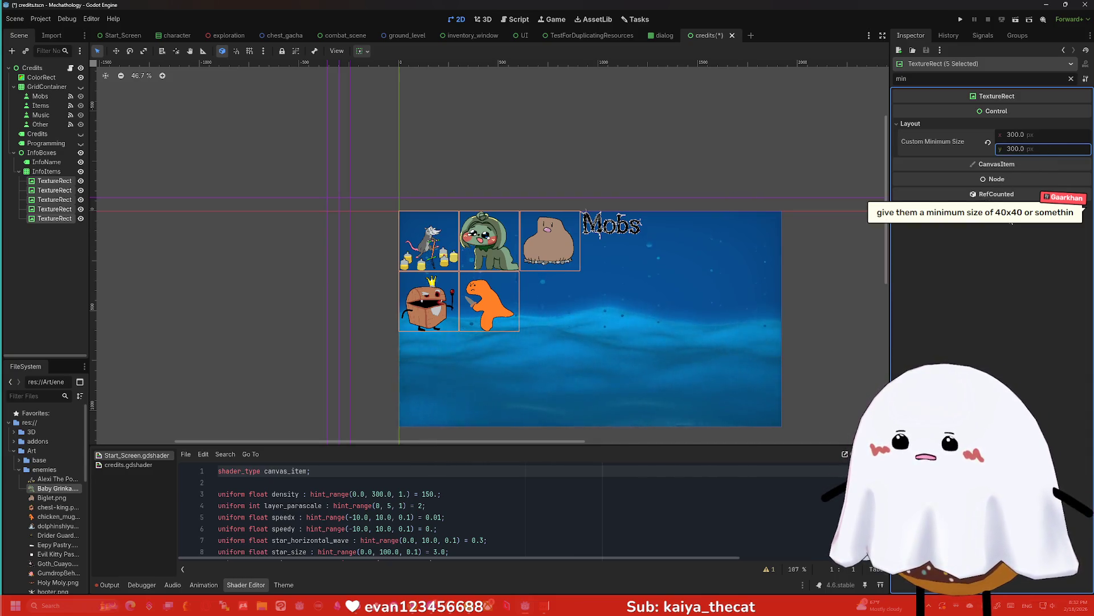
Duplicate the orange dino TextureRect with Ctrl+D to make a sixth image node
click(54, 200)
click(54, 209)
click(54, 219)
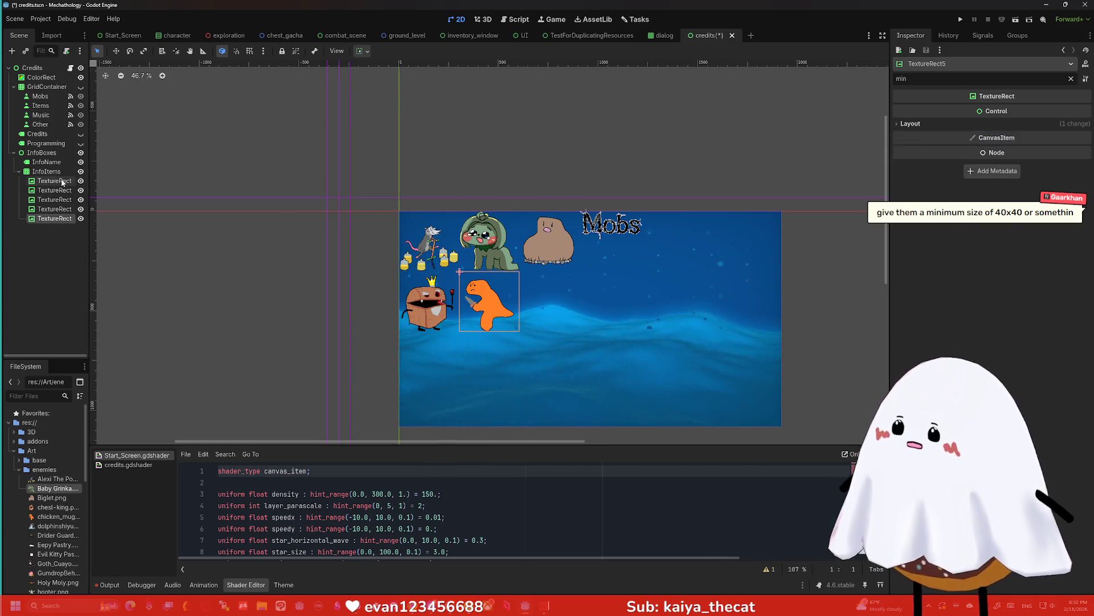
key(ctrl+d)
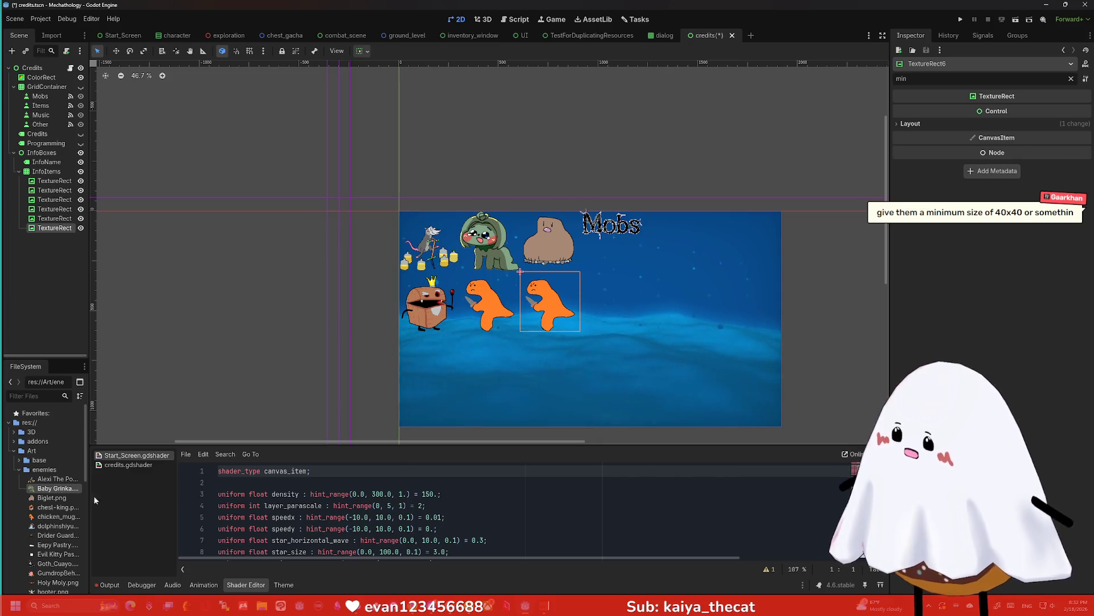
Assign dolphinshiyu.png to the new TextureRect, then select the green creature node
drag(54, 525, 49, 232)
scroll(422, 131, up, 5)
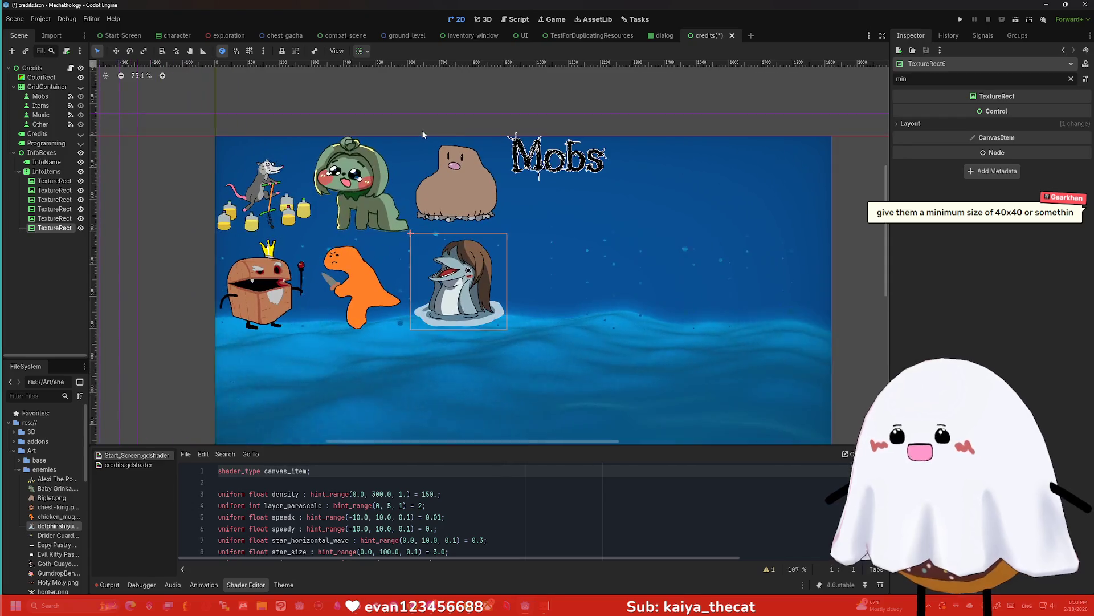
click(43, 152)
click(49, 171)
drag(361, 183, 414, 194)
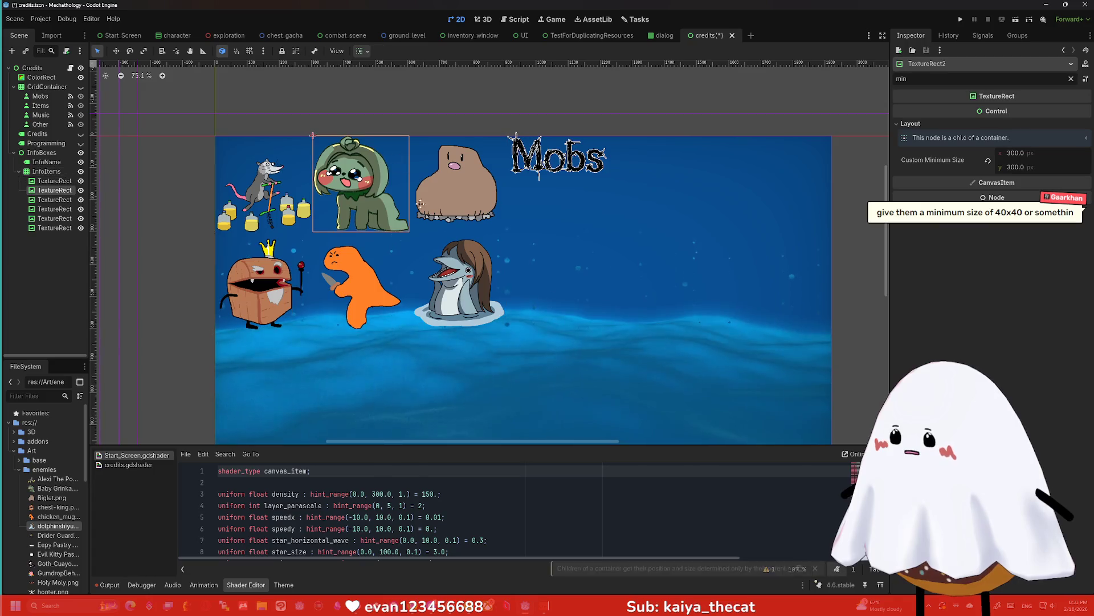
Anchor the InfoItems grid to Center Bottom
click(46, 171)
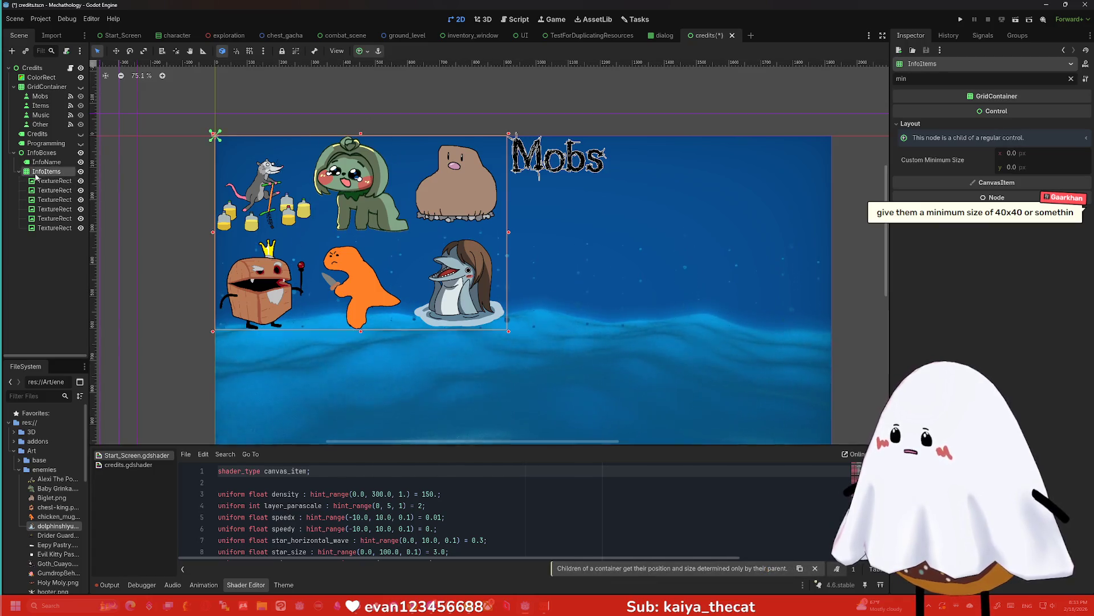
click(359, 51)
click(382, 115)
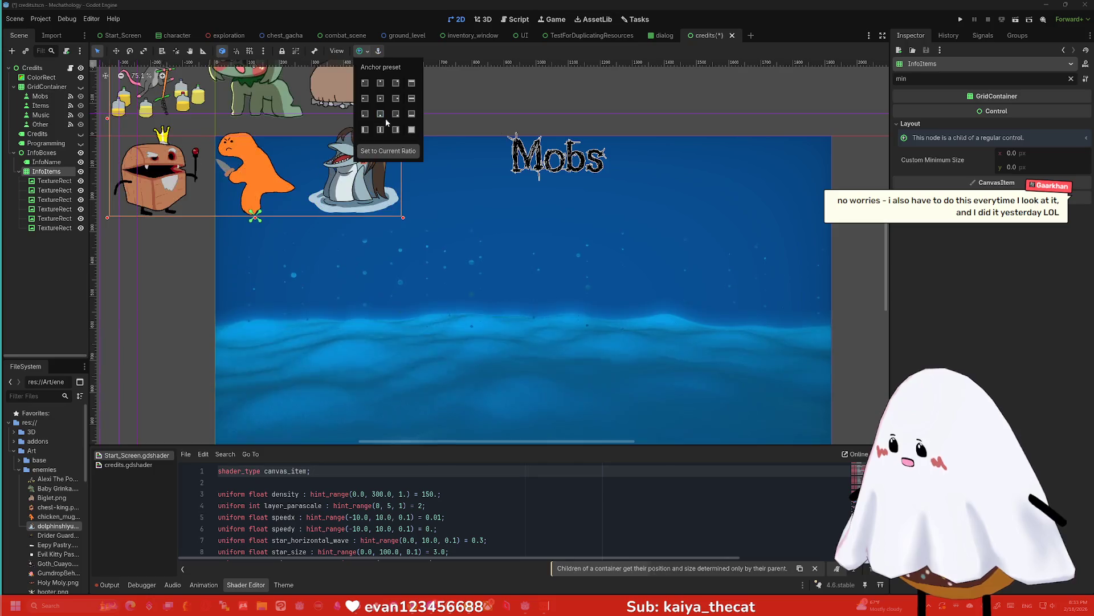
scroll(410, 171, down, 2)
scroll(410, 171, up, 1)
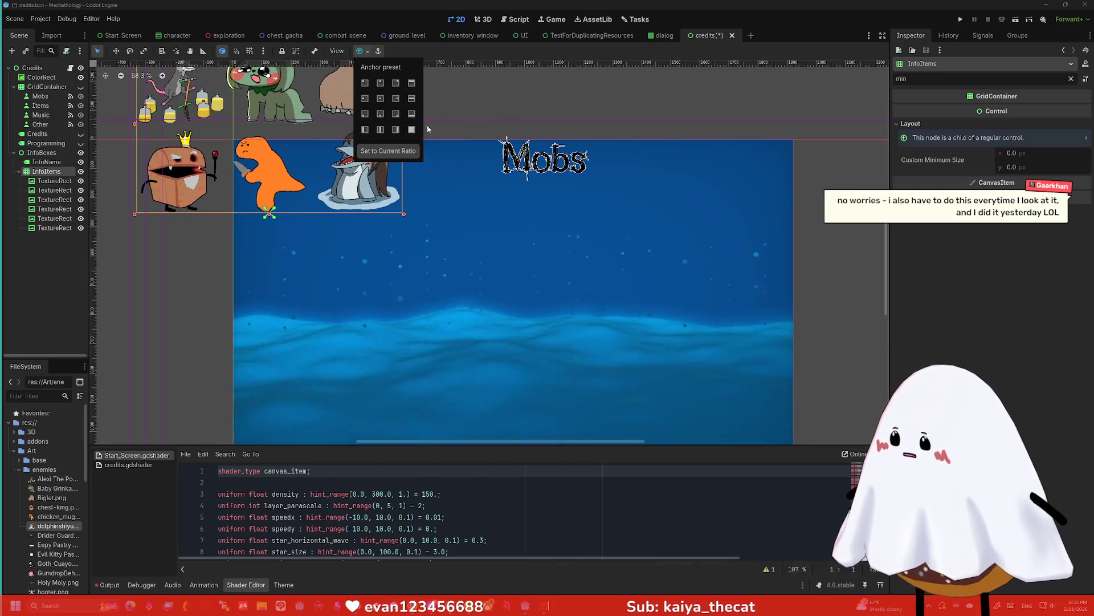
Set the InfoBoxes container to the Full Rect anchor preset
click(37, 167)
click(41, 152)
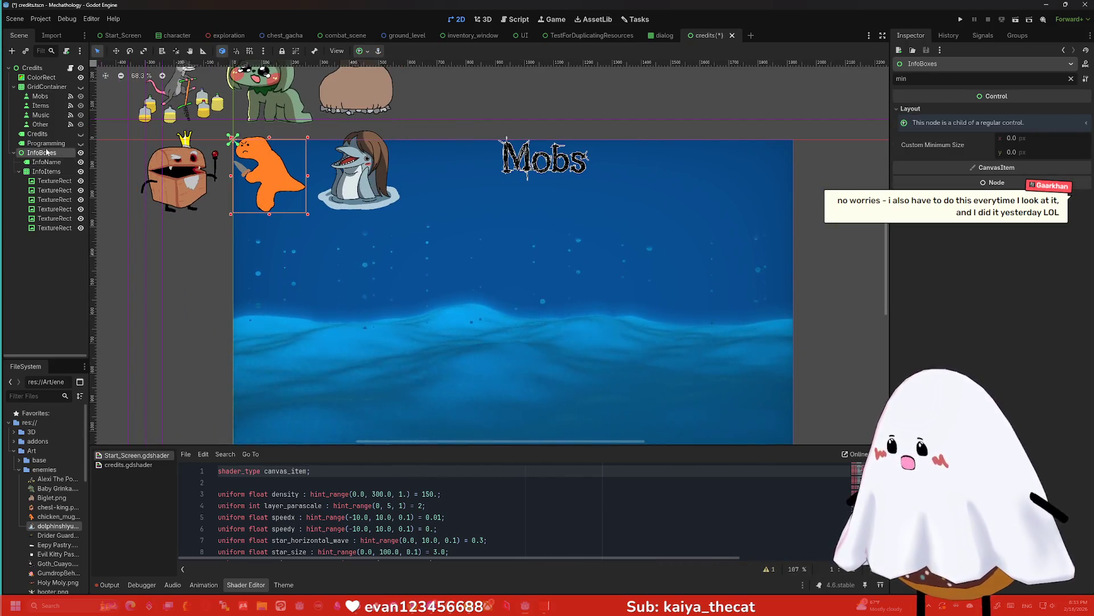
click(359, 50)
click(380, 114)
scroll(579, 180, down, 2)
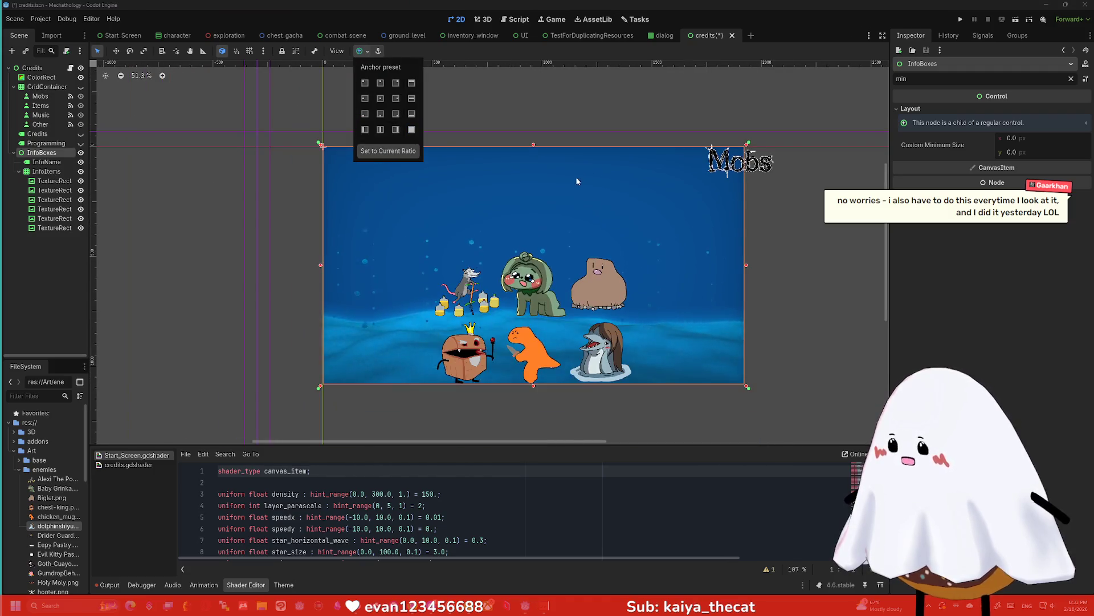
click(798, 226)
scroll(774, 204, up, 2)
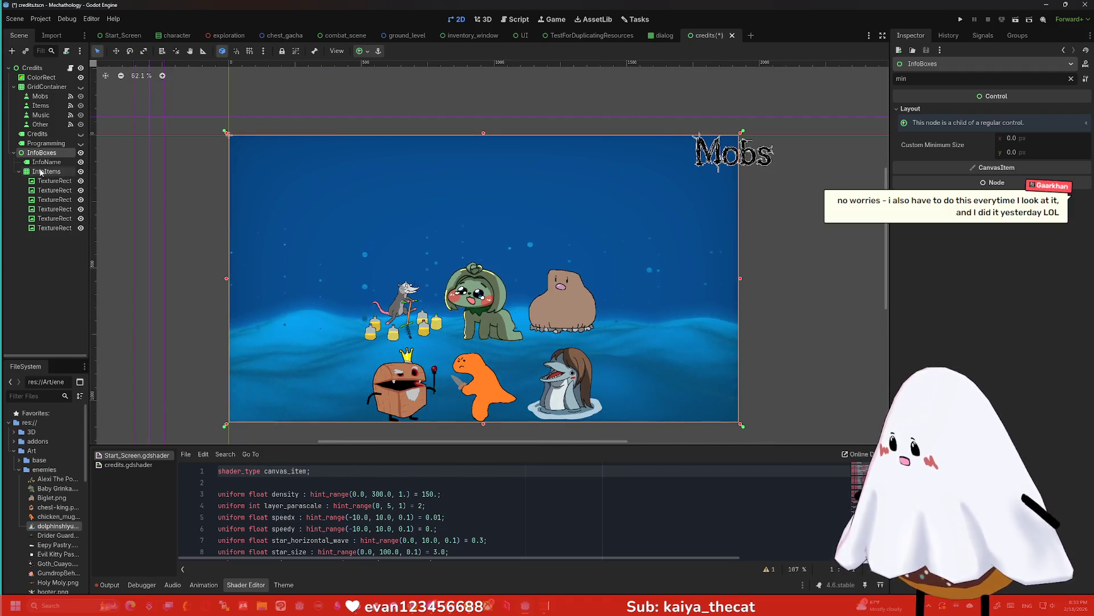
Anchor the InfoName Mobs title to Center Top, then deselect it
click(46, 162)
click(359, 51)
click(381, 84)
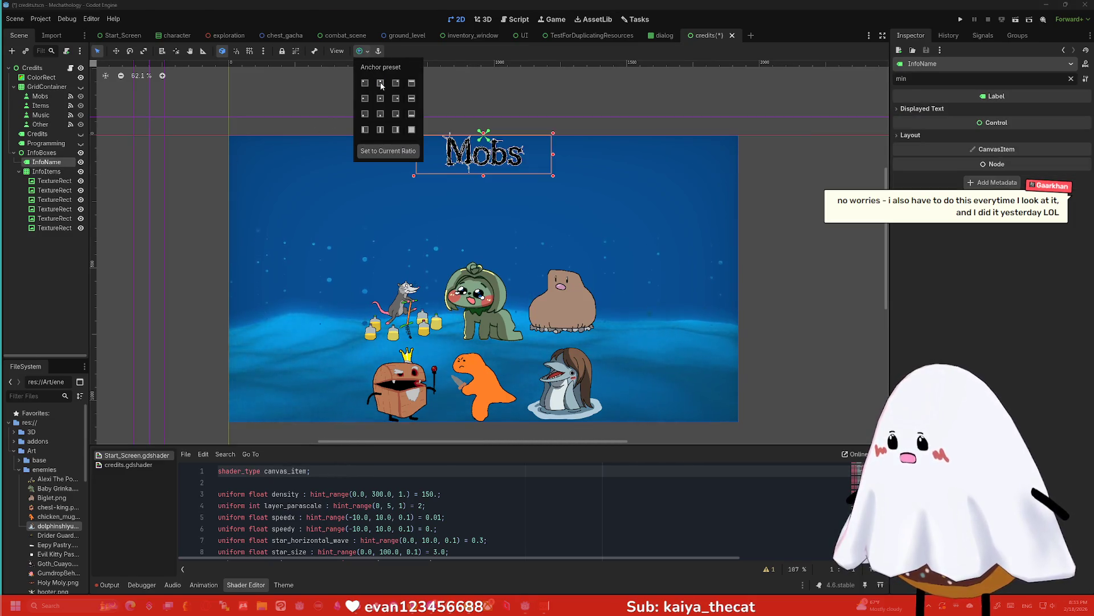
key(Escape)
key(Escape)
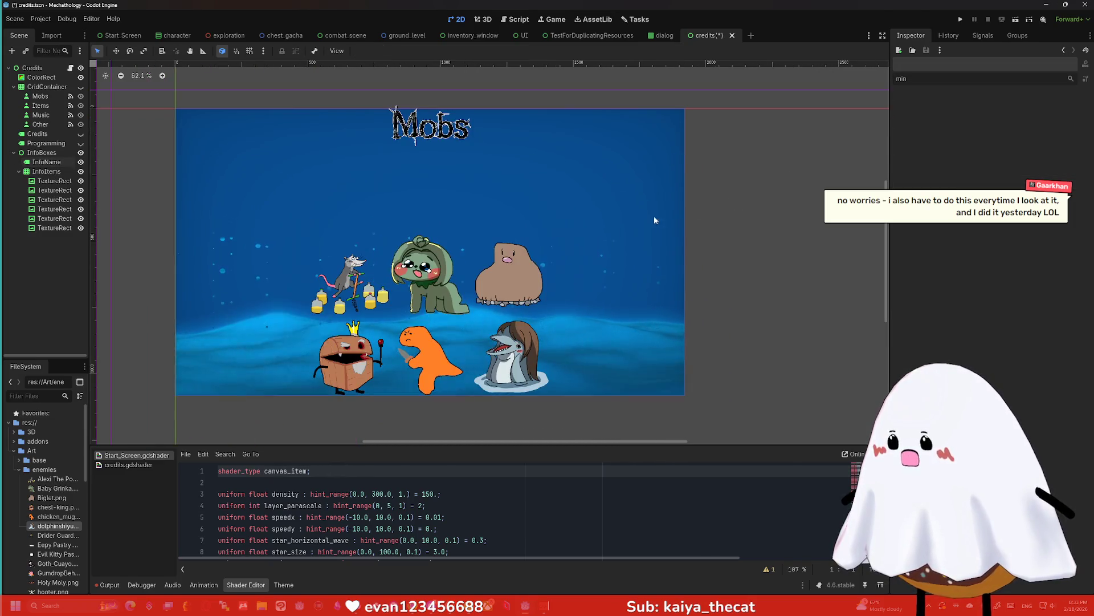
click(46, 171)
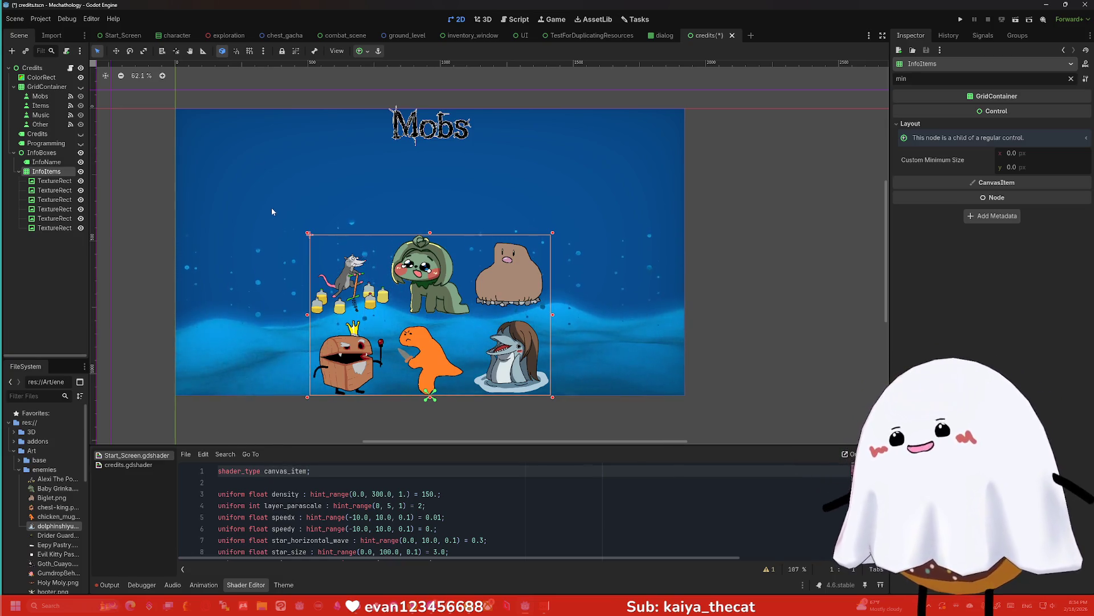
Select InfoItems and clear the Inspector's property filter
click(724, 237)
click(431, 274)
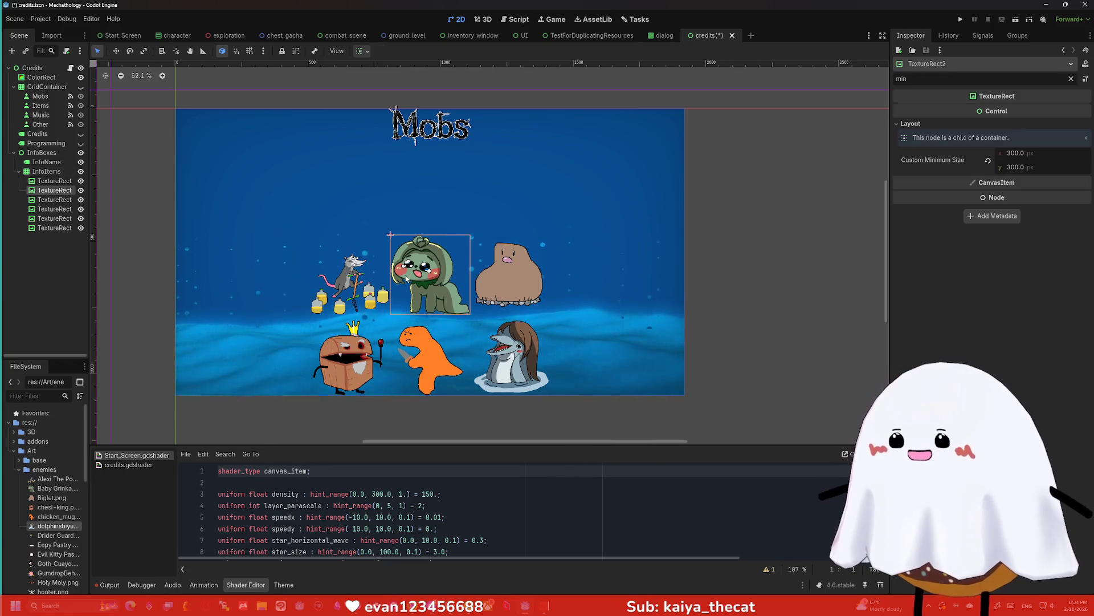
click(46, 163)
click(52, 172)
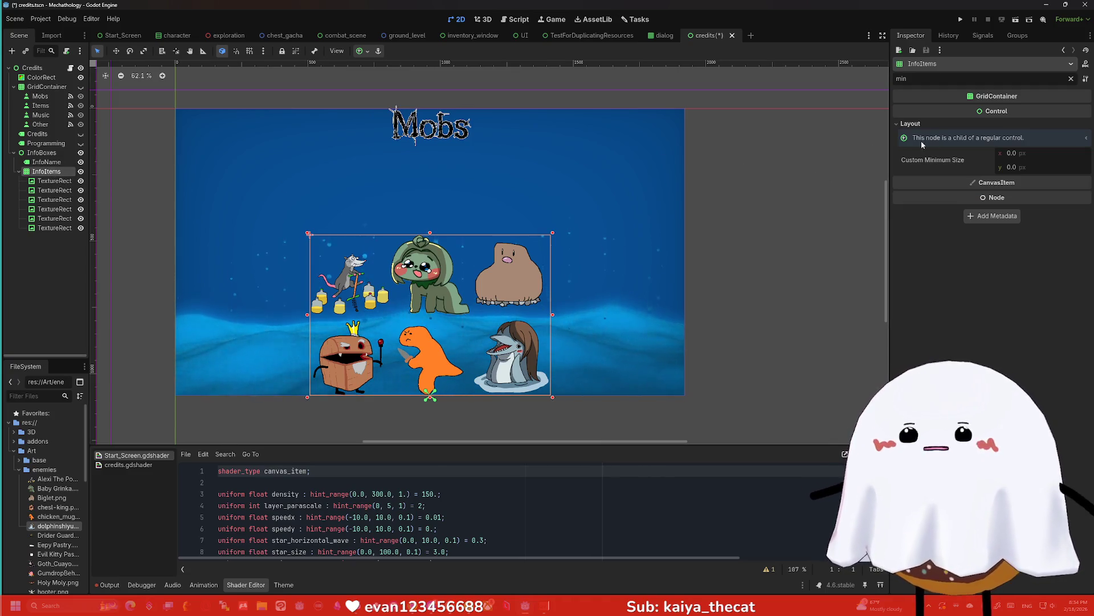
key(BackSpace)
key(BackSpace)
key(BackSpace)
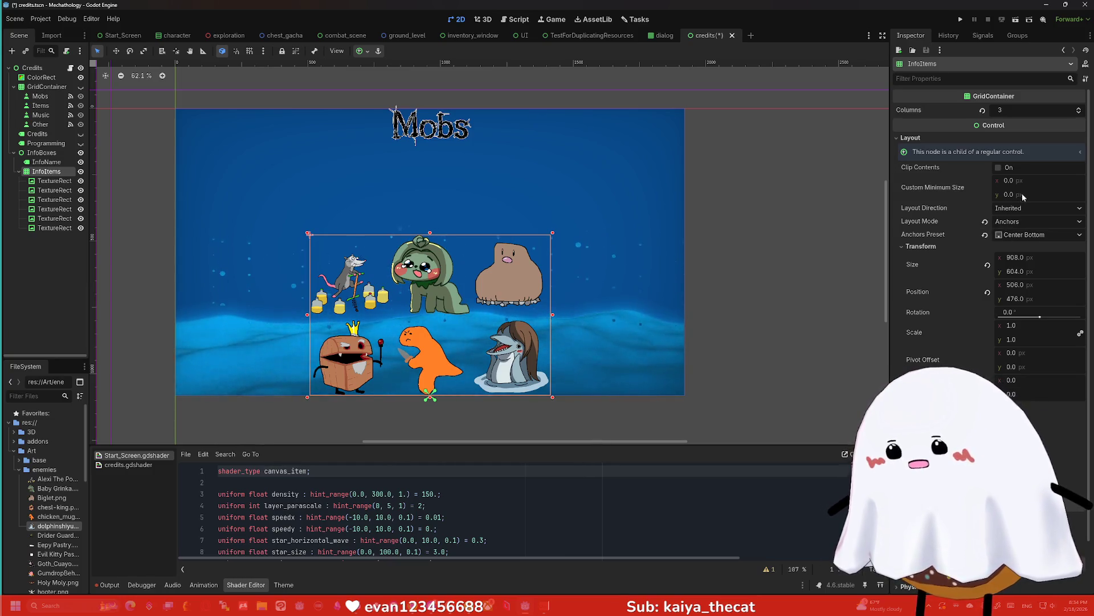
Leave Layout Direction as Inherited and select all six enemy TextureRects
click(1028, 208)
click(1029, 208)
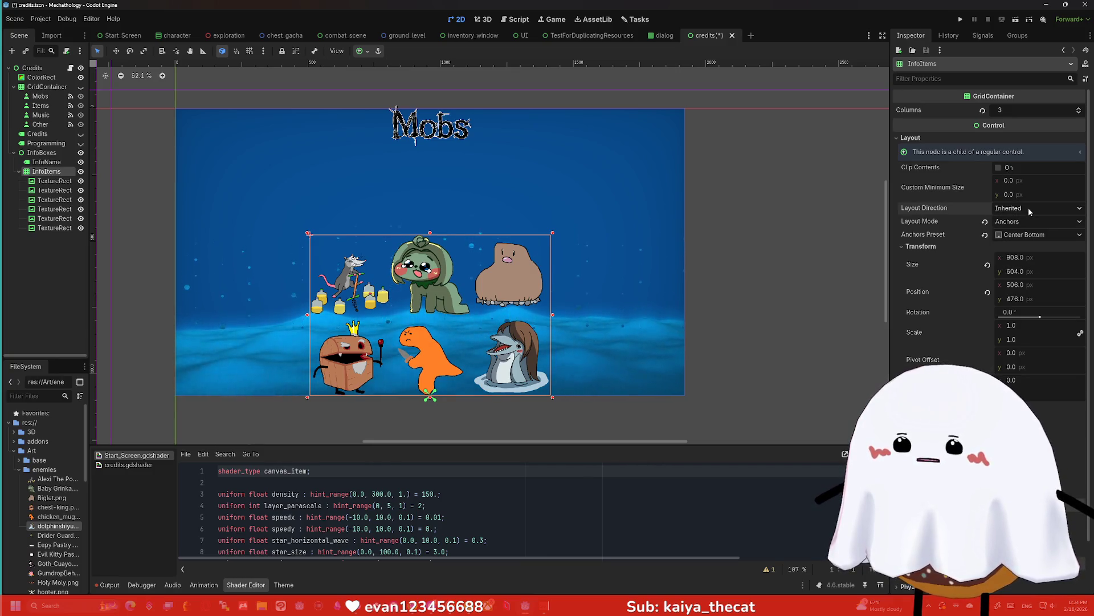
click(53, 181)
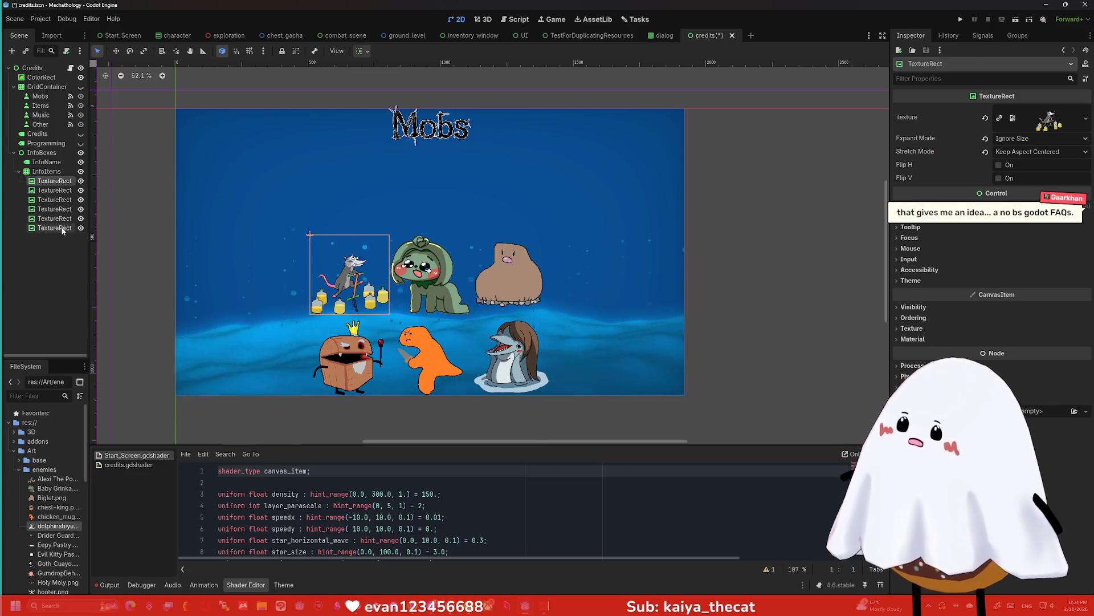
shift+click(63, 228)
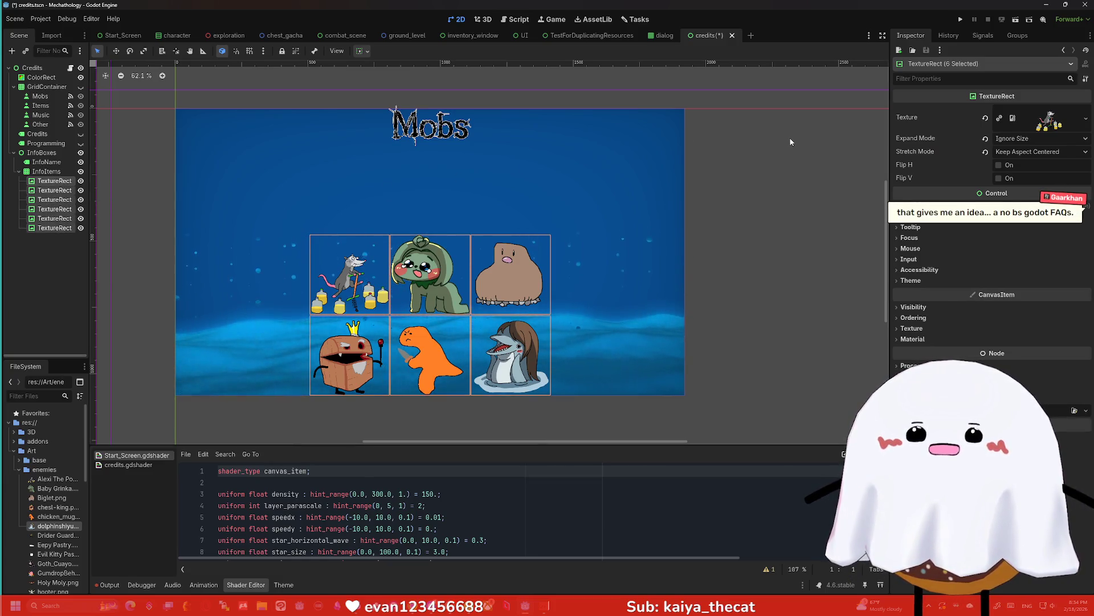
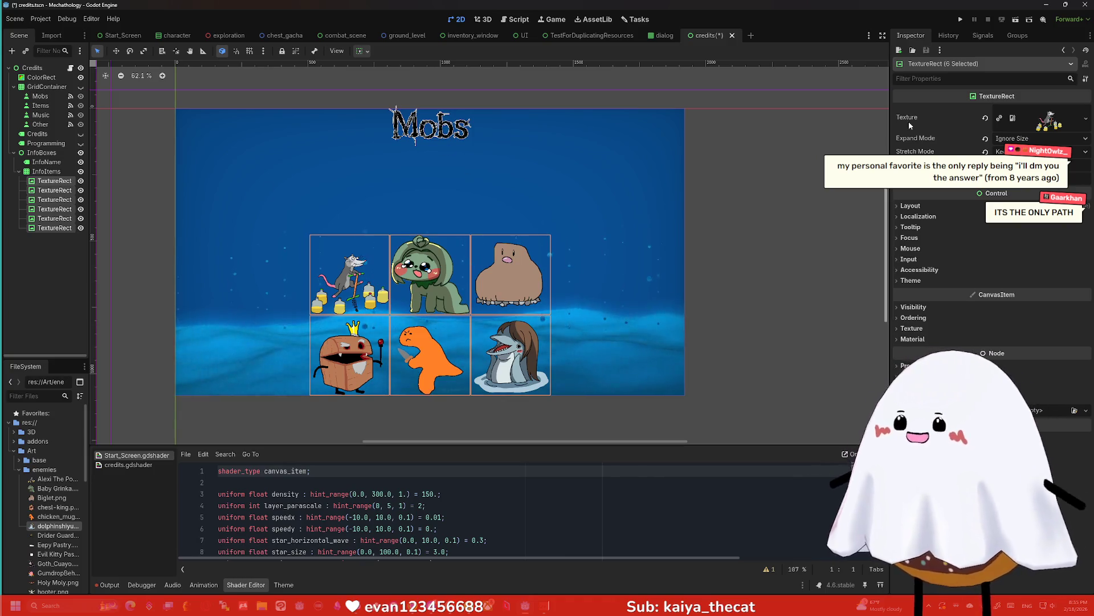
Set the six portraits' Custom Minimum Size to 450×450 under Layout
click(911, 205)
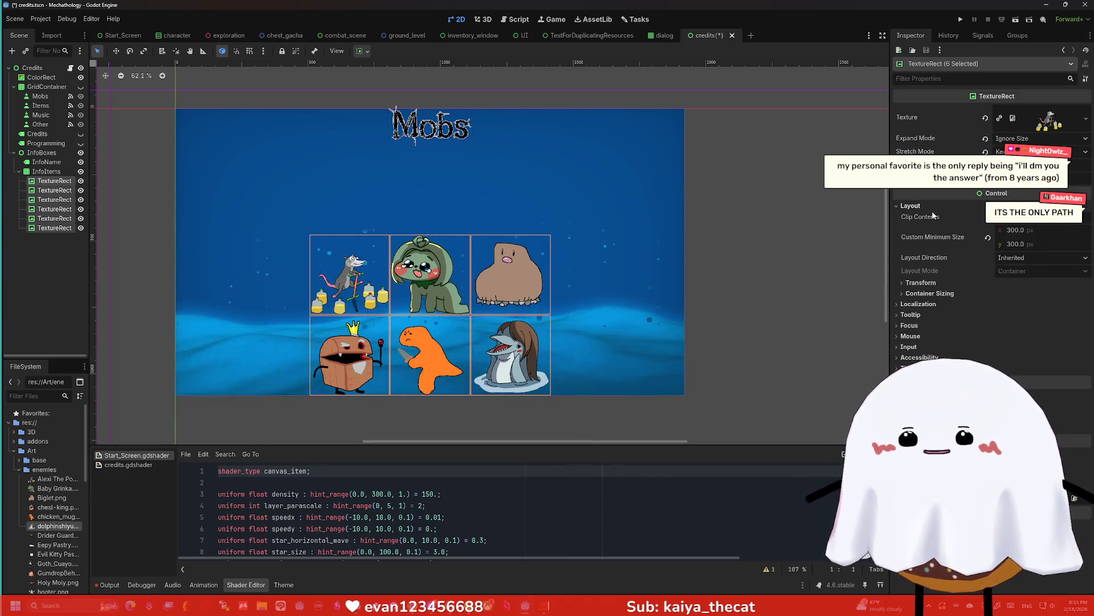
click(1058, 230)
text(45)
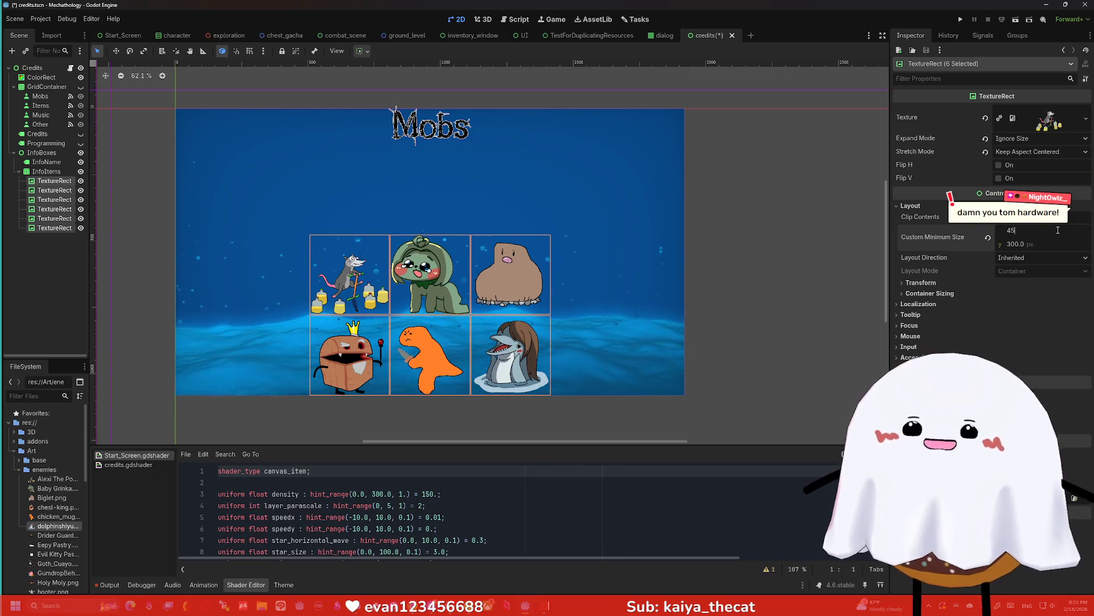
text(0)
key(Tab)
text(450)
key(Return)
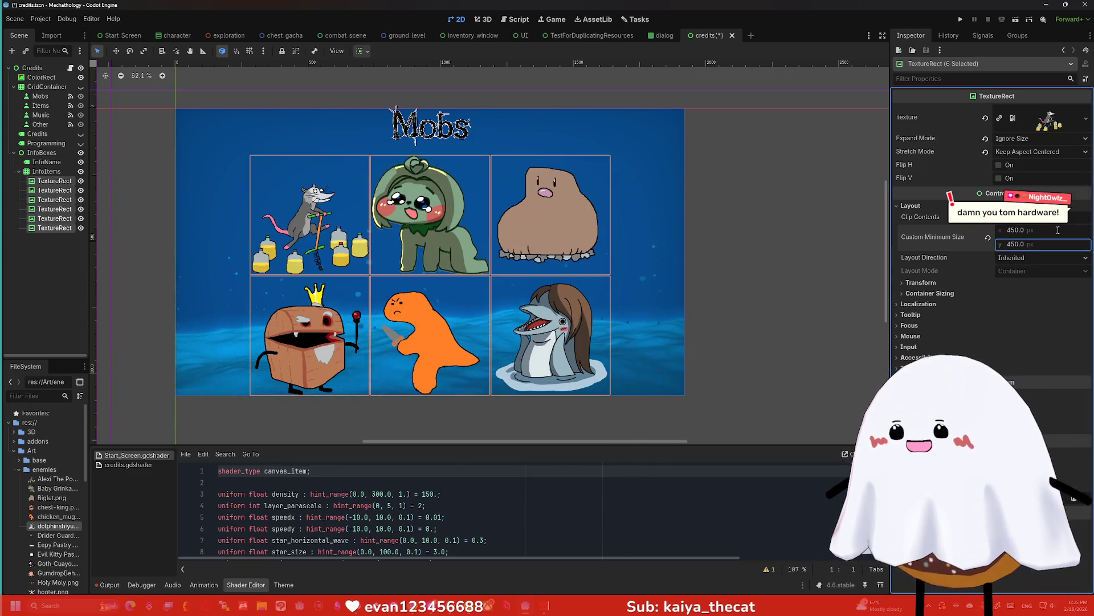
Reduce the portraits' Custom Minimum Size to 350×350
click(1058, 230)
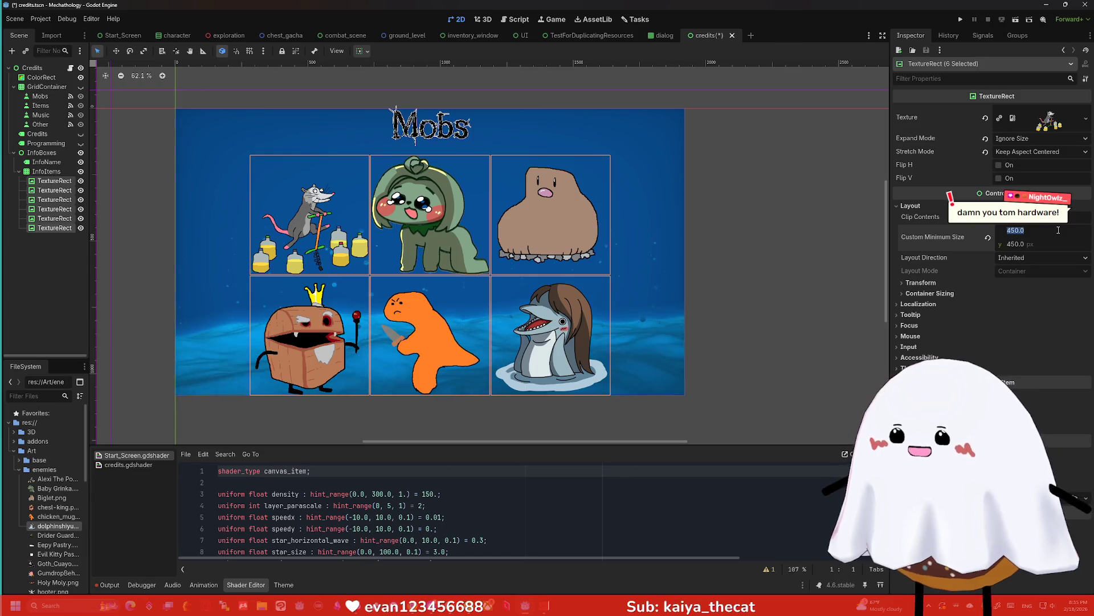
text(350)
key(Return)
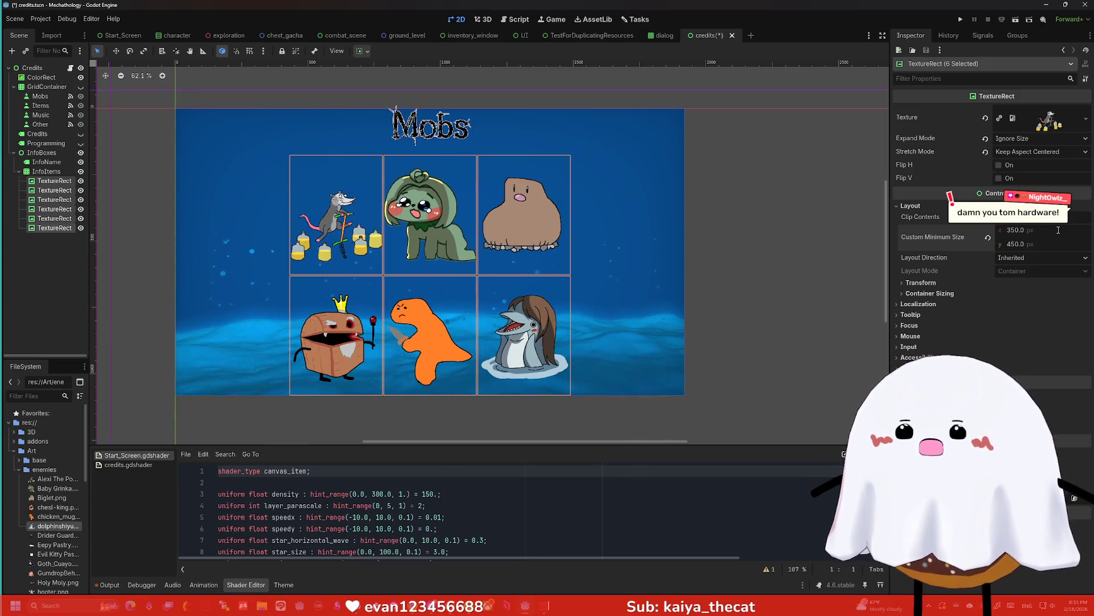
click(1058, 244)
text(350)
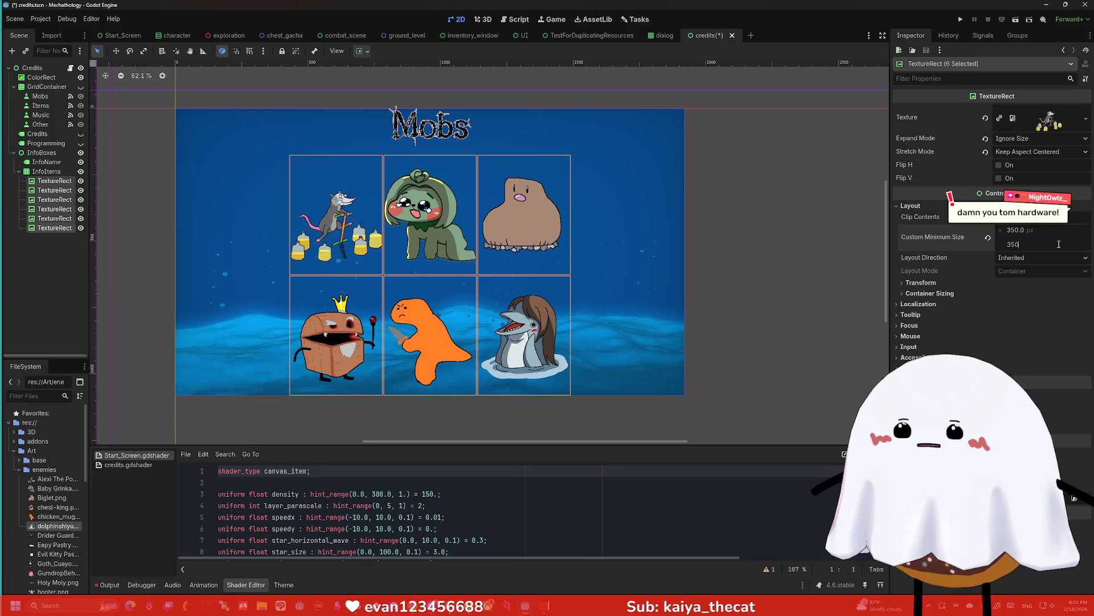
key(Return)
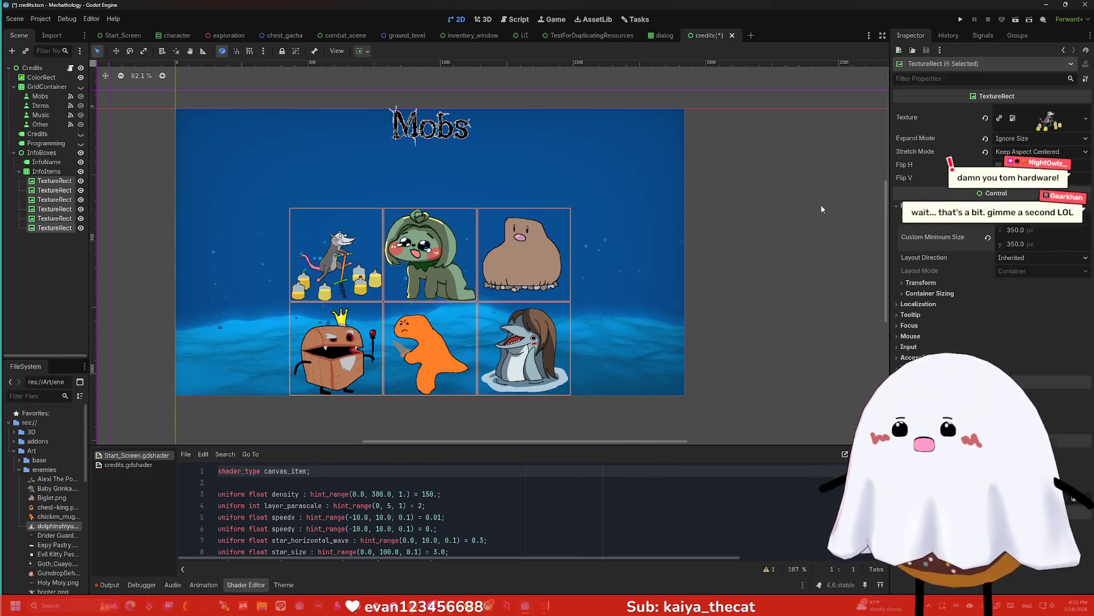
Select each portrait cell in turn to check it, ending on the InfoItems grid
click(446, 275)
click(521, 256)
click(528, 353)
click(433, 353)
click(337, 268)
click(522, 256)
click(426, 364)
click(336, 268)
click(430, 257)
click(551, 340)
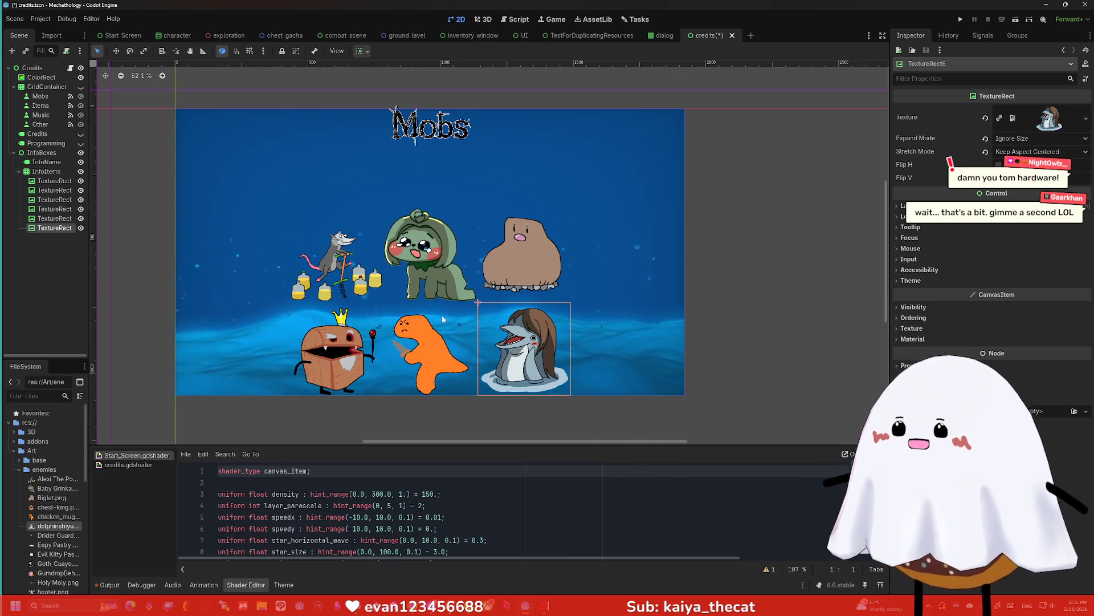
click(84, 171)
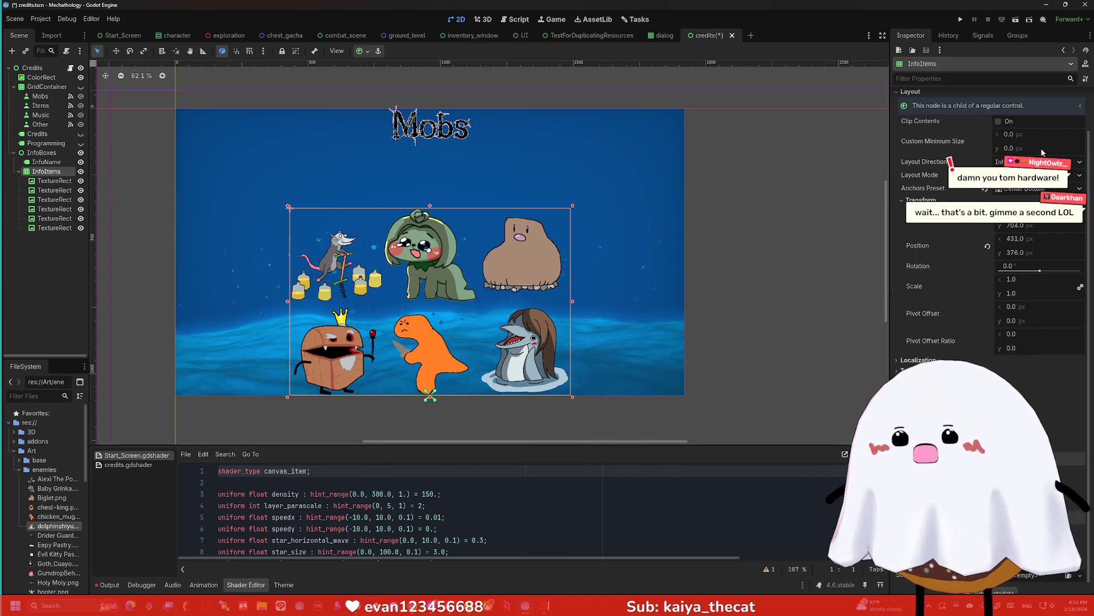
Filter the Inspector by 'min' and give all six TextureRects a 375×375 minimum size
click(988, 84)
text(min)
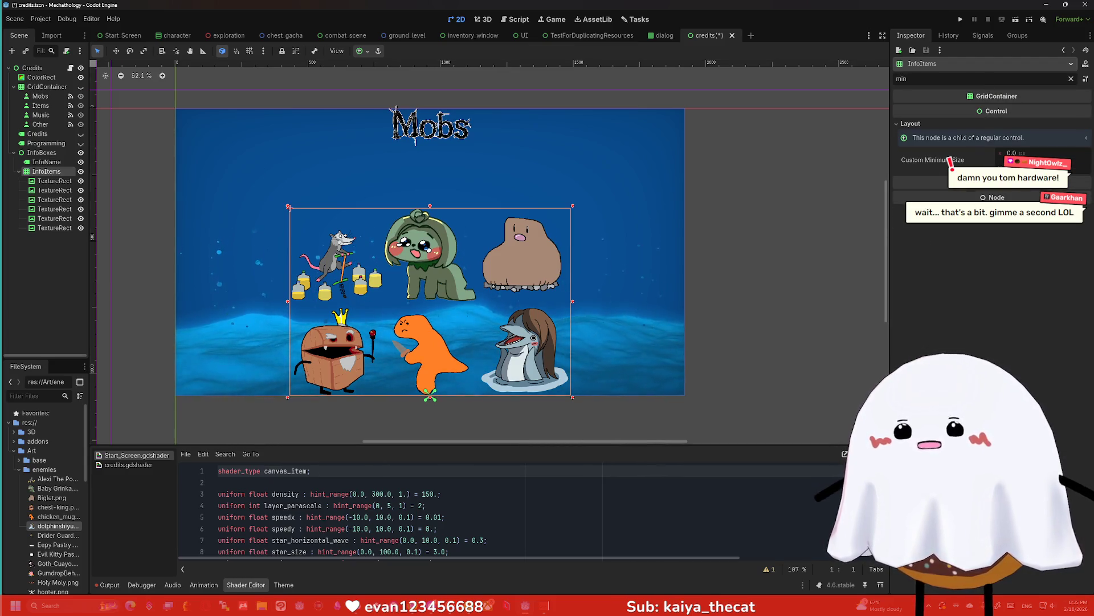
click(54, 190)
click(55, 181)
shift+click(55, 227)
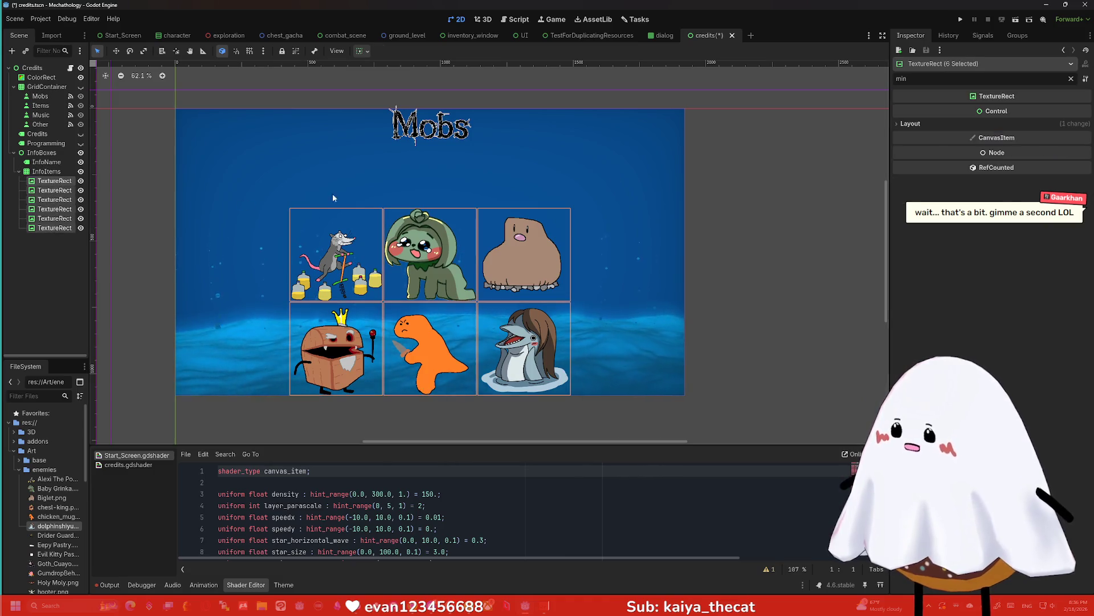
click(957, 124)
click(1047, 140)
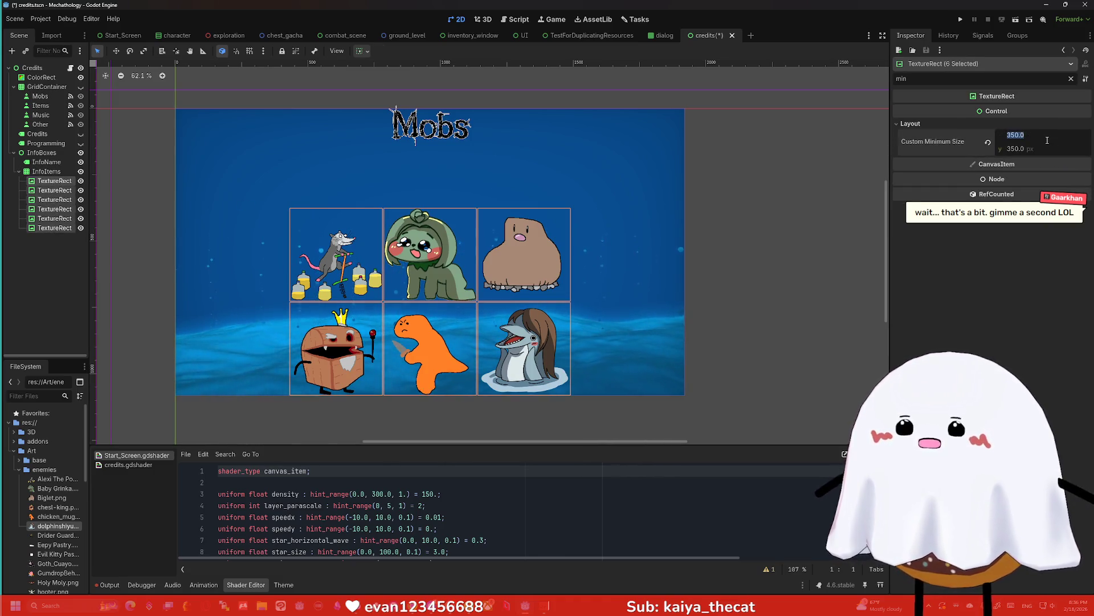
key(Tab)
text(3)
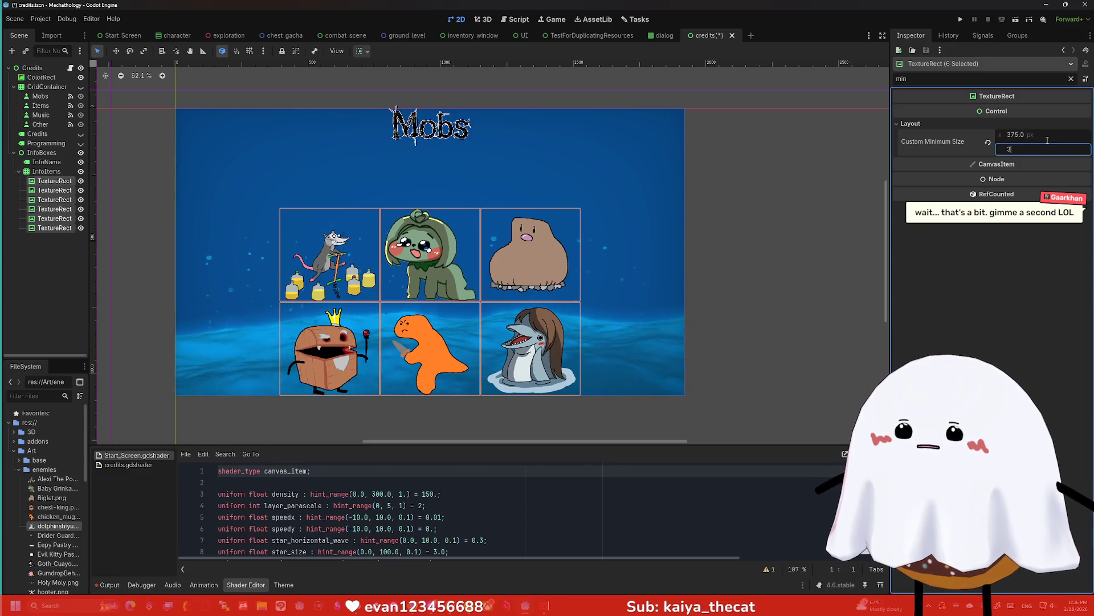
key(Return)
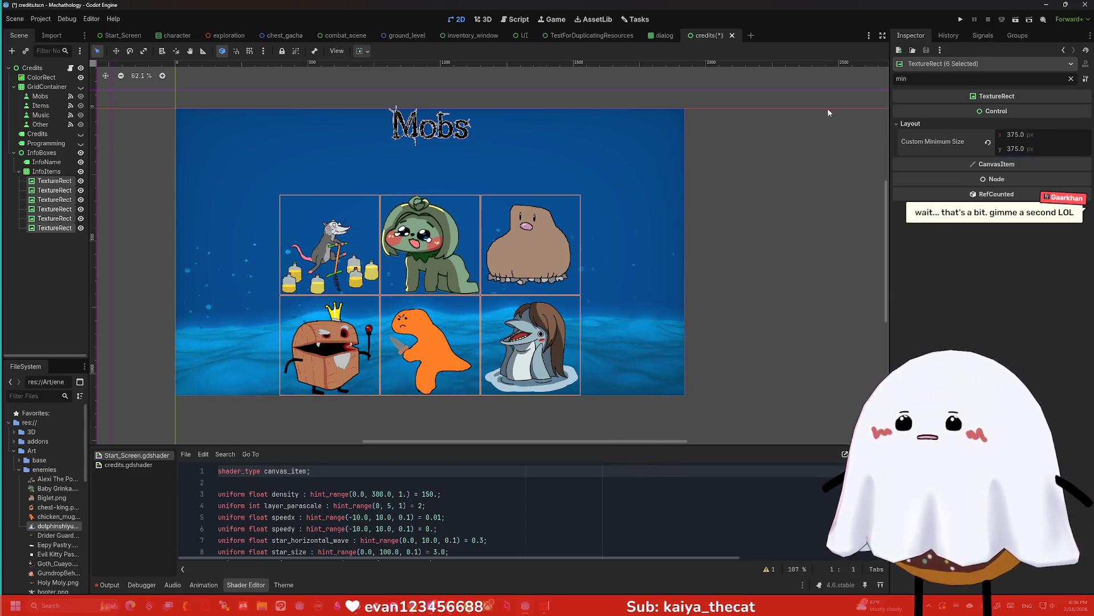
click(46, 171)
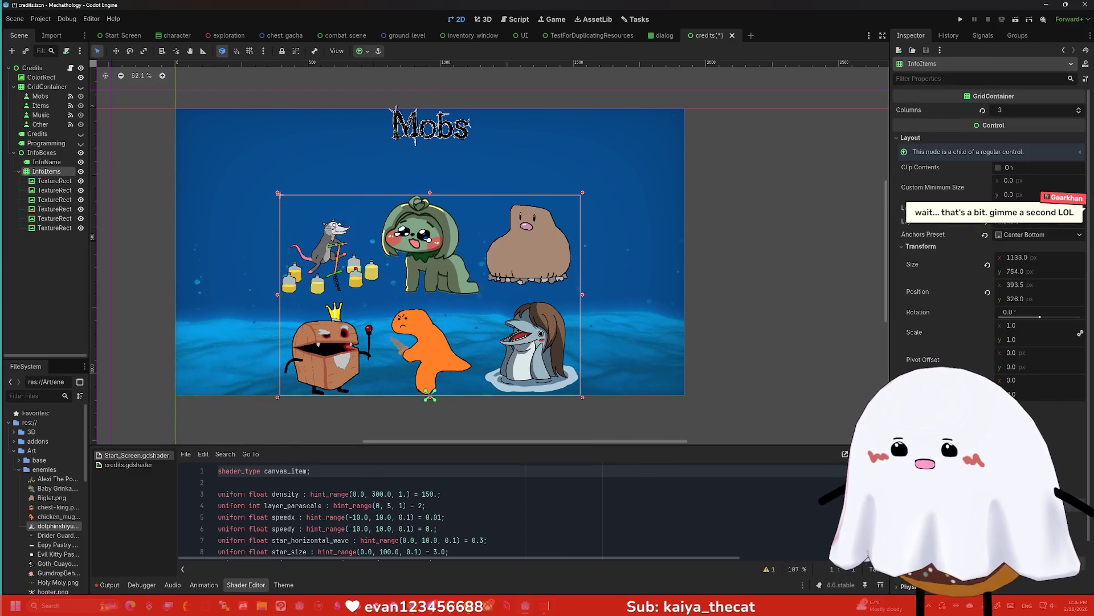
Scroll through the InfoItems grid's Inspector properties, then deselect the grid
scroll(1040, 423, down, 3)
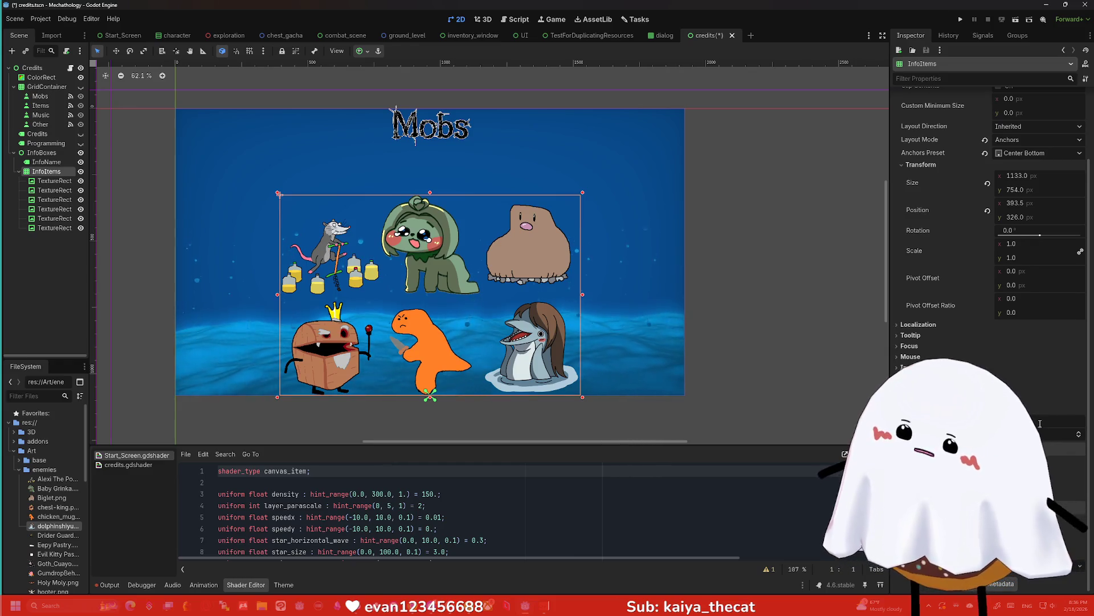
scroll(1040, 423, up, 1)
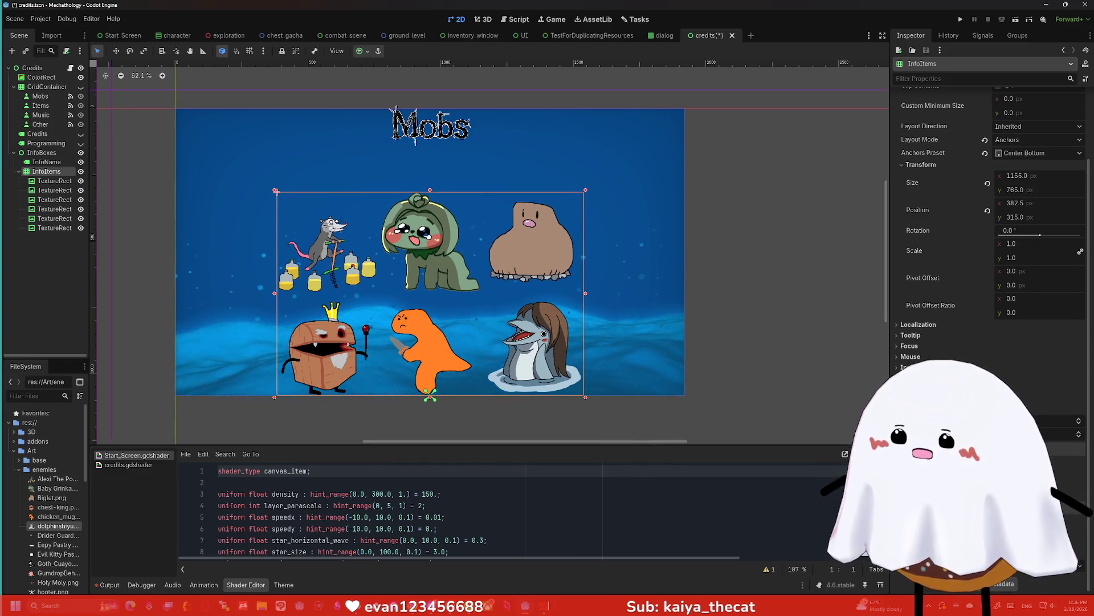
scroll(1041, 423, up, 1)
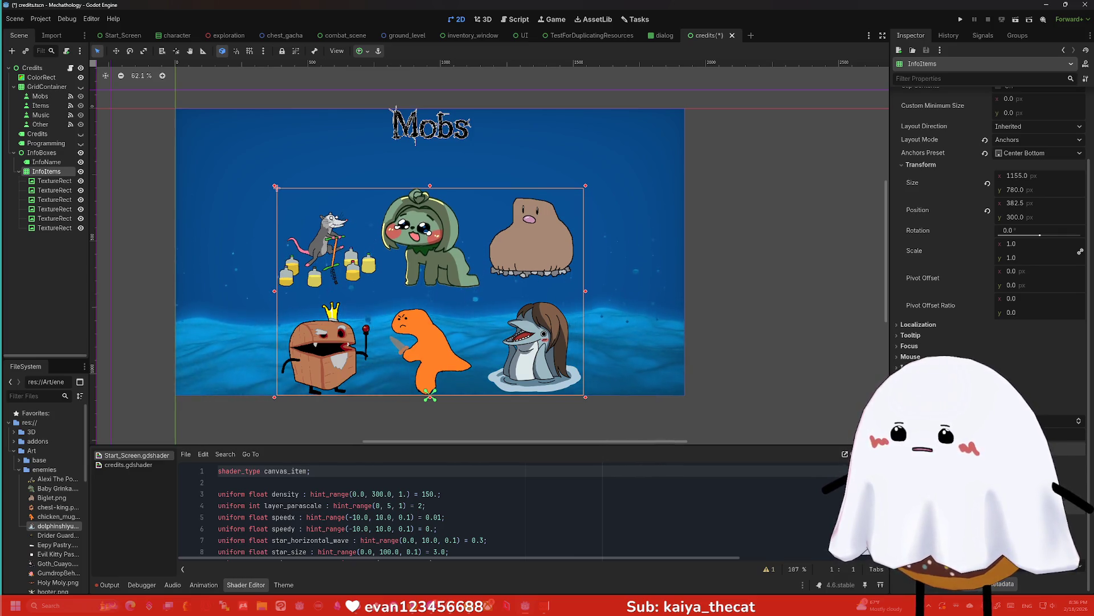
scroll(1040, 434, up, 1)
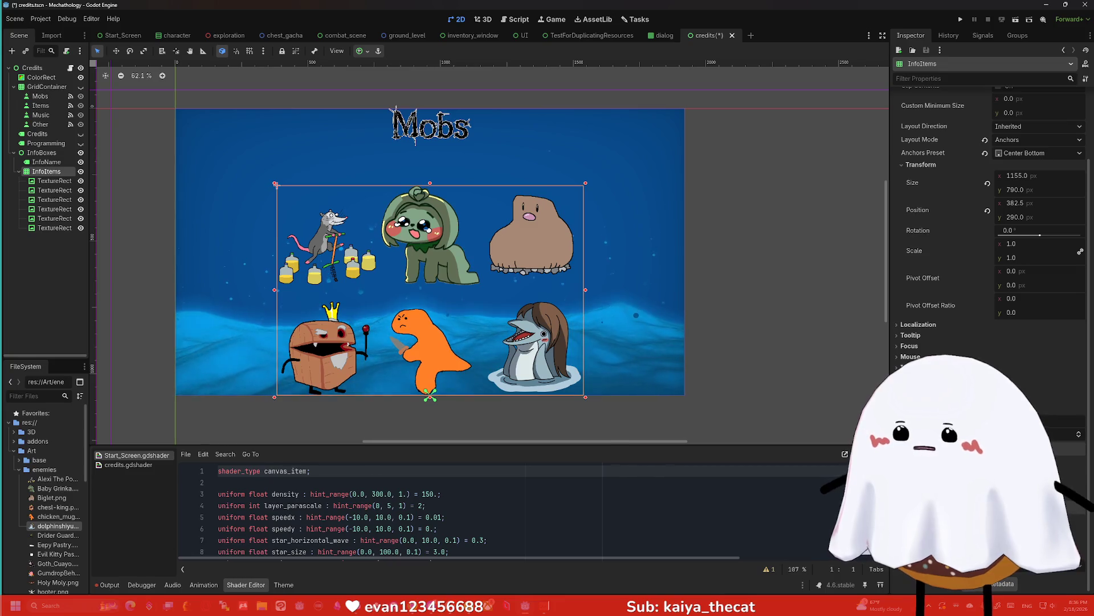
scroll(1041, 434, up, 1)
click(778, 265)
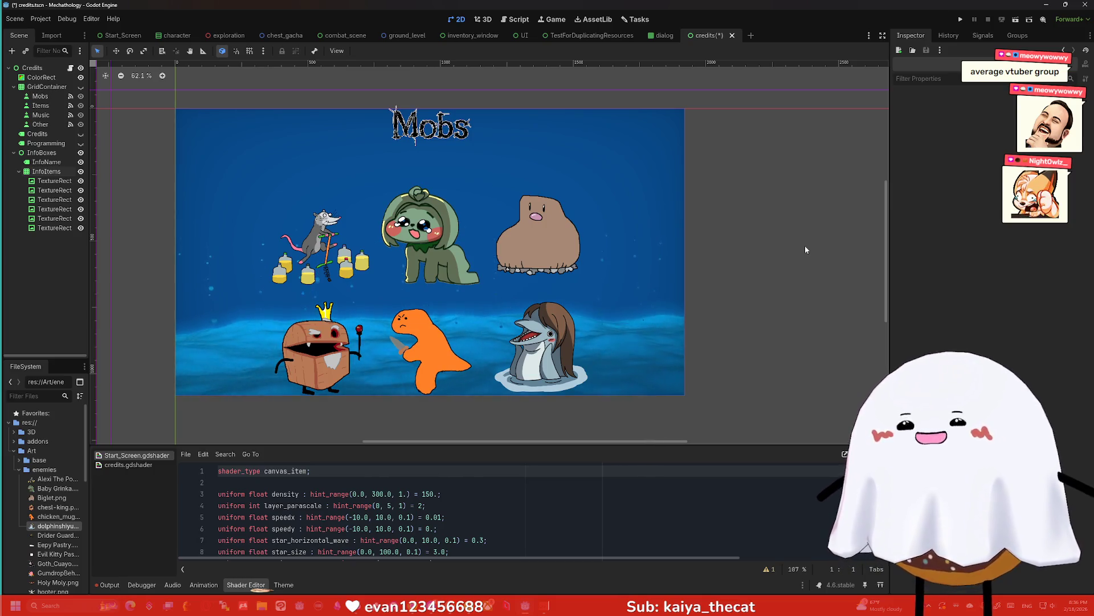
Select the InfoItems grid, then the green creature's portrait
click(46, 171)
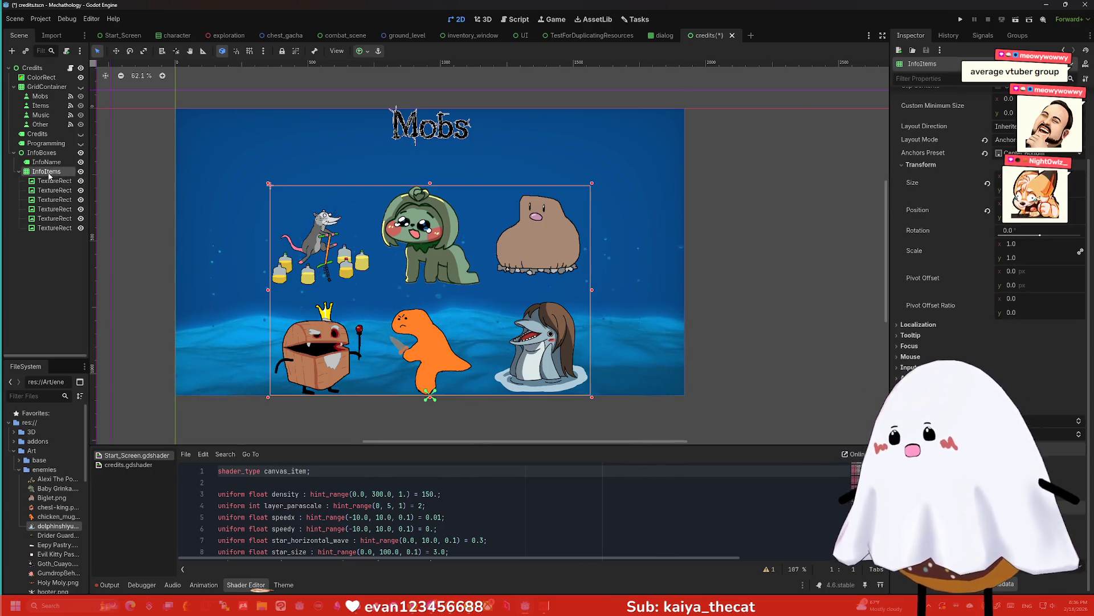
click(693, 171)
click(430, 233)
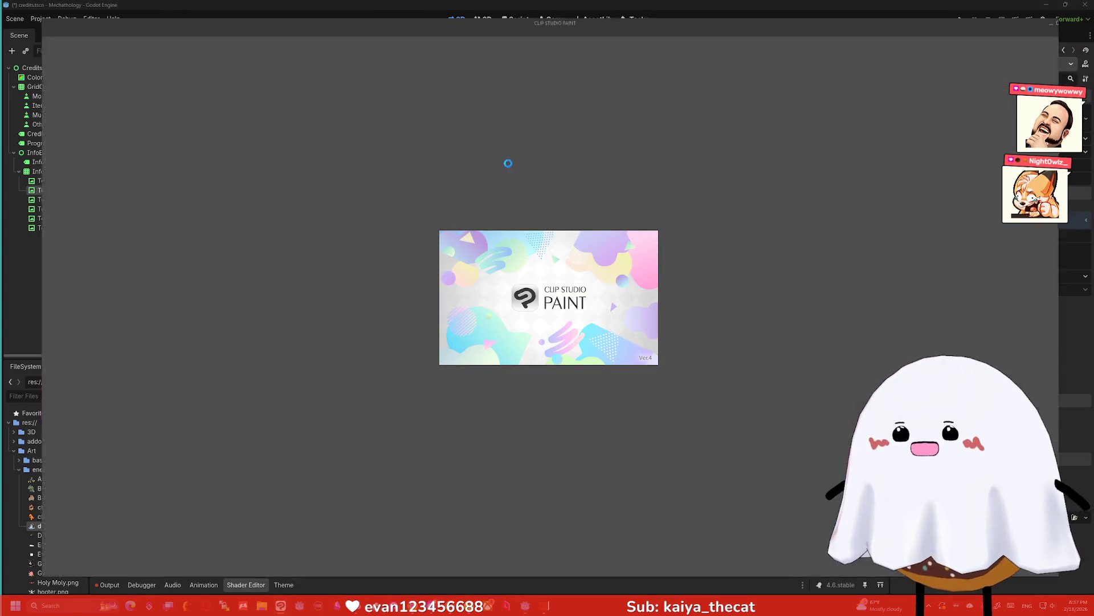
Create a new blank canvas and shrink the paint window to see the scene
click(141, 16)
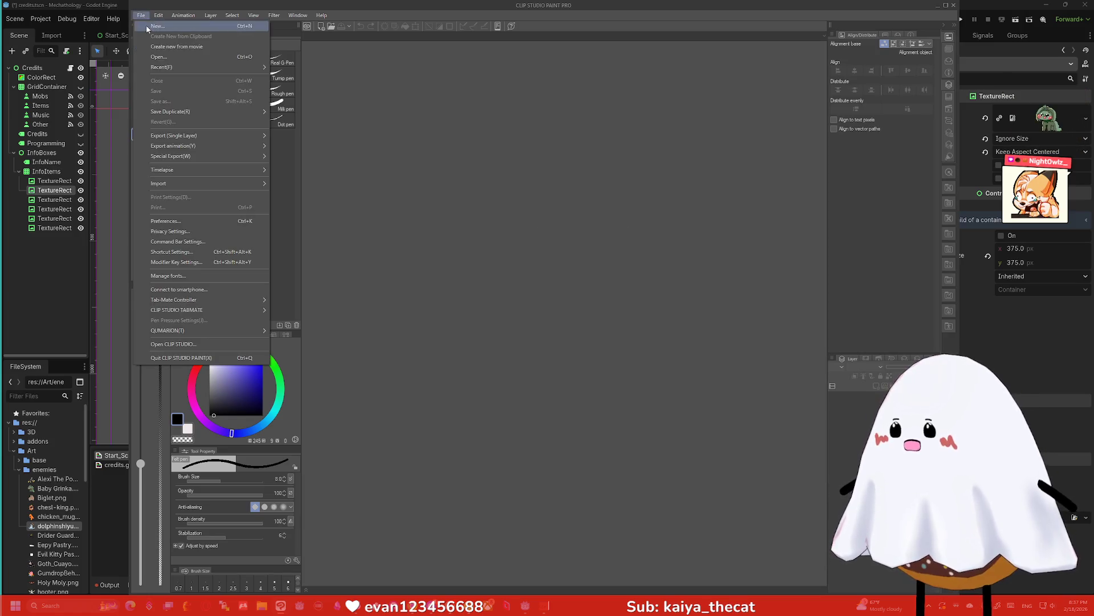
click(155, 25)
click(588, 201)
mouse_move(530, 5)
mouse_down()
mouse_move(815, 238)
mouse_move(521, 351)
mouse_move(477, 297)
mouse_up()
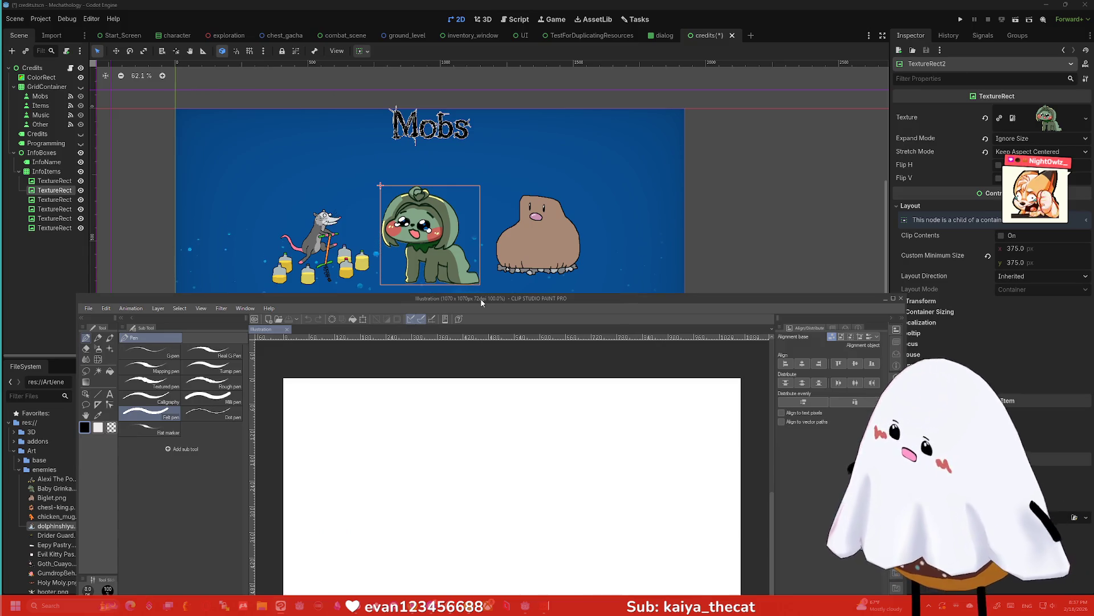
Sketch the Mobs page outline, title, boxes, arrow and notes, then close without saving
mouse_move(581, 408)
mouse_down()
mouse_move(619, 563)
mouse_move(413, 433)
mouse_move(597, 396)
mouse_up()
drag(478, 431, 519, 422)
mouse_move(579, 481)
mouse_down()
mouse_move(486, 502)
mouse_move(476, 489)
mouse_move(501, 539)
mouse_move(563, 531)
mouse_up()
mouse_move(498, 465)
mouse_down()
mouse_move(528, 493)
mouse_move(456, 438)
mouse_move(445, 454)
mouse_move(417, 453)
mouse_move(443, 437)
mouse_move(537, 431)
mouse_move(513, 454)
mouse_move(547, 451)
mouse_up()
drag(485, 482, 536, 474)
drag(500, 508, 550, 498)
drag(513, 529, 559, 519)
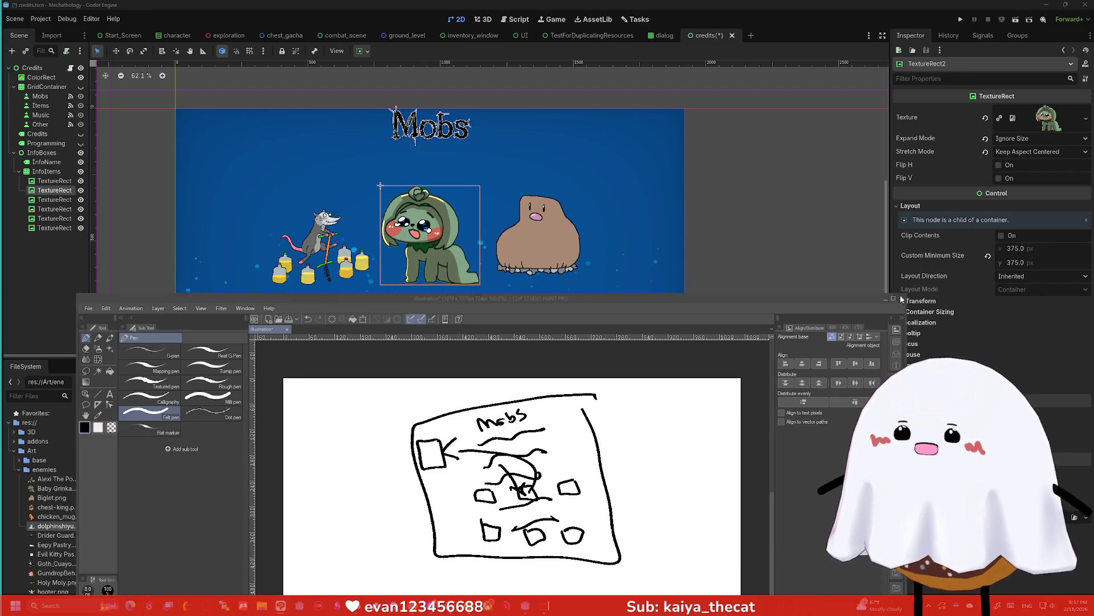
key(ctrl+w)
click(547, 219)
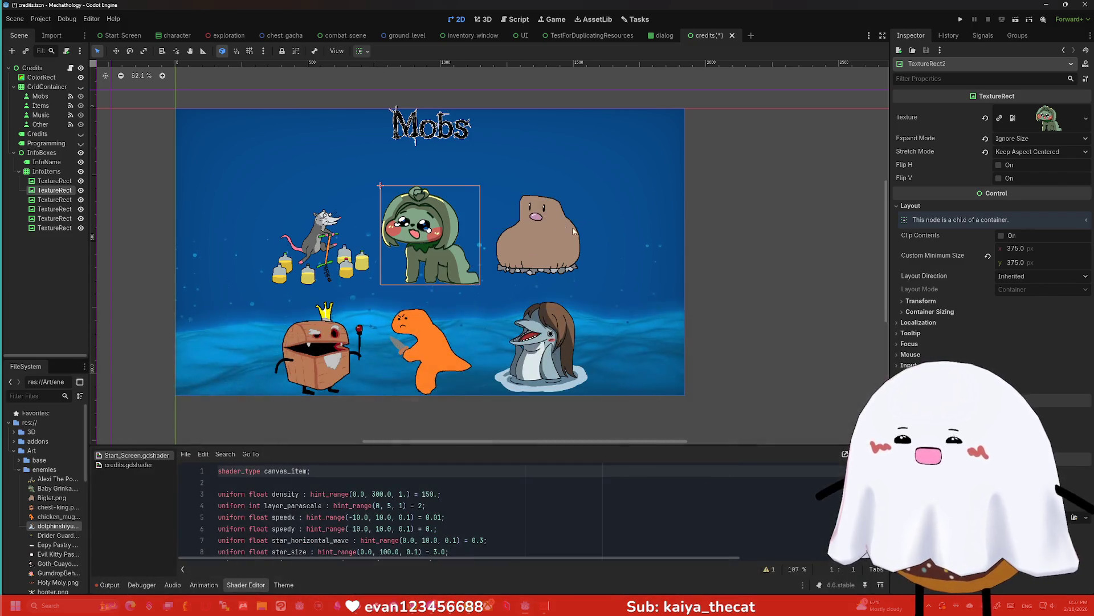
Deselect InfoBoxes, view the shader errors in the Output log, then save and run the game
click(683, 252)
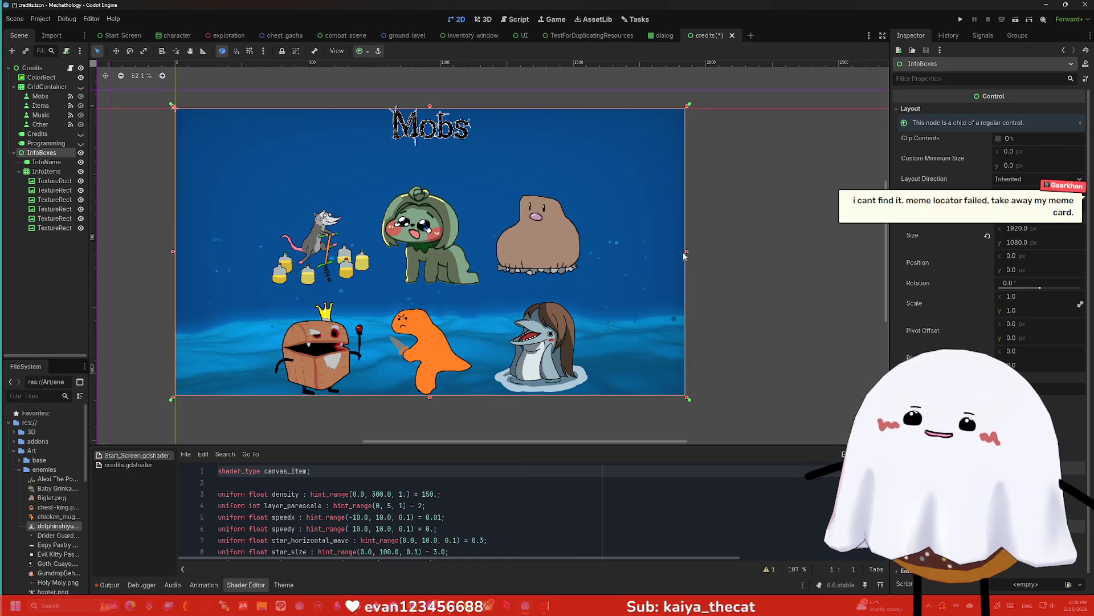
click(736, 237)
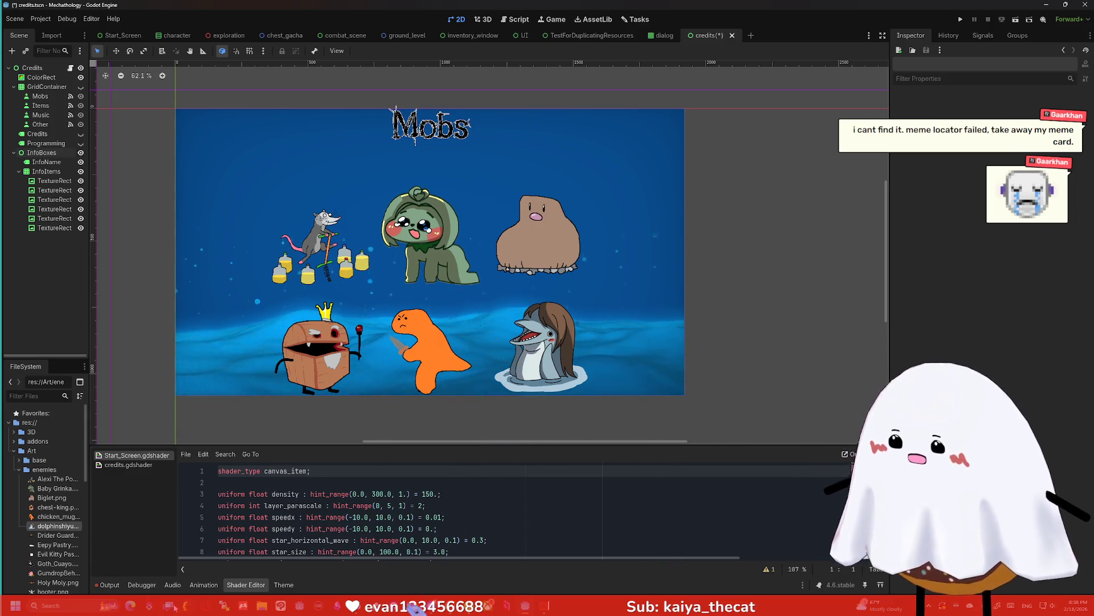
click(111, 585)
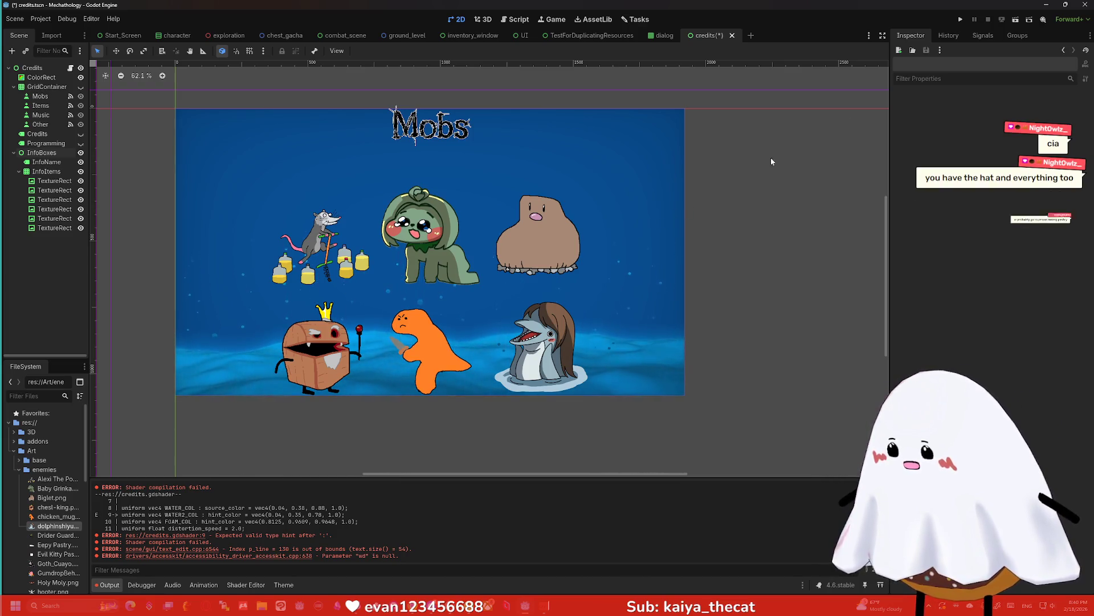
click(962, 19)
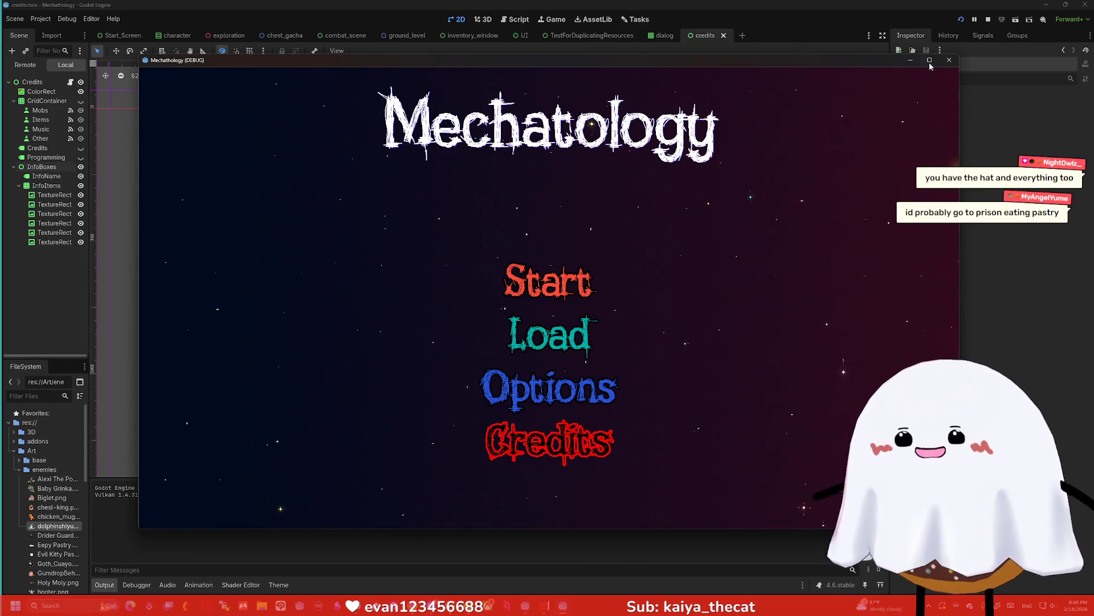
click(949, 60)
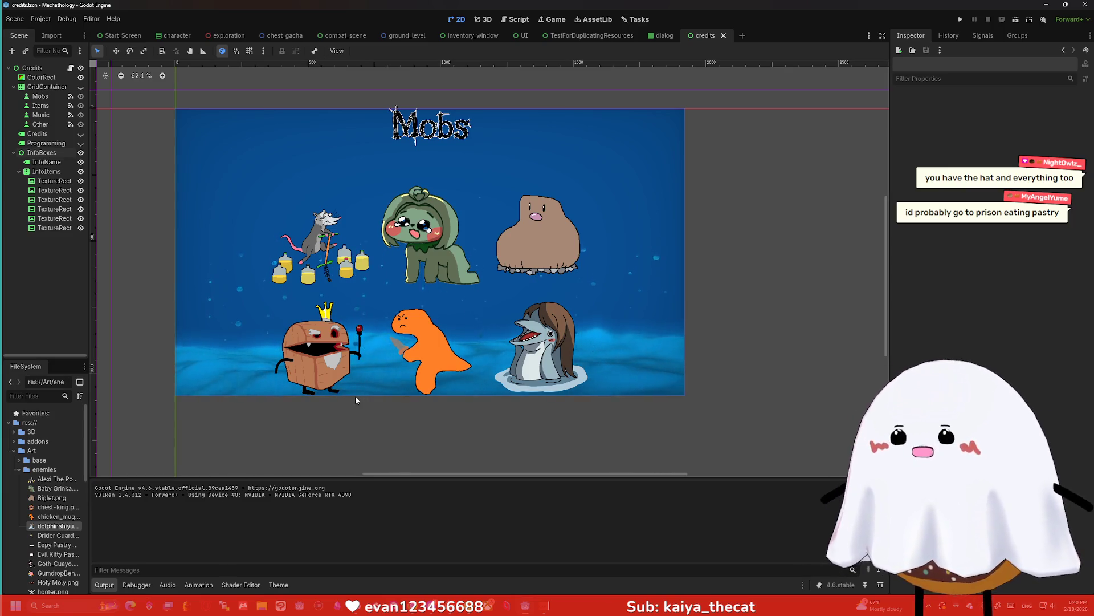
Select each enemy portrait on the Mobs page in turn: rat, blob, dolphin, chest, hooded creature
click(314, 245)
click(539, 236)
click(539, 342)
click(325, 356)
click(430, 233)
click(538, 342)
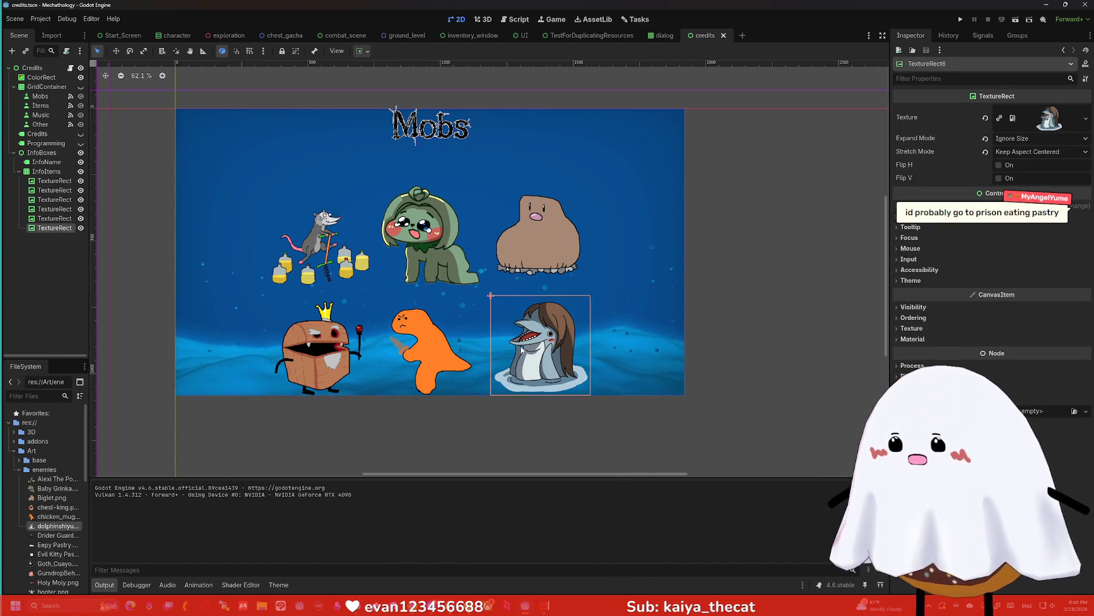
click(328, 360)
Collapse the art folders, expand Resources > Enemy and open Alexi_The_Pogo_Possum.tres
scroll(55, 484, down, 5)
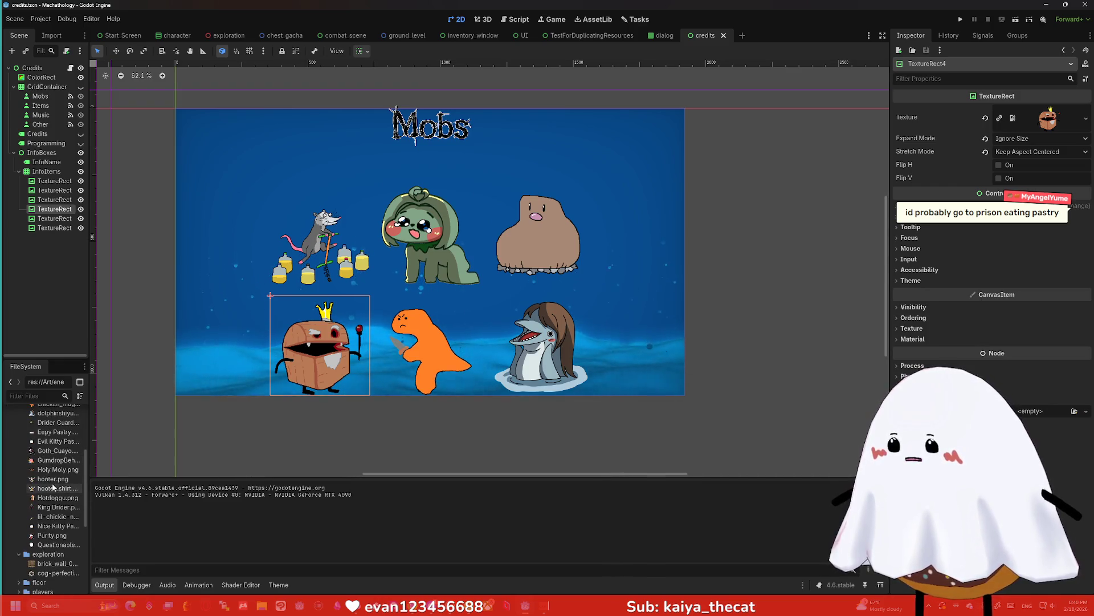
mouse_move(53, 486)
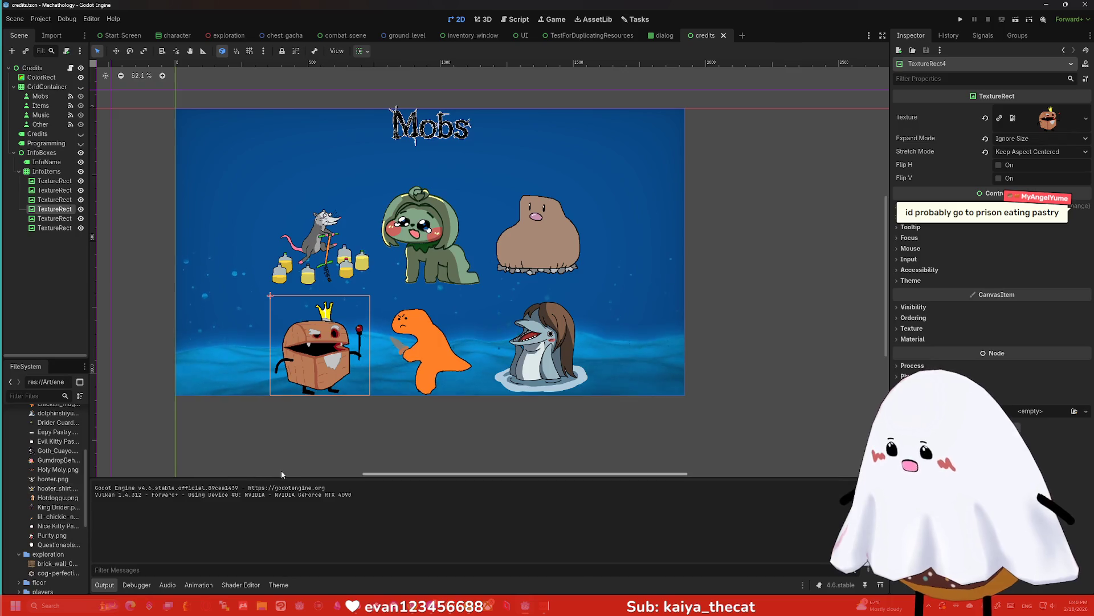
scroll(57, 481, up, 2)
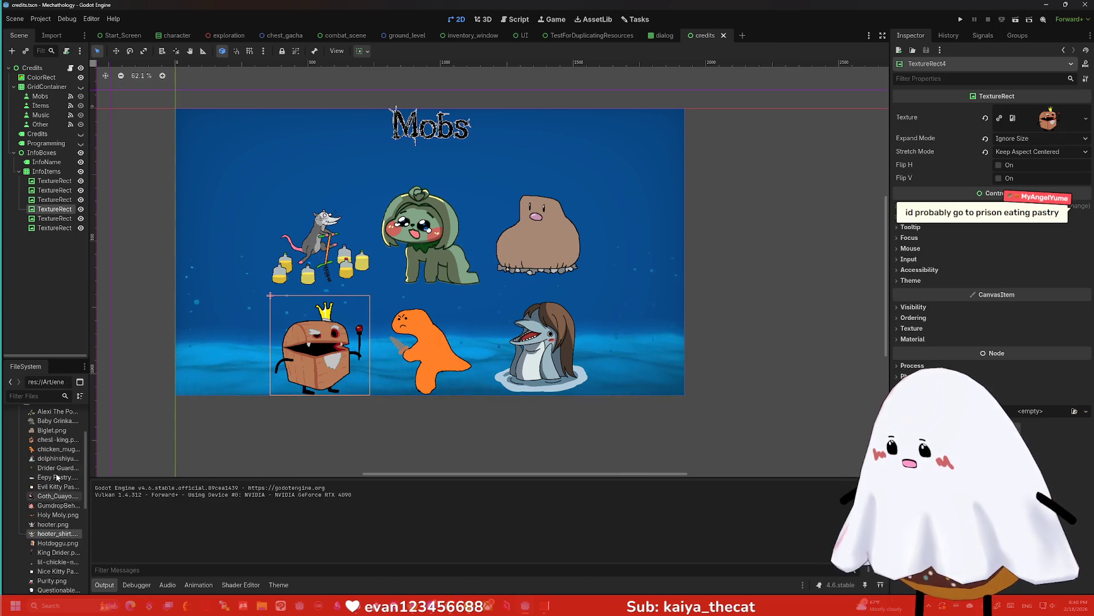
scroll(56, 477, up, 5)
click(18, 448)
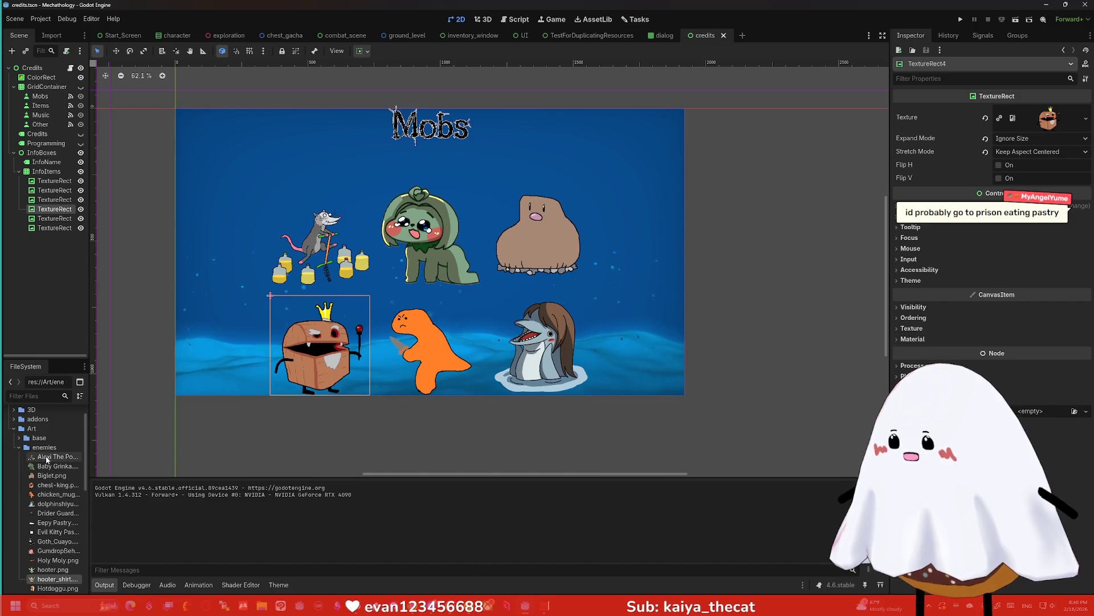
click(19, 456)
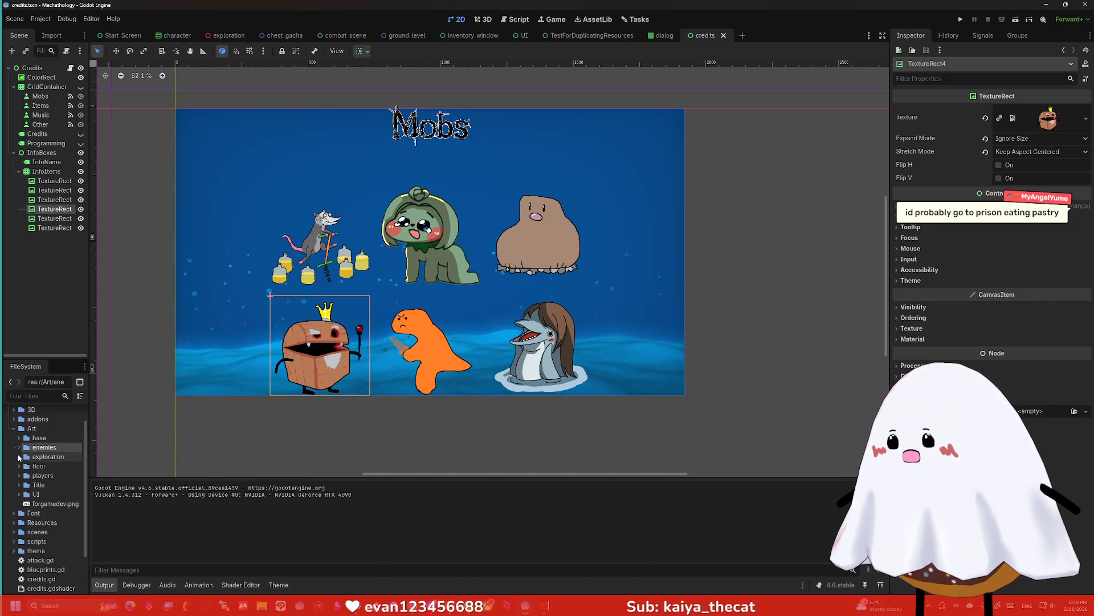
click(14, 522)
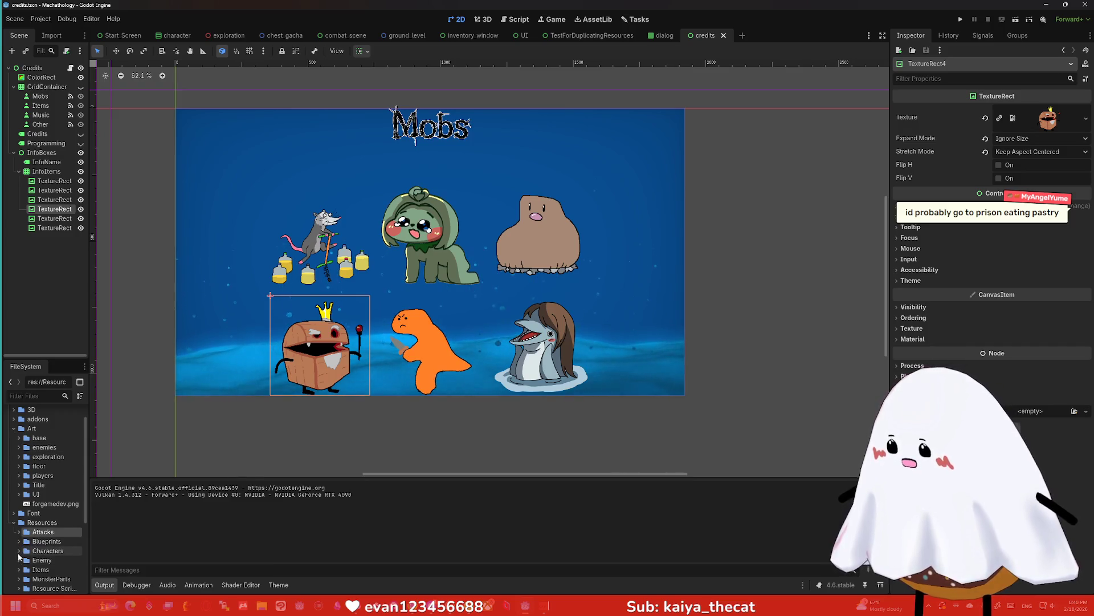
click(19, 551)
scroll(59, 509, down, 3)
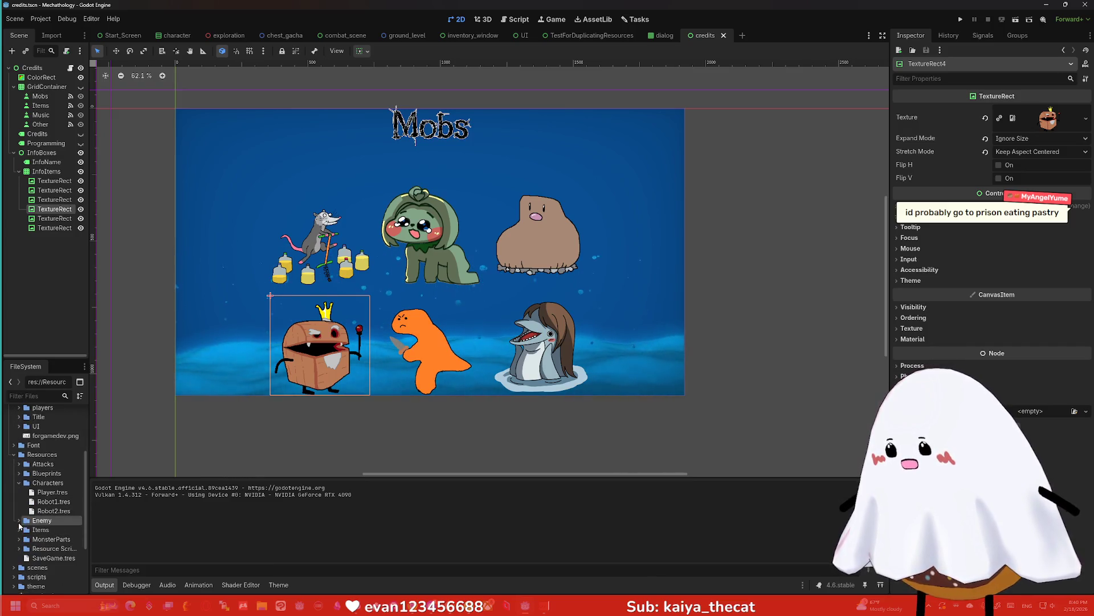
double_click(41, 520)
scroll(48, 513, down, 2)
click(57, 484)
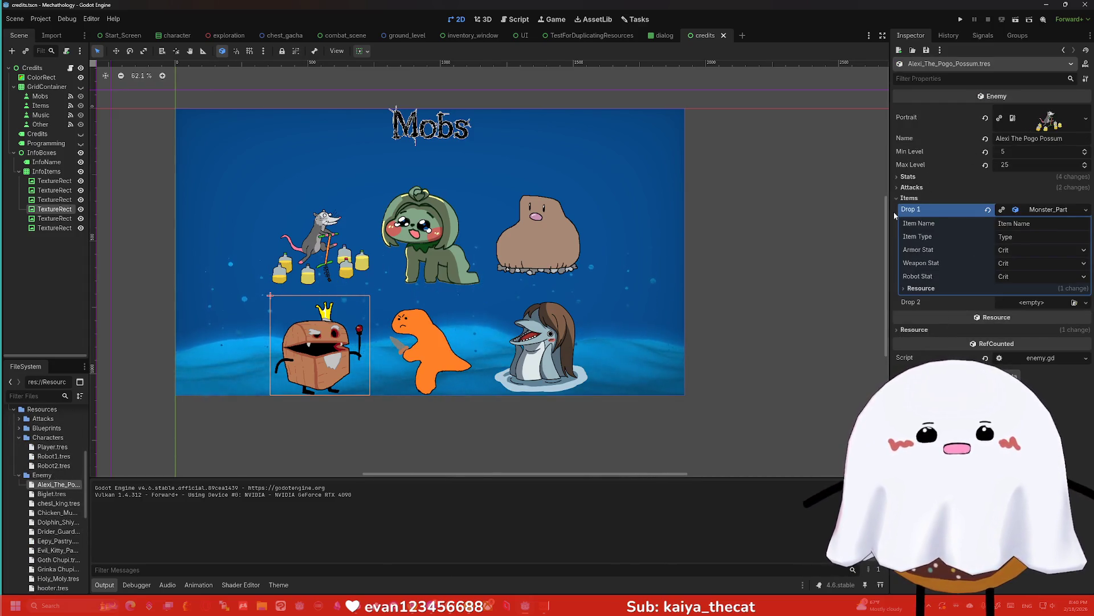
click(898, 198)
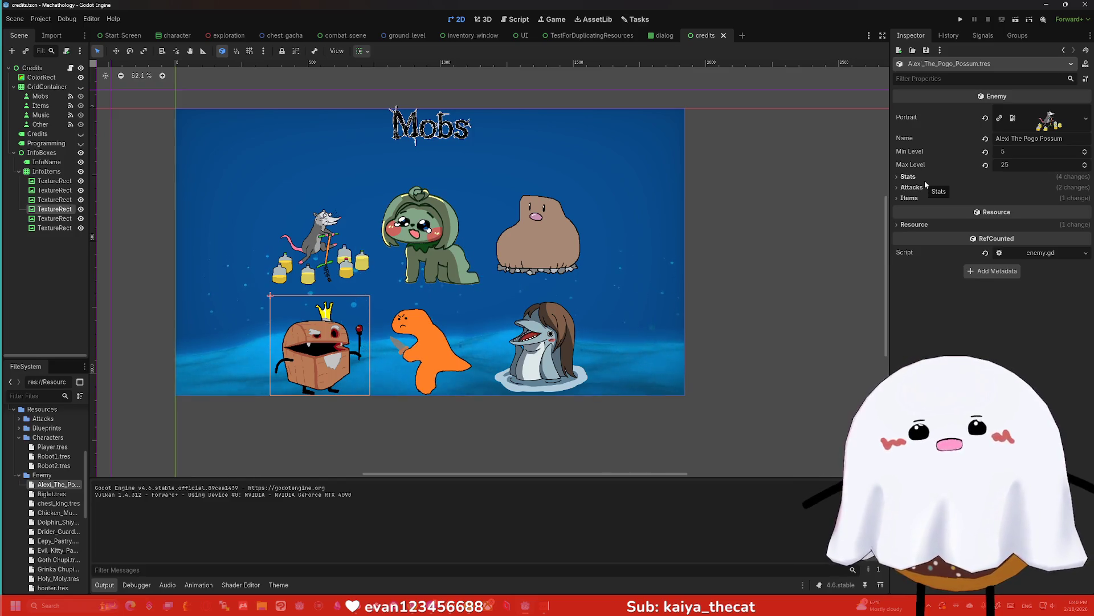
click(919, 197)
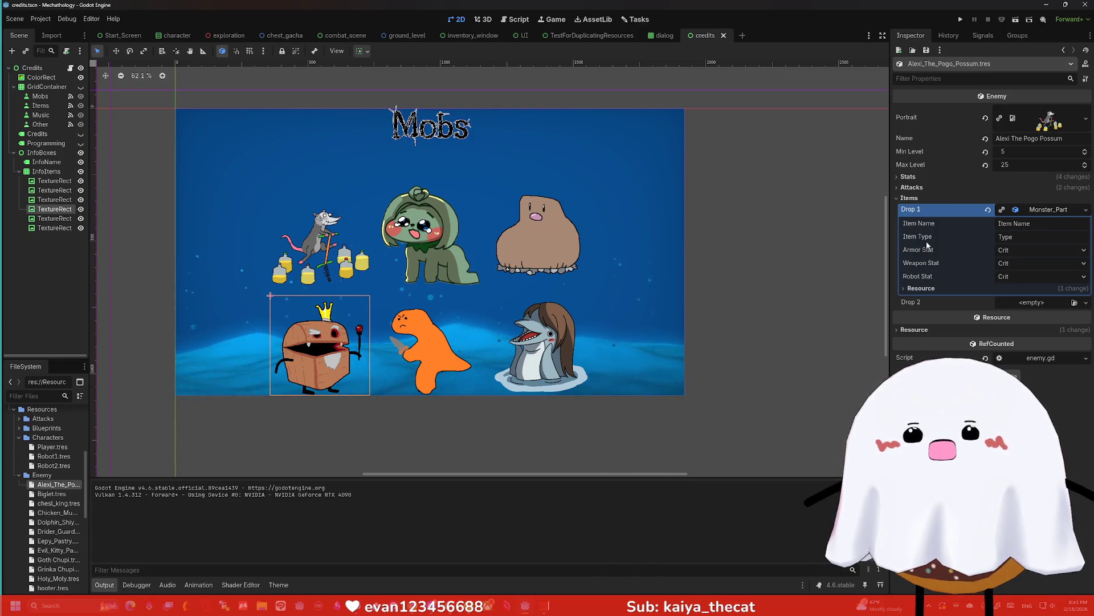
click(898, 197)
click(898, 198)
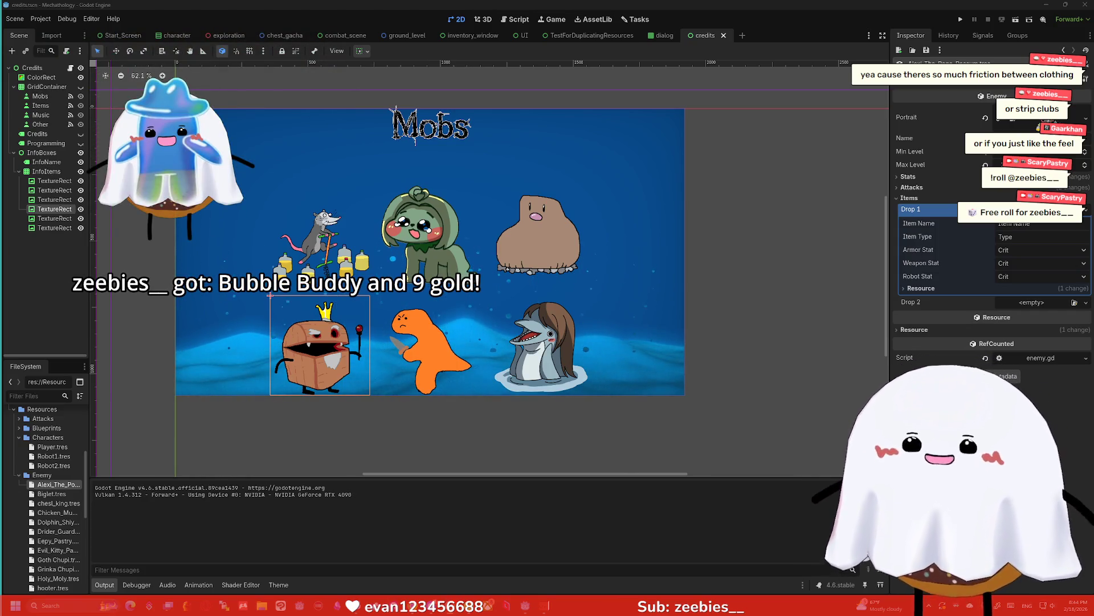
Pan and zoom the 2D view to centre the Mobs page at about 68%
mouse_move(733, 264)
mouse_down()
mouse_move(825, 261)
mouse_move(809, 253)
mouse_up()
scroll(758, 241, up, 1)
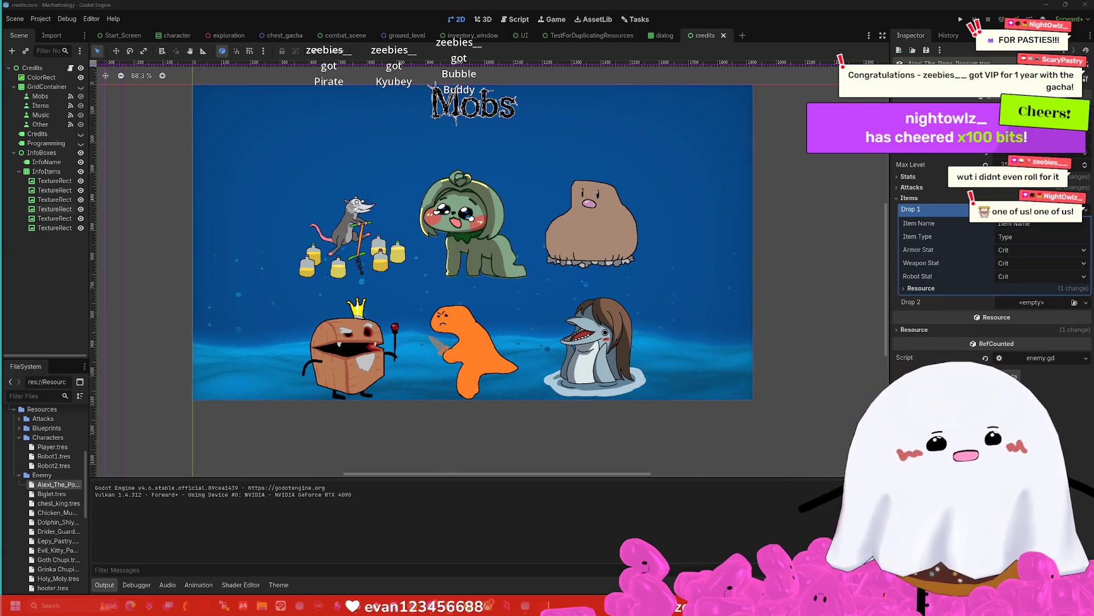
Load twitch.tv in a new browser tab and go to the Creator Dashboard
key(alt+Tab)
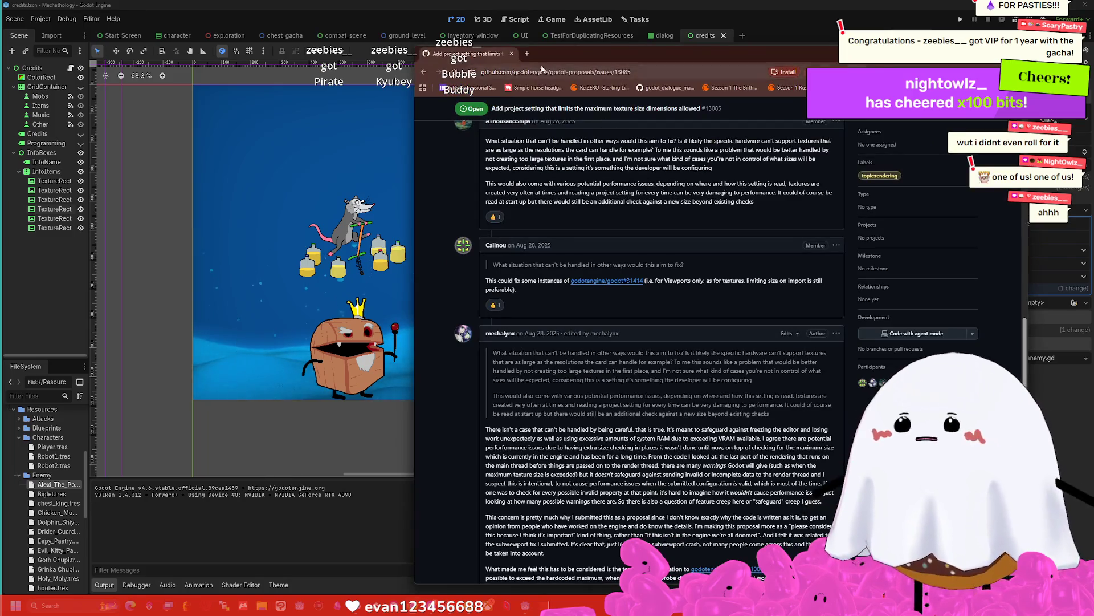
click(527, 54)
text(twitch.t)
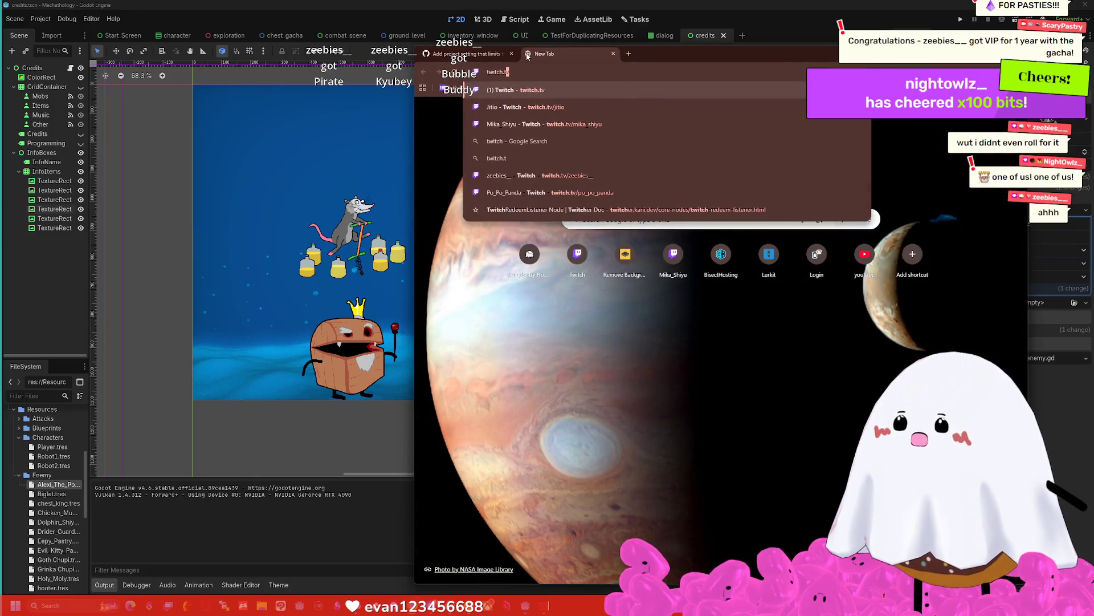
key(Return)
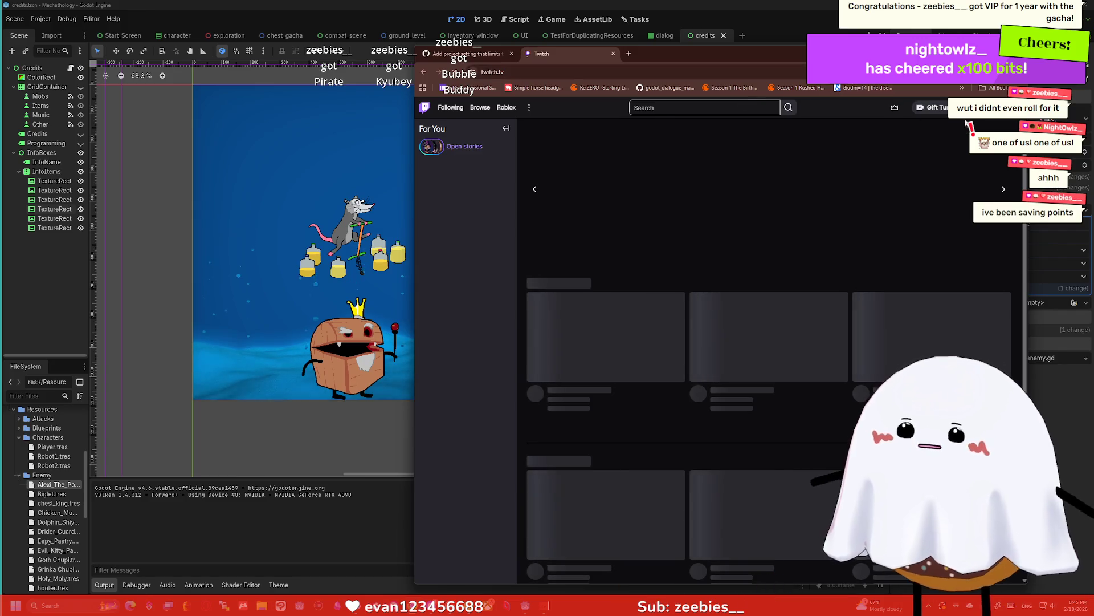
click(958, 107)
click(979, 167)
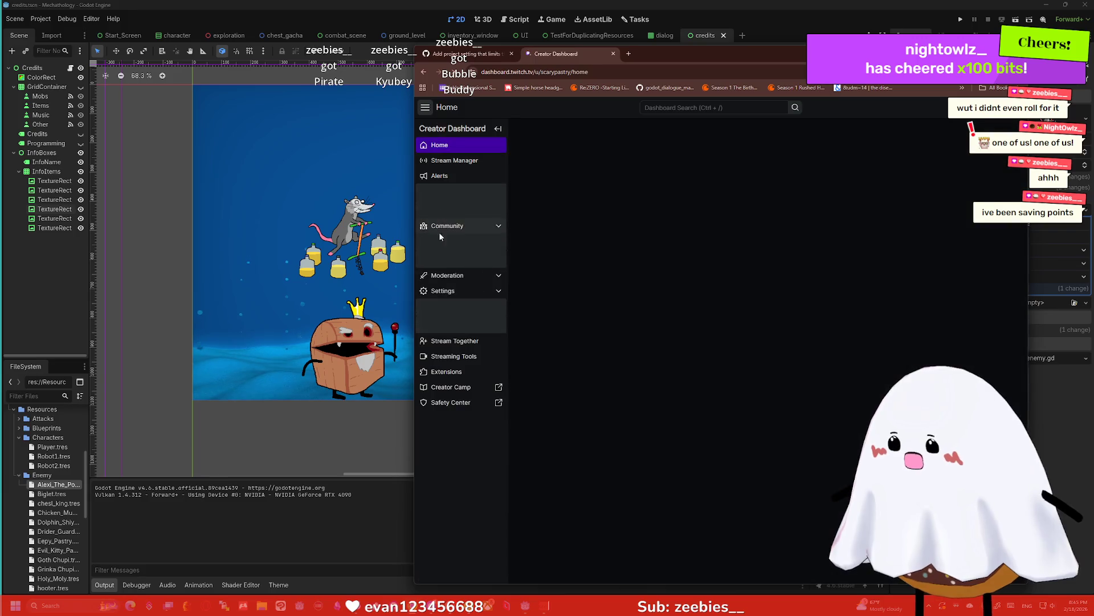
Navigate the dashboard sidebar to Community > Roles Manager
click(454, 284)
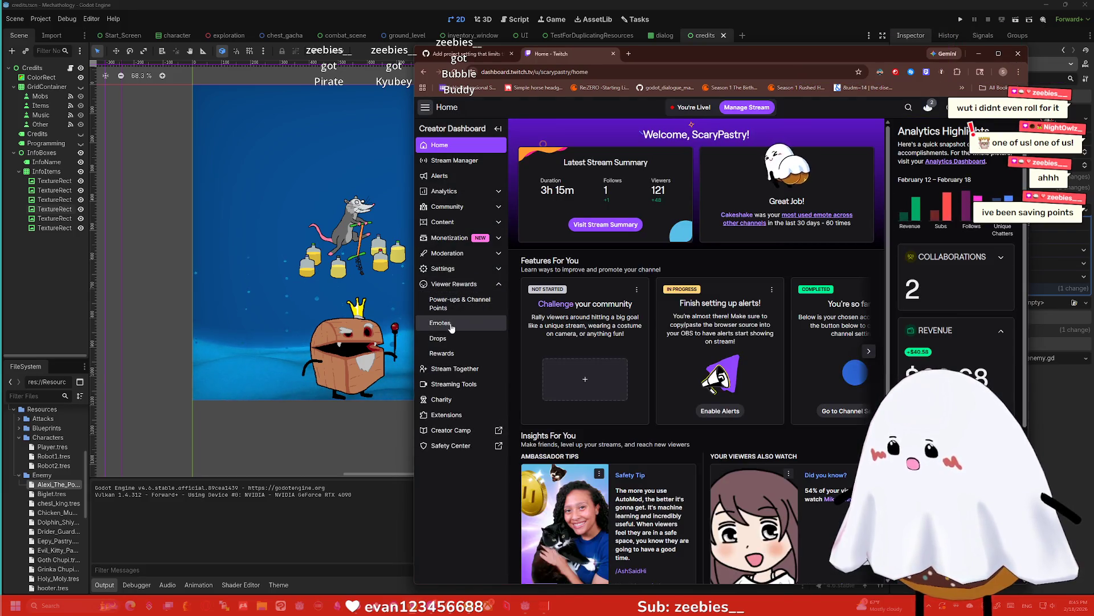
click(442, 353)
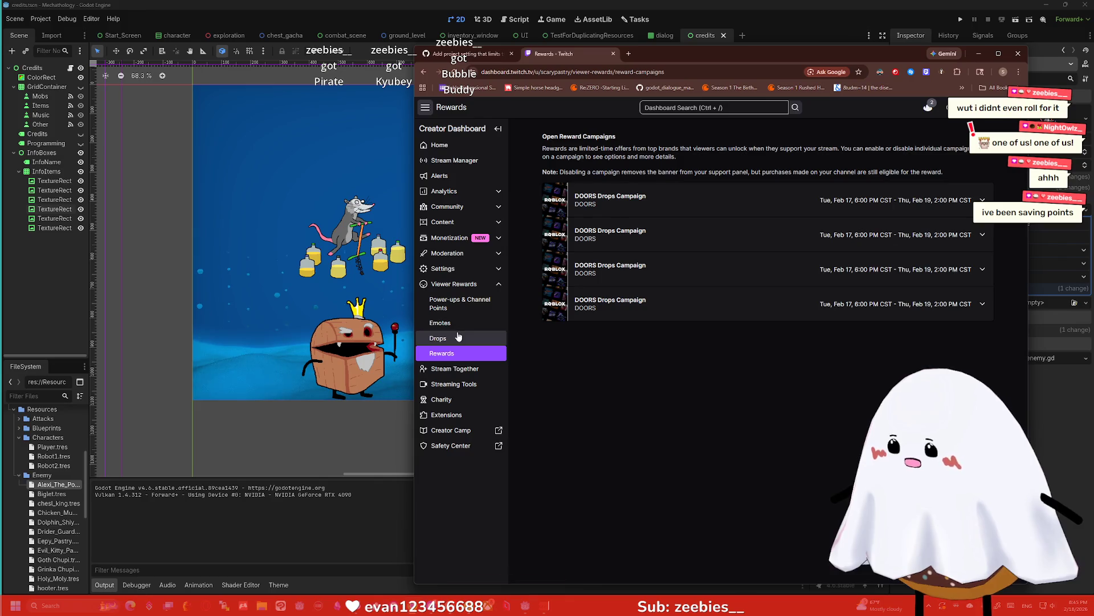
click(450, 271)
click(448, 221)
click(449, 209)
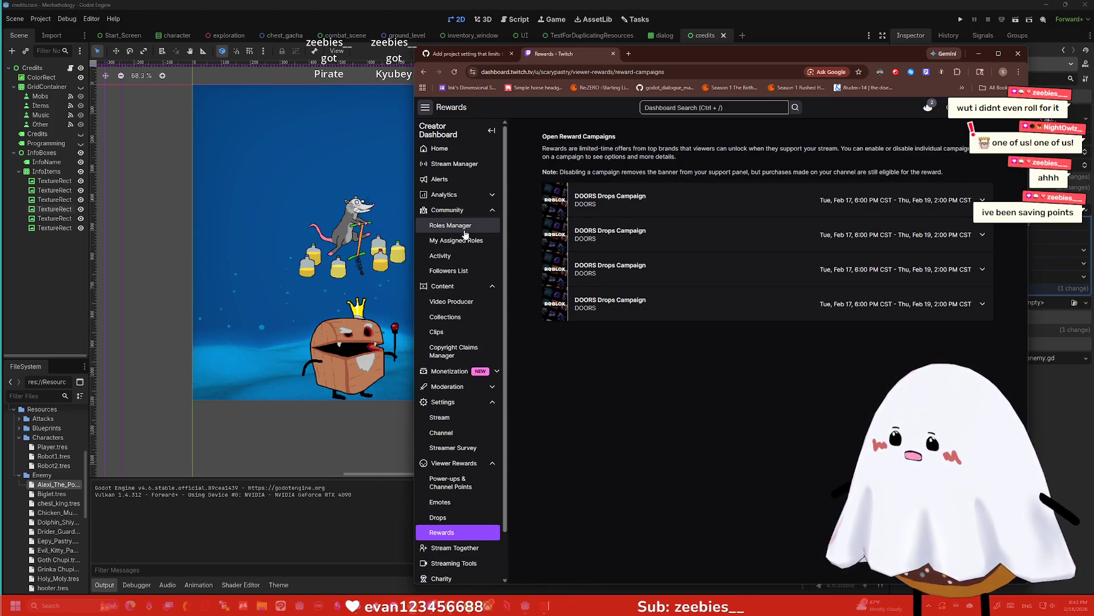
click(450, 224)
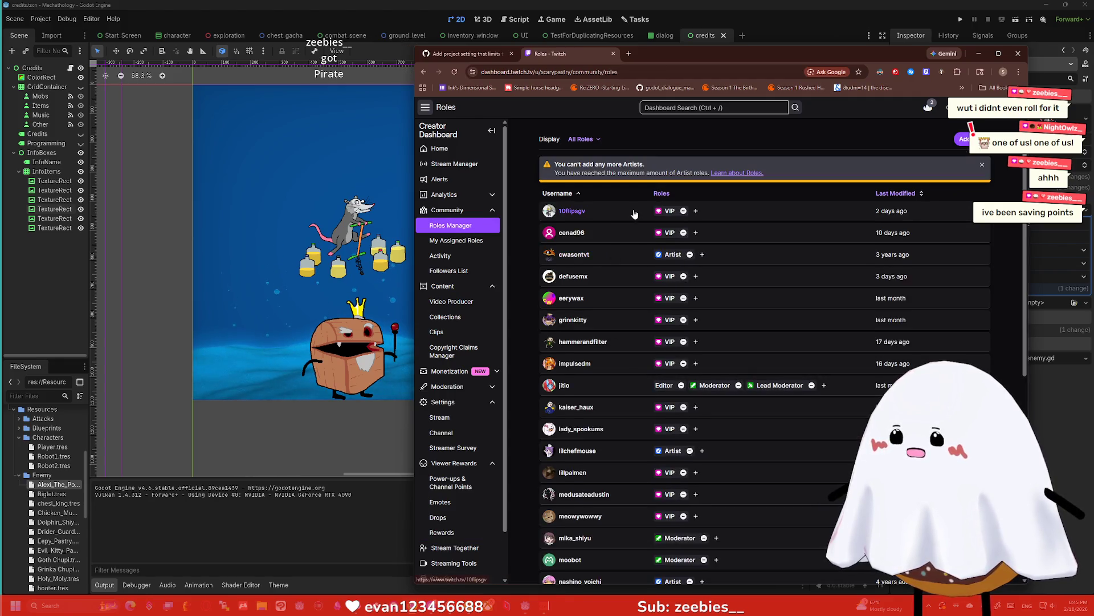
Start adding a role to a searched user, then dismiss the role choices unassigned
scroll(626, 210, down, 6)
scroll(626, 210, up, 6)
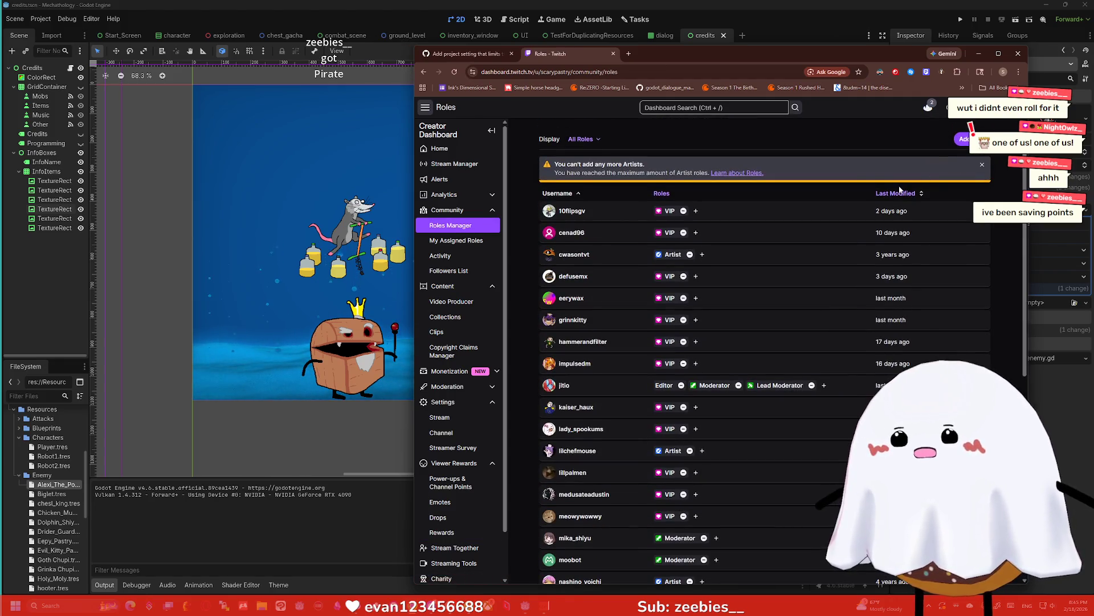
click(982, 165)
text(rter)
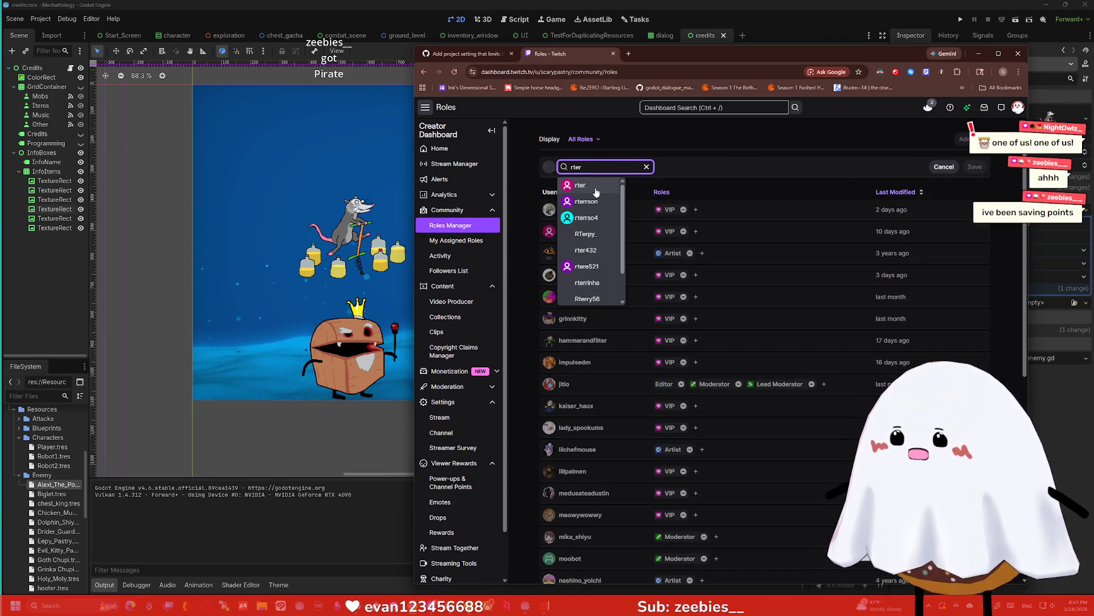
click(596, 187)
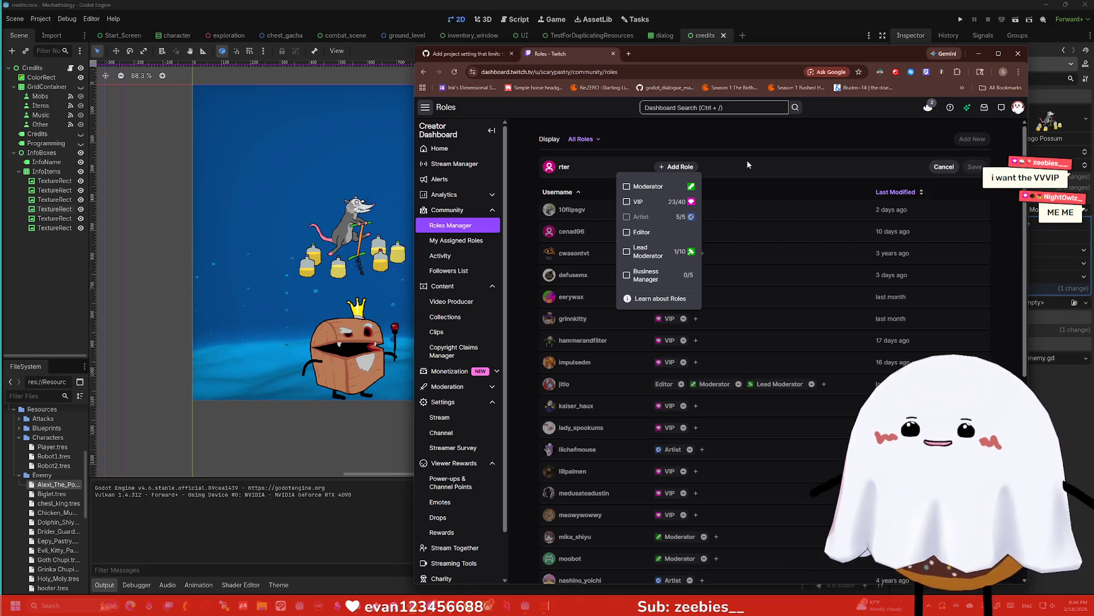
click(767, 164)
Scroll through the full Roles Manager member list, then return to Godot
scroll(819, 129, down, 6)
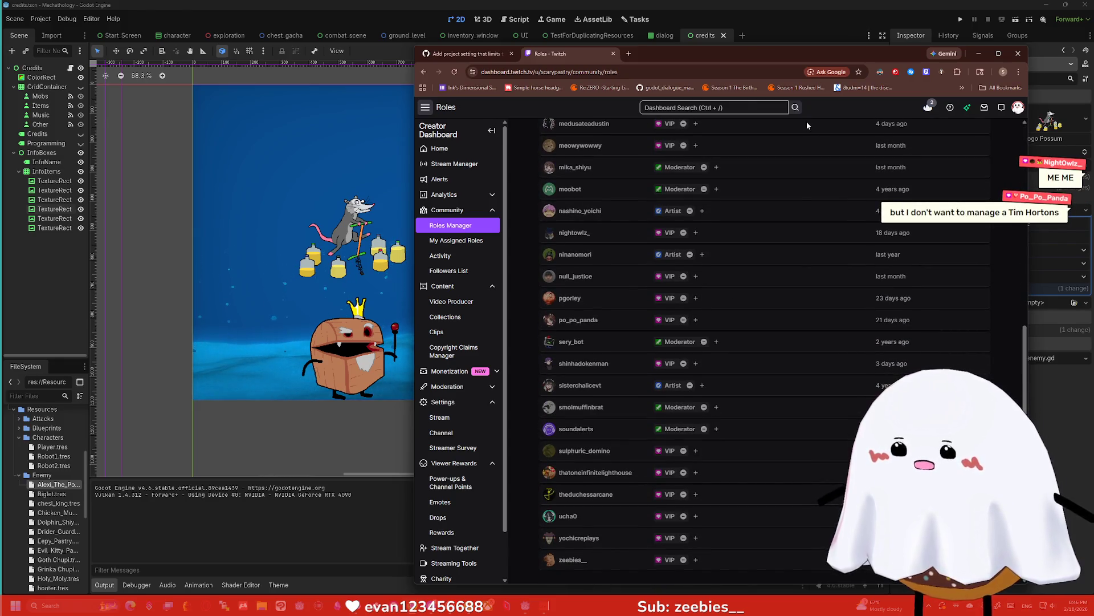
scroll(709, 341, up, 7)
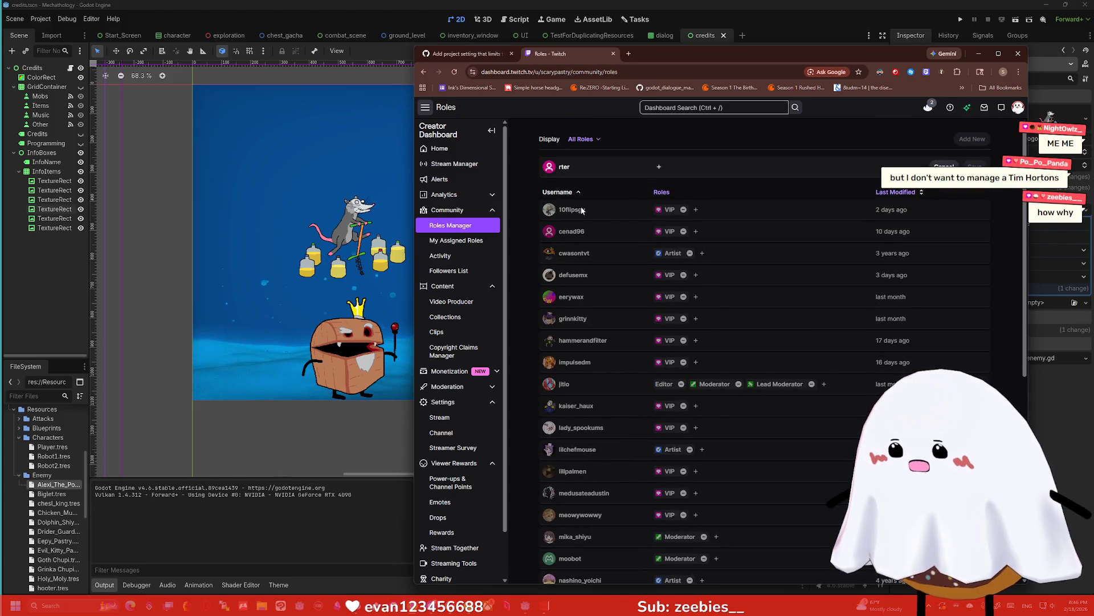
scroll(584, 213, down, 1)
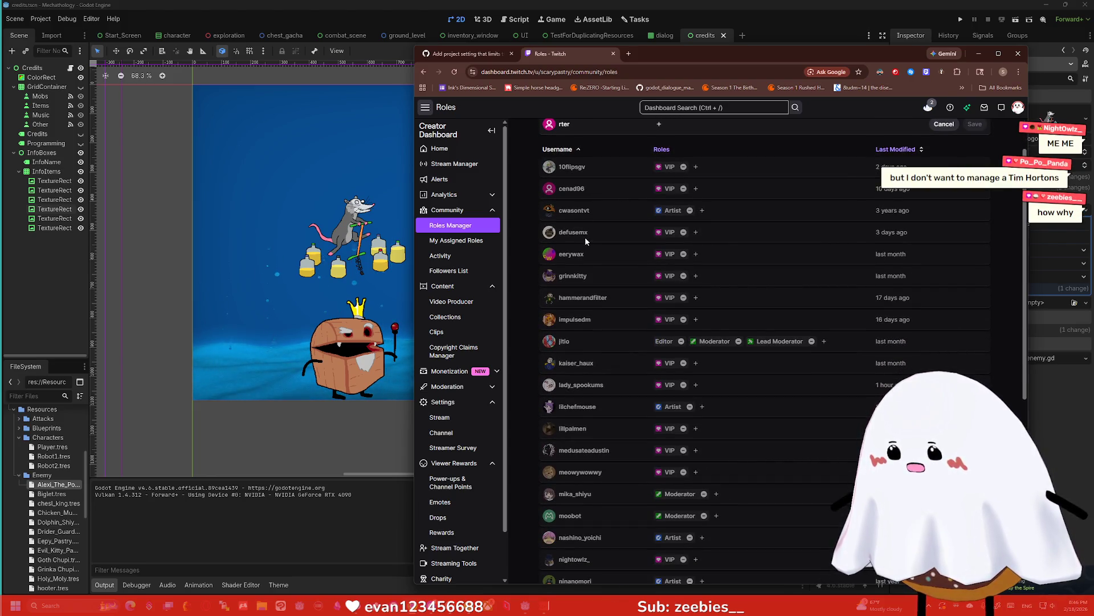
scroll(587, 253, down, 3)
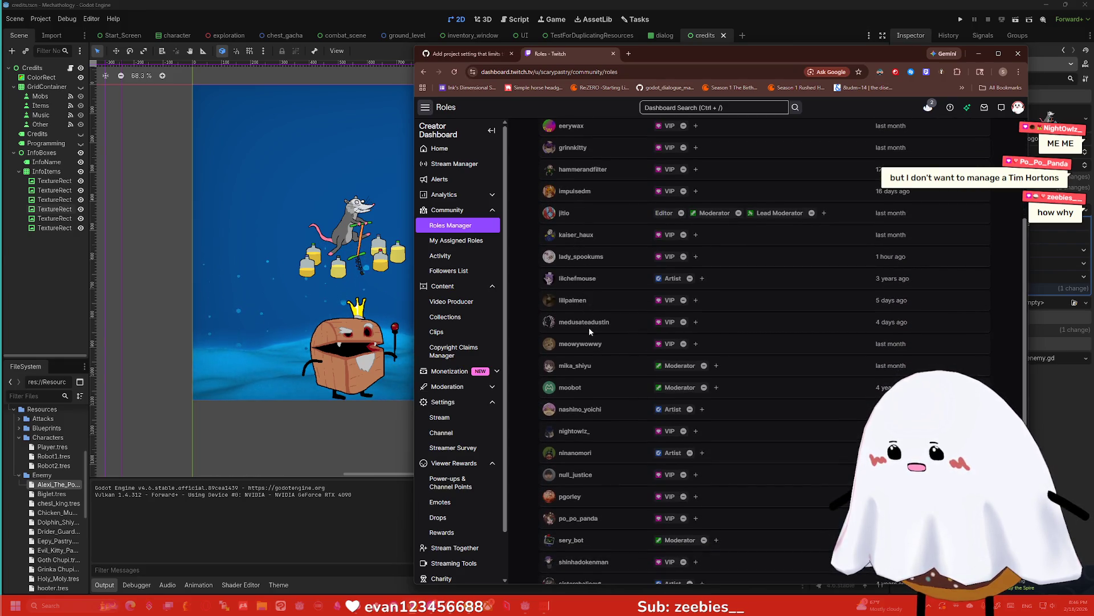
scroll(593, 322, down, 3)
scroll(585, 302, down, 3)
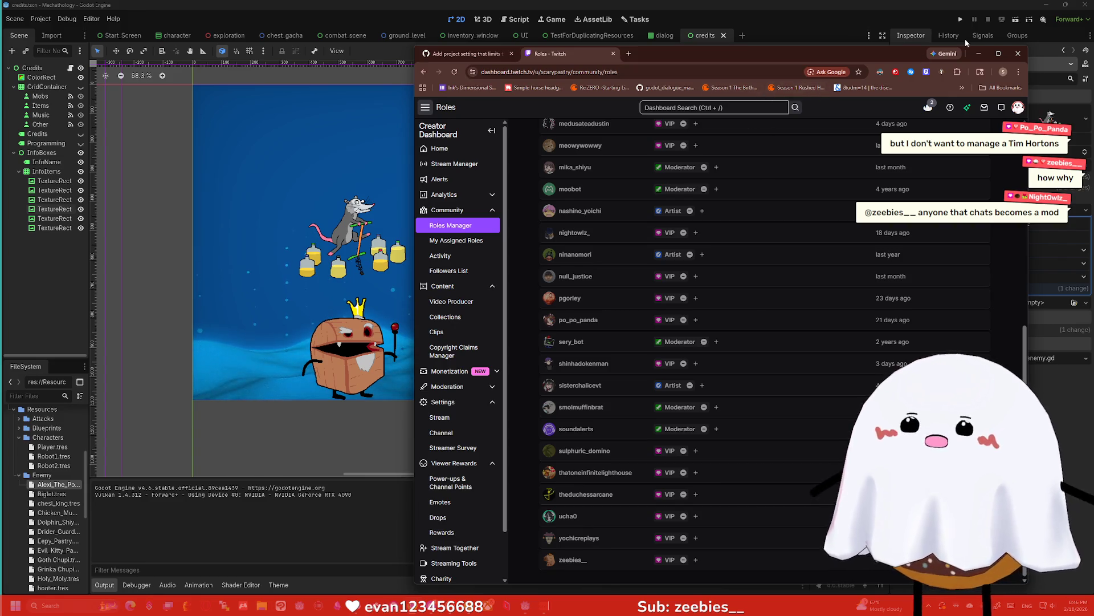
click(1018, 53)
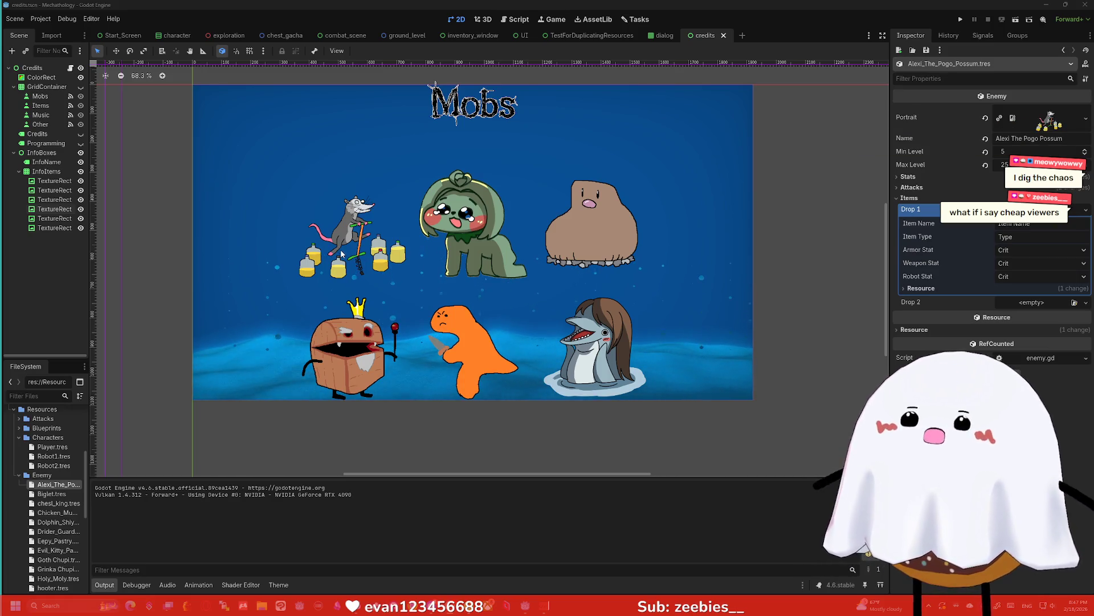
Select the possum portrait on the Mobs credits page
click(367, 251)
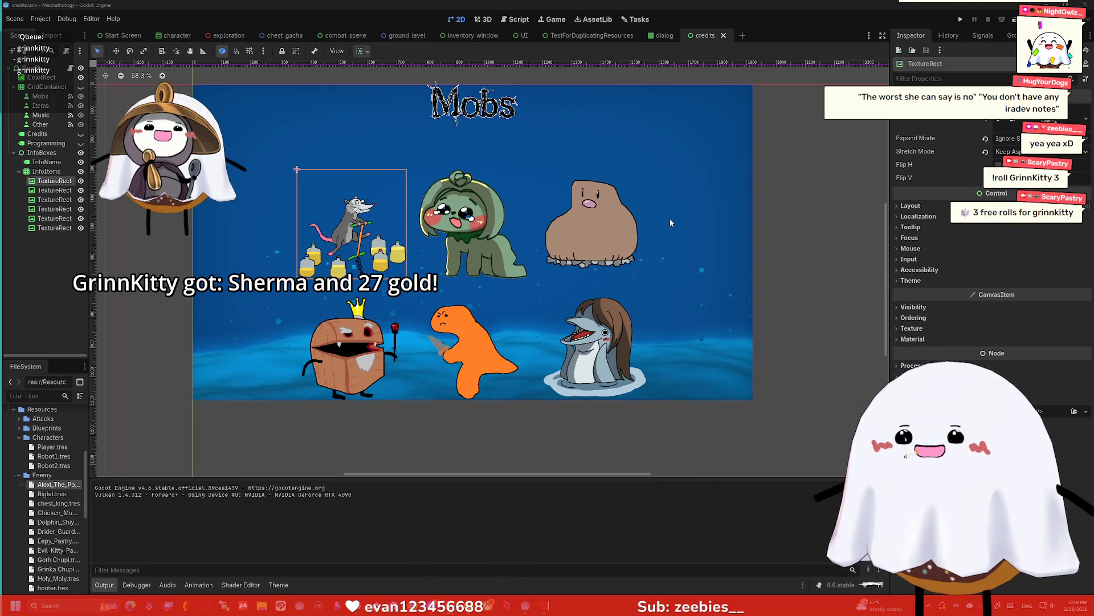
click(779, 245)
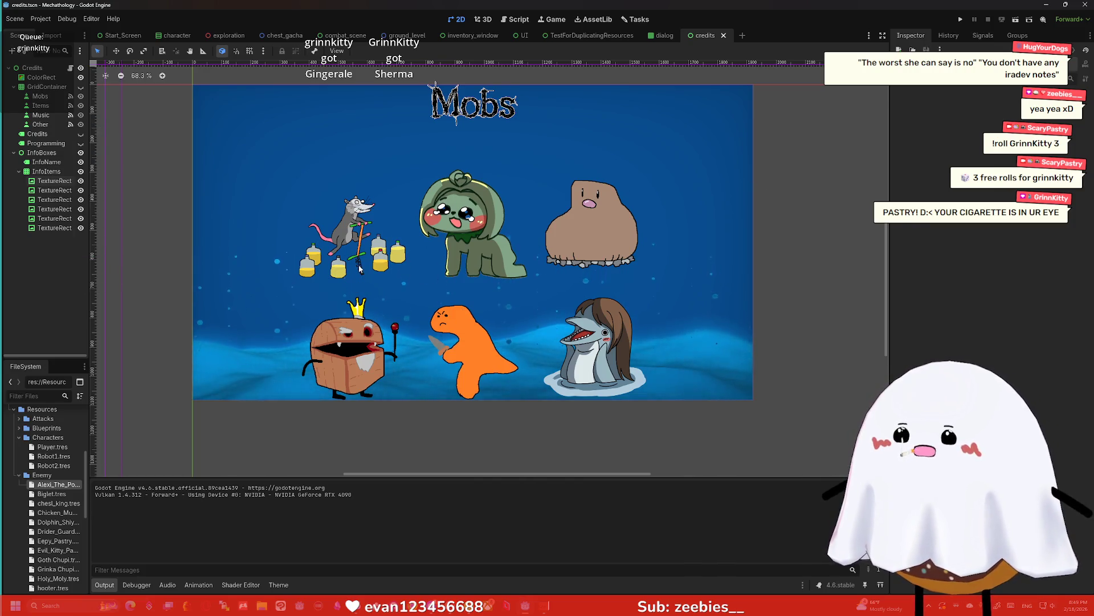
click(359, 268)
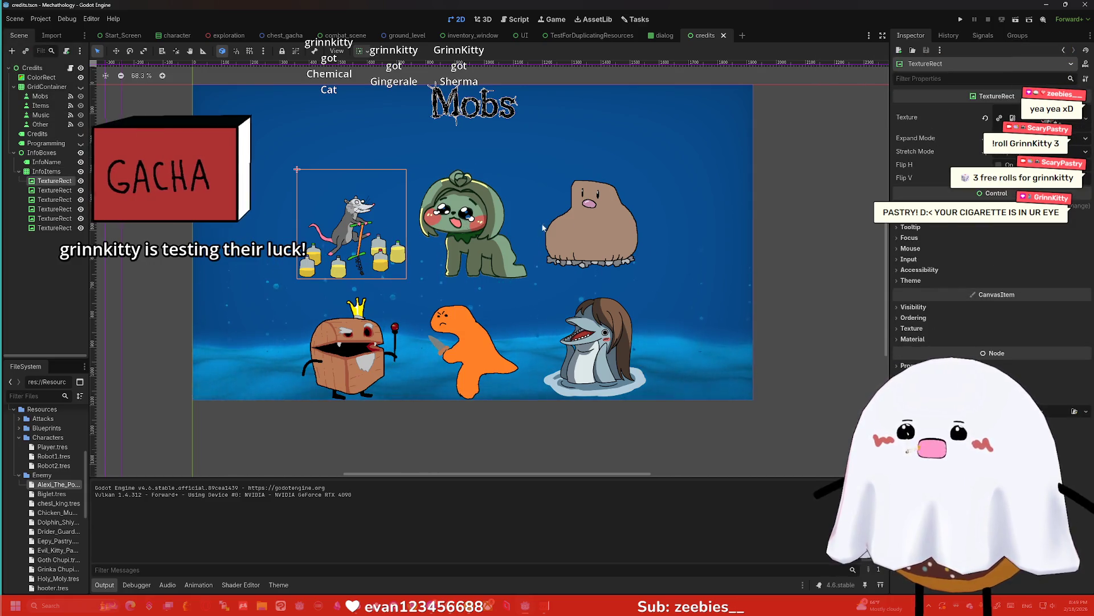
click(473, 228)
click(473, 348)
click(593, 342)
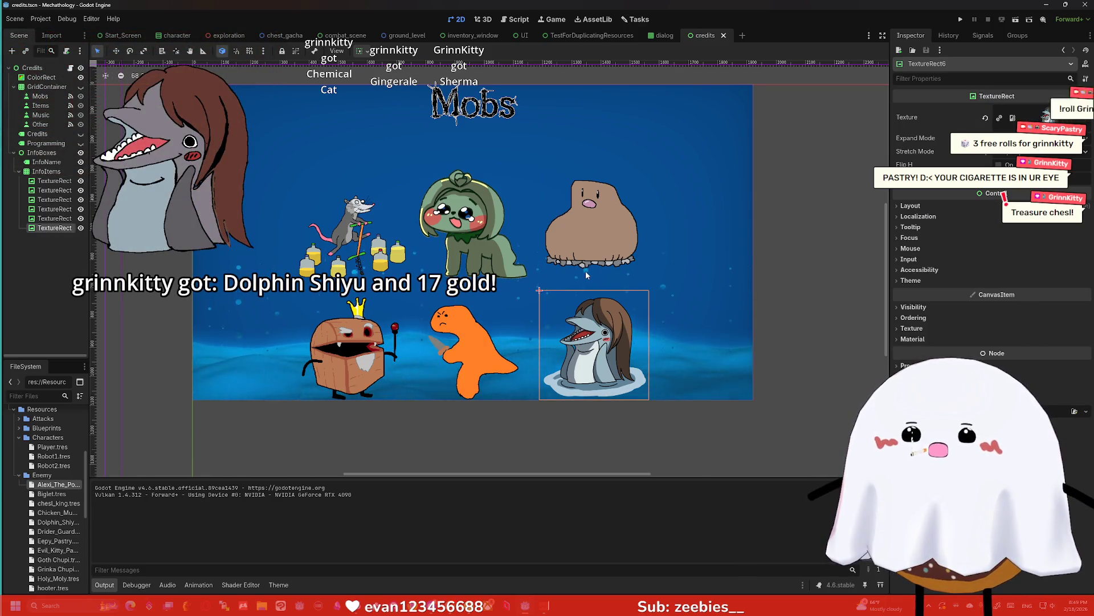
click(47, 182)
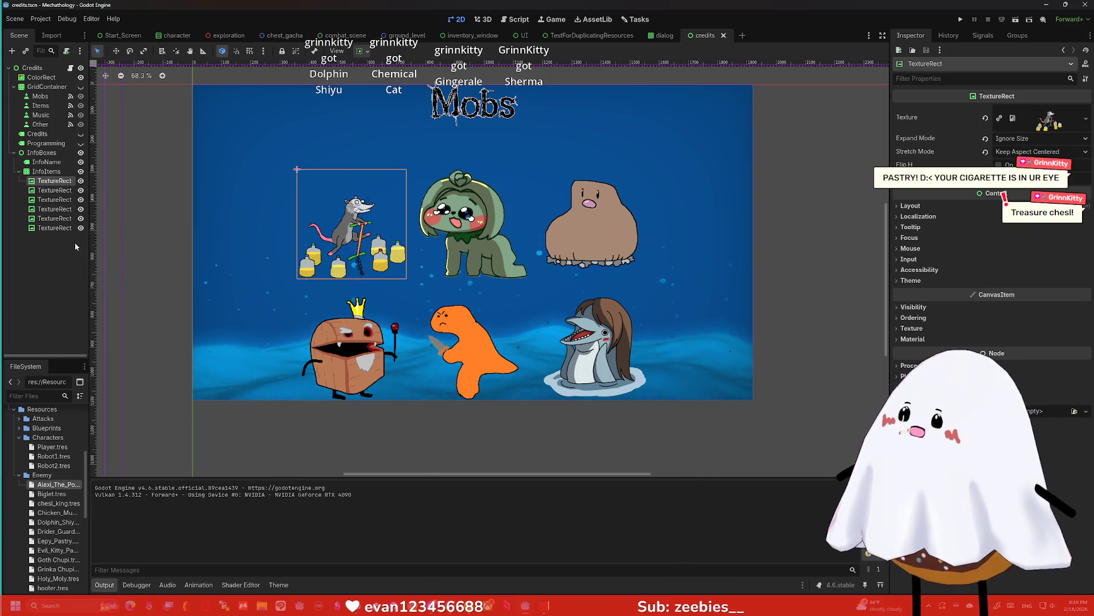
Add a Label under the rat portrait with the text 'Alexi the Pogo Possum'
key(ctrl+a)
text(label)
key(Return)
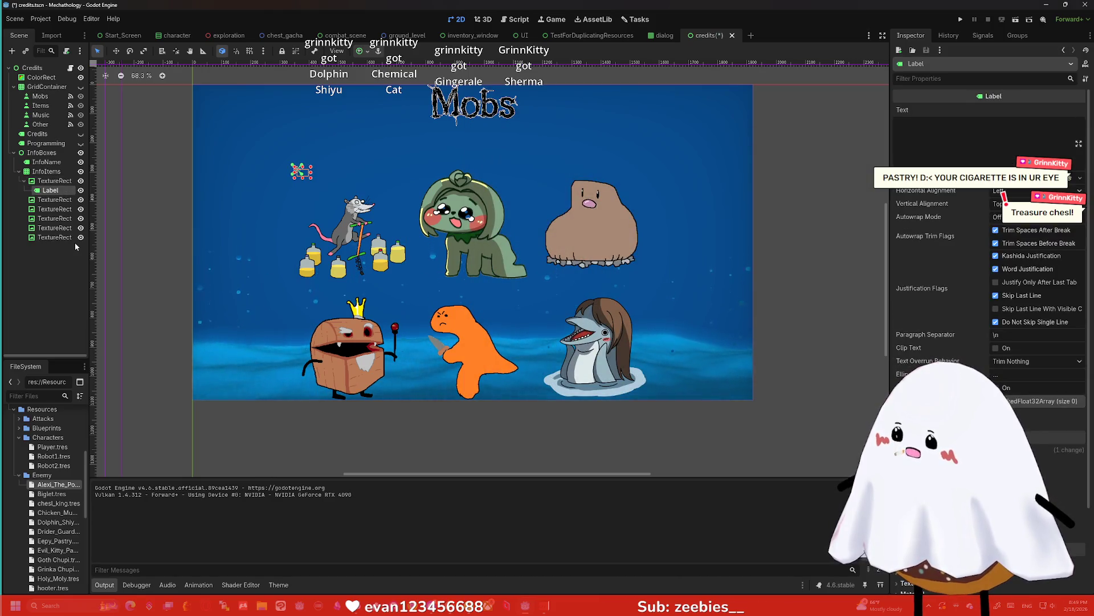
click(927, 163)
text(i the Pogo Possum)
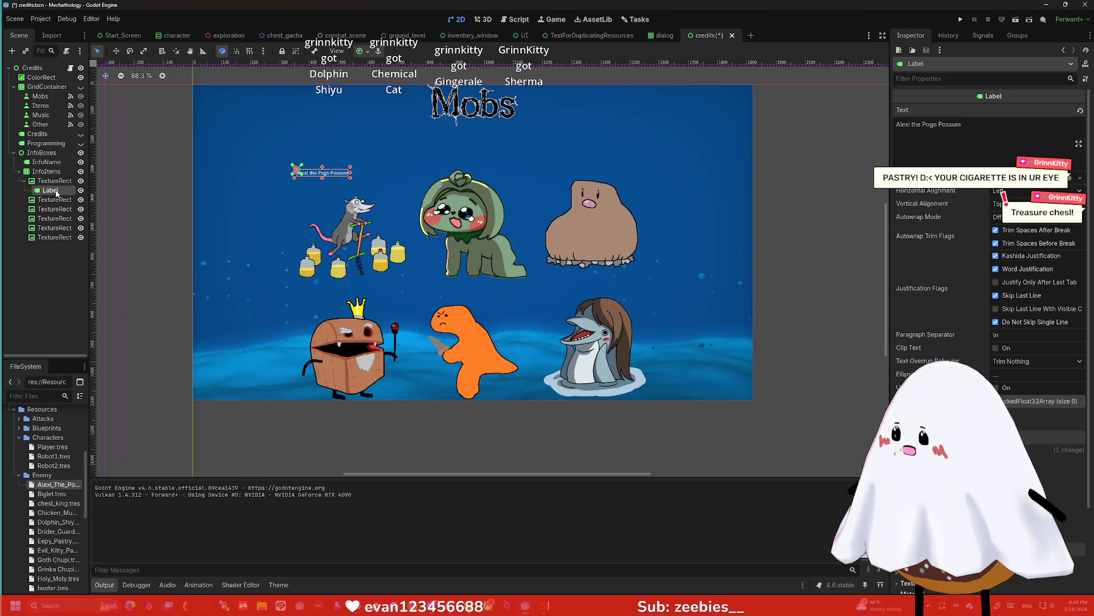
Paste the name label under the plant girl, brown blob, chest, orange dino and dolphin portraits
click(59, 201)
key(ctrl+v)
click(59, 219)
key(ctrl+v)
click(54, 237)
key(ctrl+v)
click(55, 256)
key(ctrl+v)
click(56, 275)
key(ctrl+v)
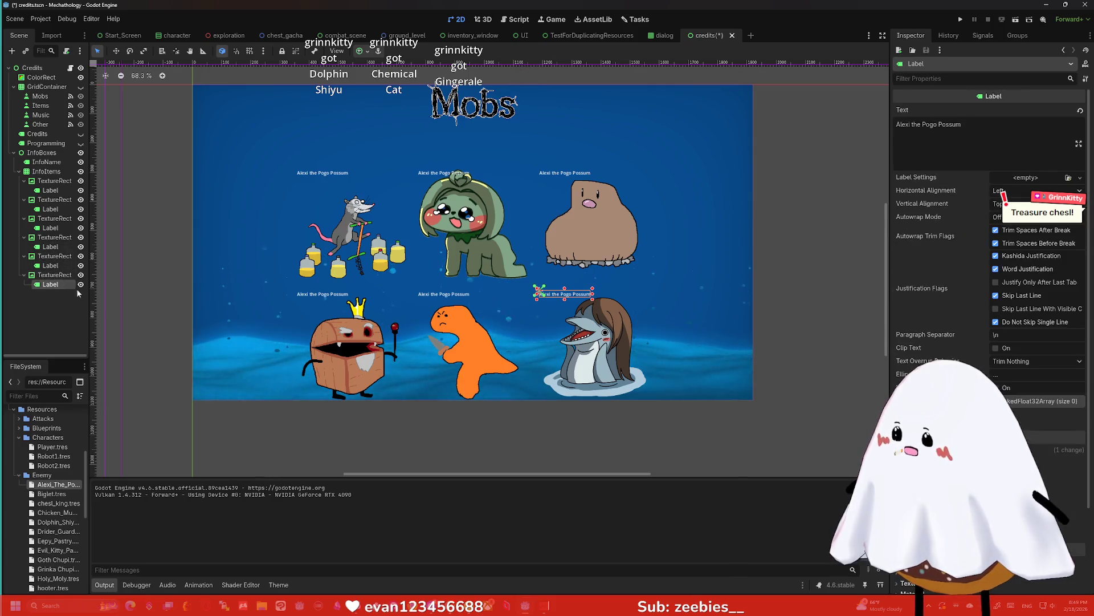
click(787, 234)
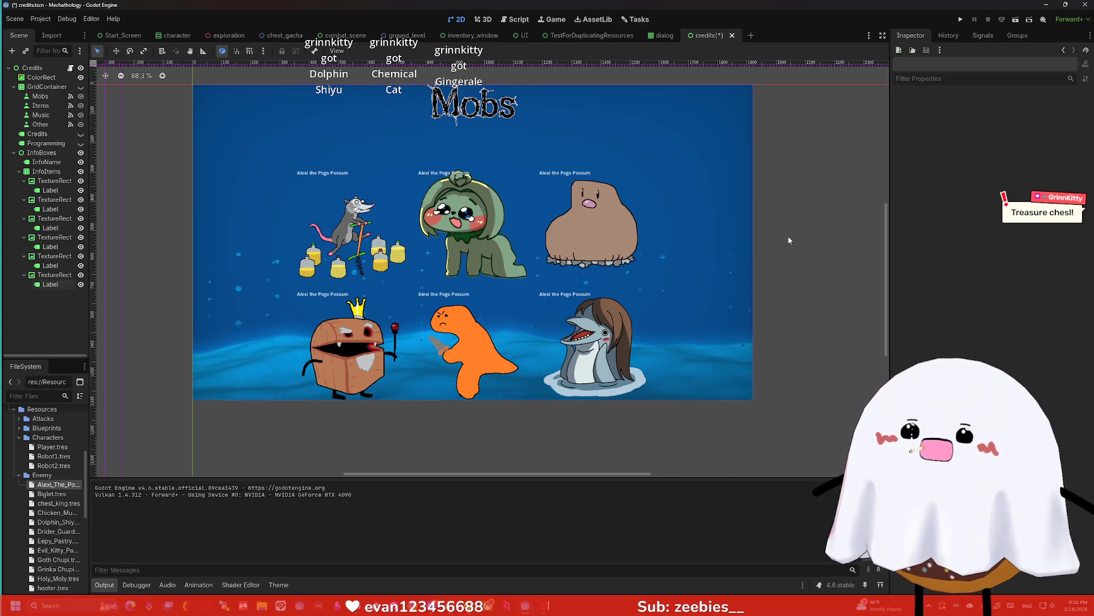
Select all six portrait name labels in the Scene tree
click(57, 191)
ctrl+click(54, 209)
ctrl+click(54, 228)
ctrl+click(54, 247)
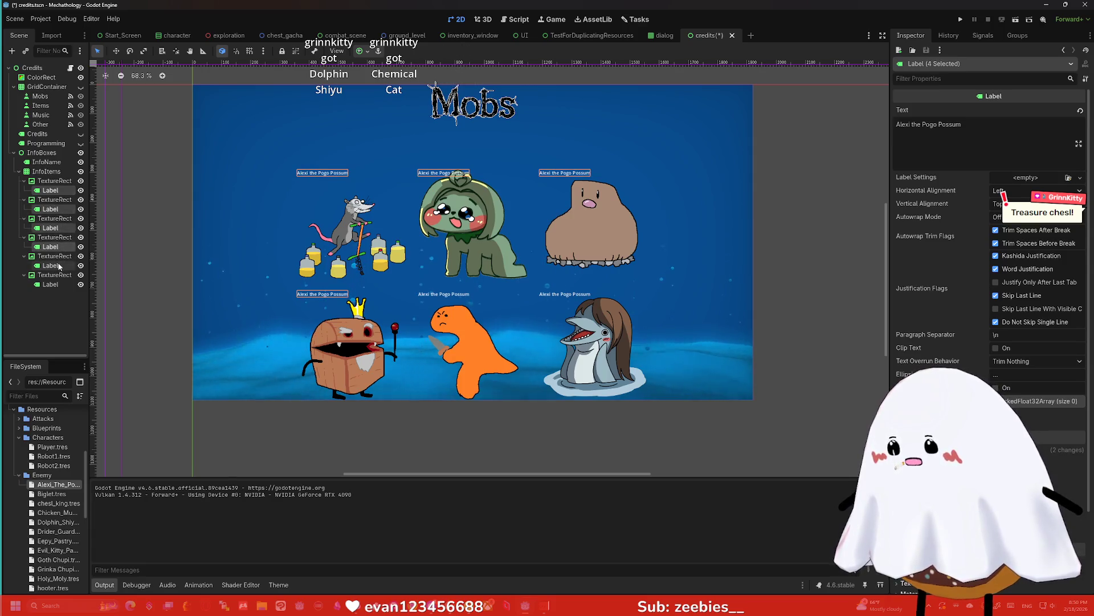
ctrl+click(59, 265)
ctrl+click(54, 284)
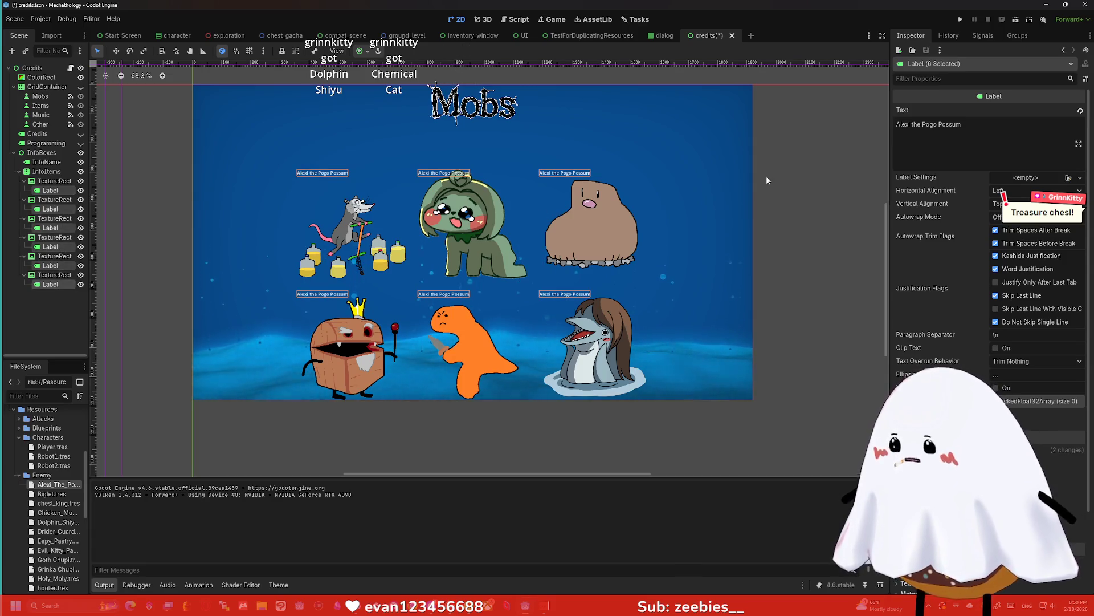
Assign the SuperRugged font from the Font folder as the labels' theme font override
click(963, 80)
text(font)
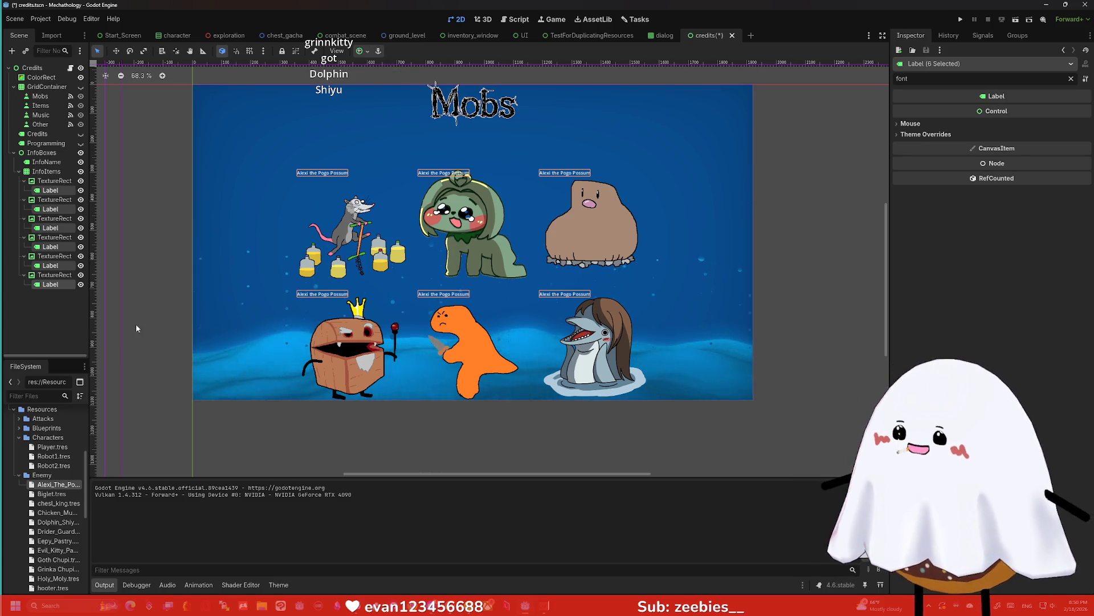
scroll(67, 475, down, 5)
scroll(67, 475, up, 10)
click(15, 514)
mouse_move(52, 522)
mouse_down()
mouse_move(963, 153)
mouse_move(920, 132)
mouse_move(921, 163)
mouse_move(1033, 166)
mouse_up()
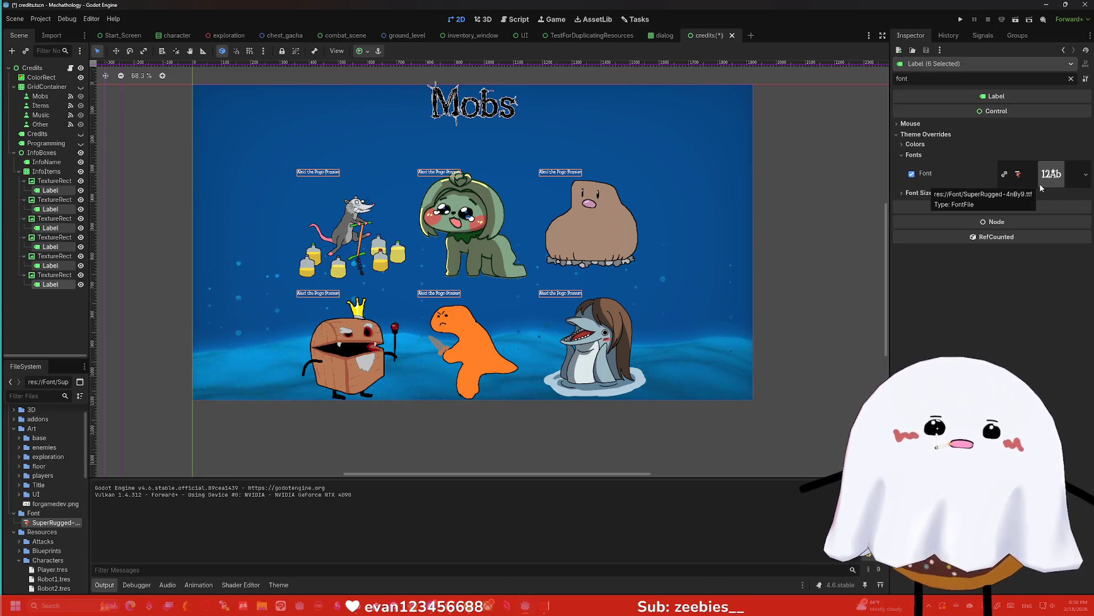
Clear the Inspector property filter to review all label properties
key(ctrl+a)
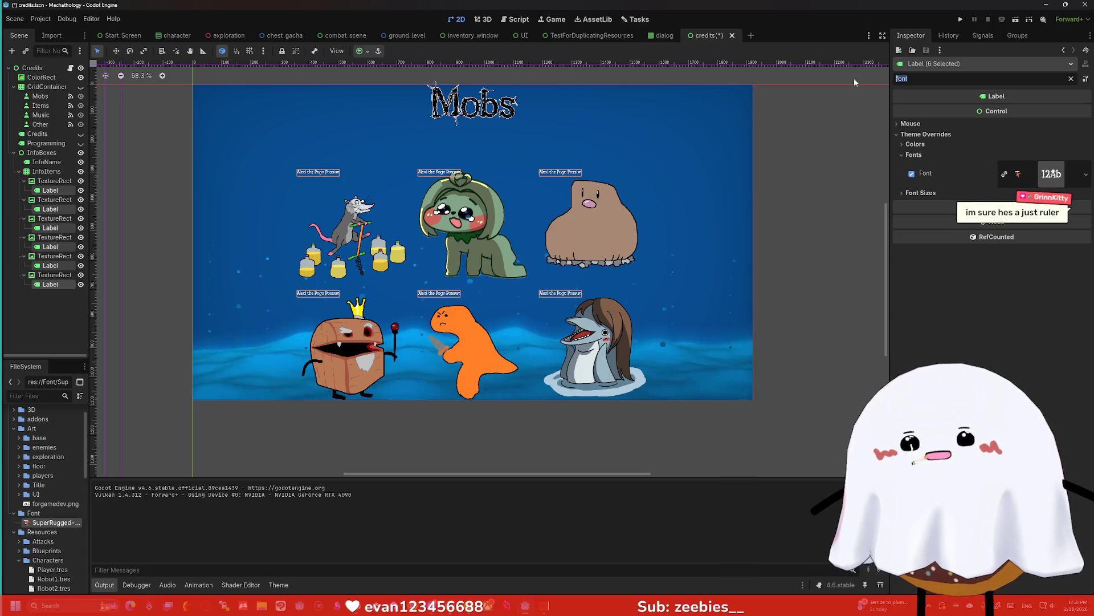
key(BackSpace)
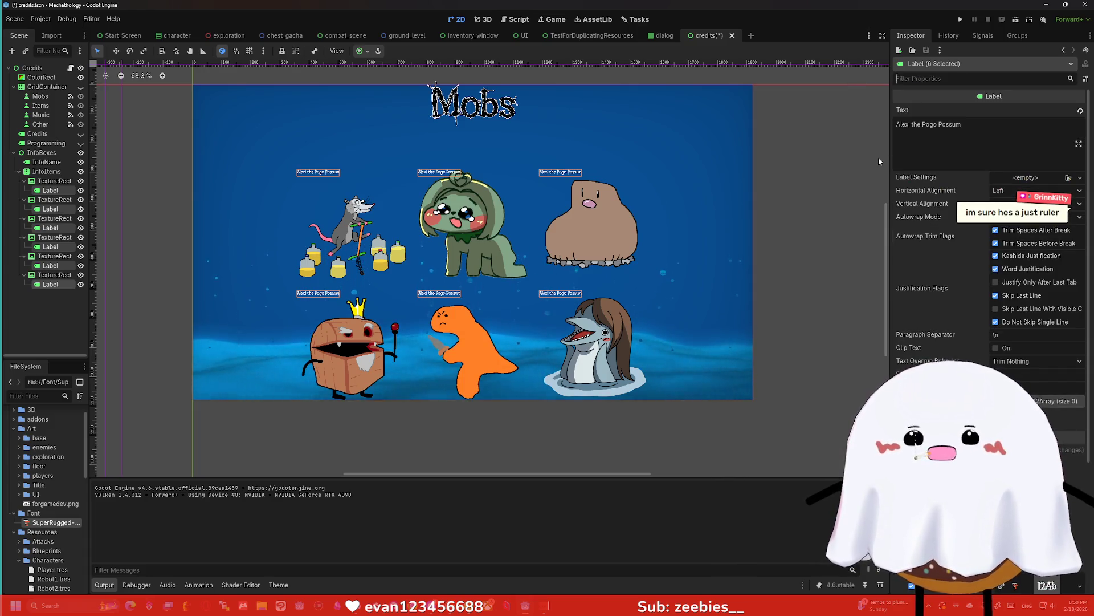
scroll(396, 335, up, 5)
scroll(397, 335, up, 2)
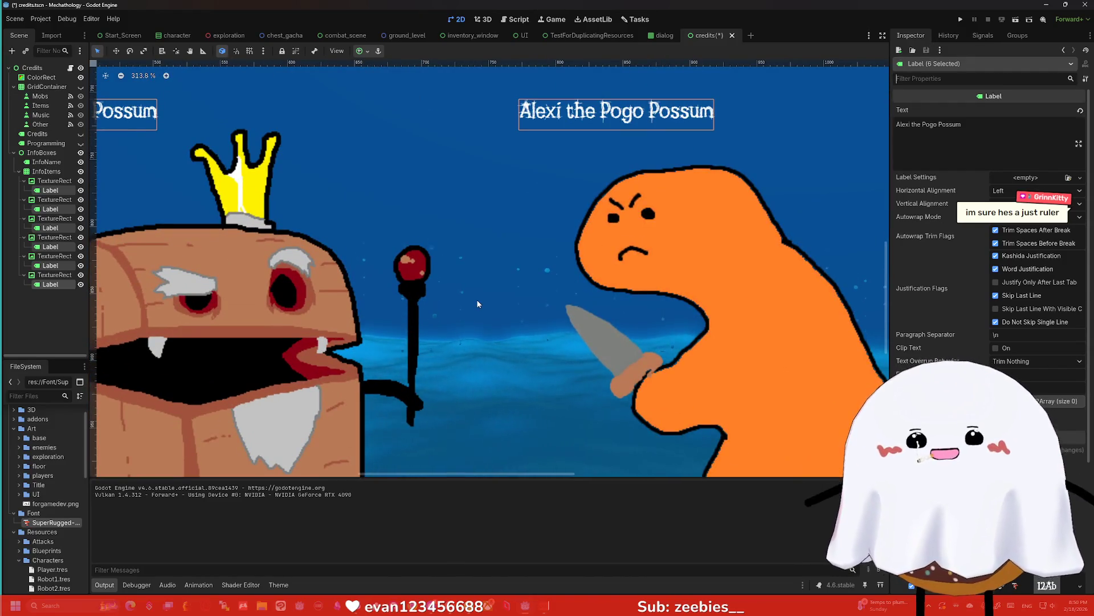
scroll(478, 300, down, 7)
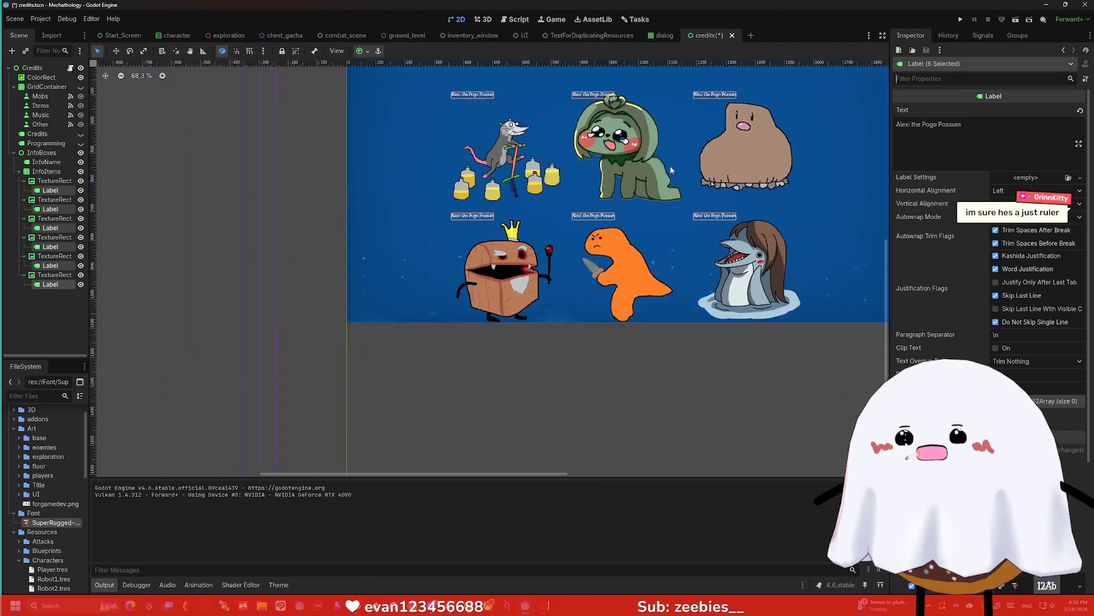
scroll(645, 95, down, 1)
scroll(635, 167, up, 1)
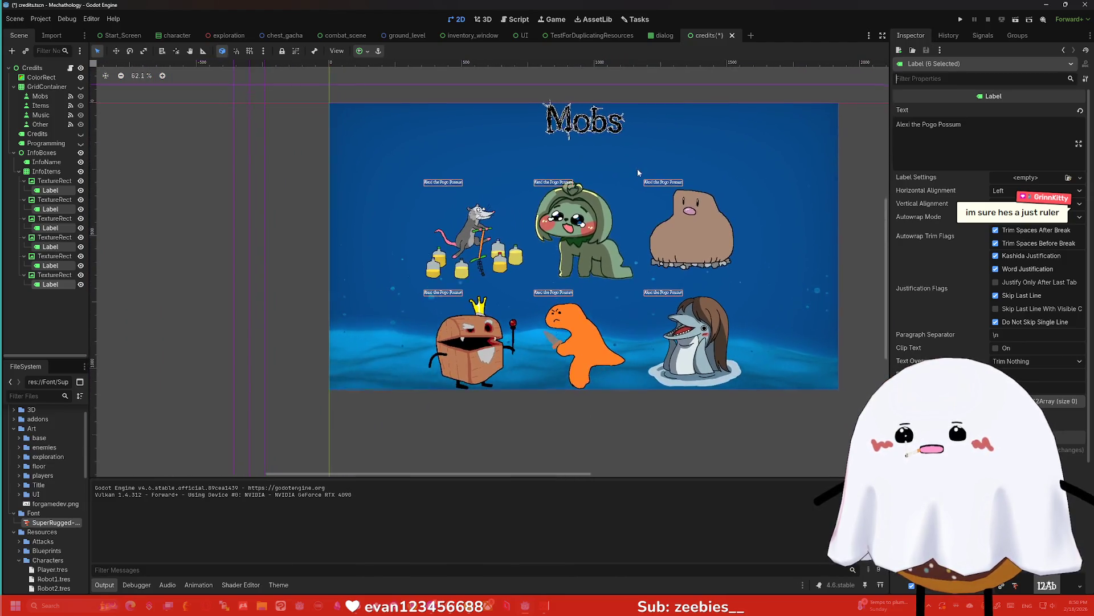
scroll(635, 167, up, 1)
scroll(647, 141, down, 1)
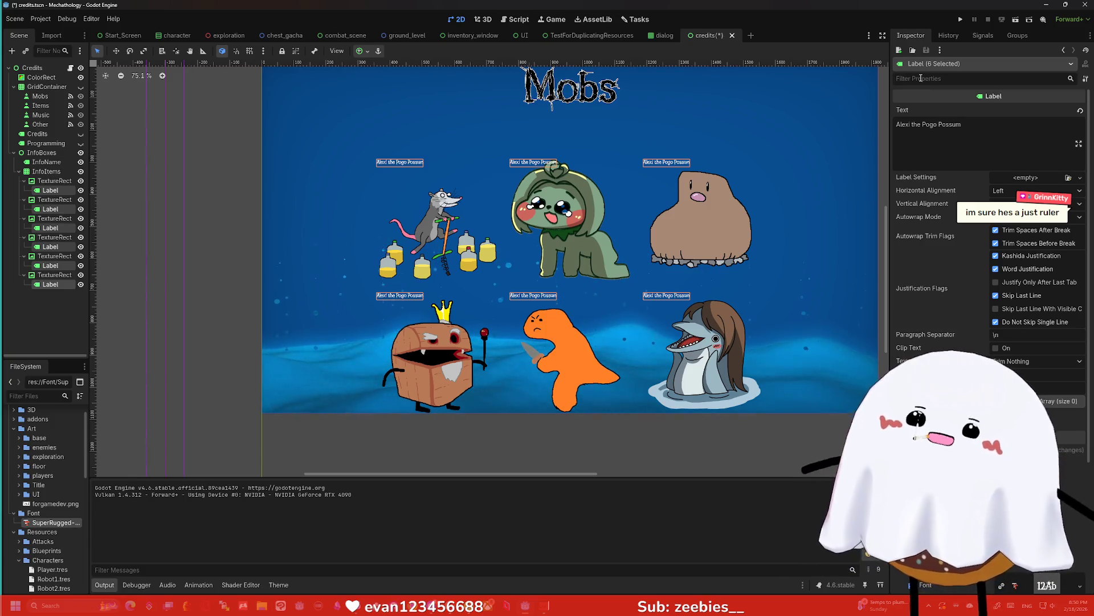
Enable the Font Size theme override and set it to 40 for the six labels
click(920, 78)
text(size)
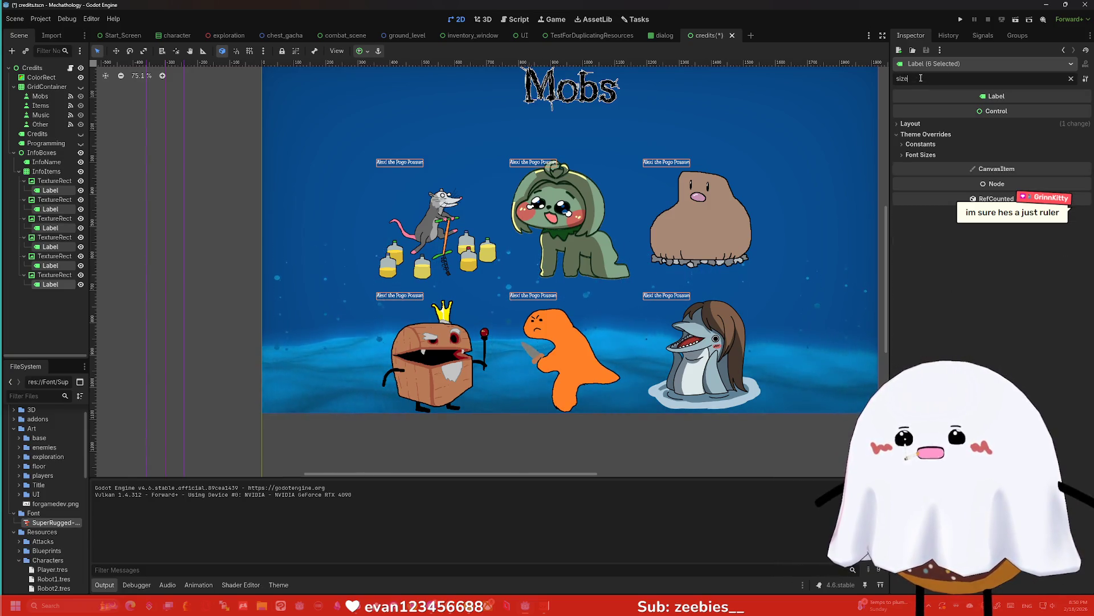
click(933, 155)
click(1009, 166)
text(15)
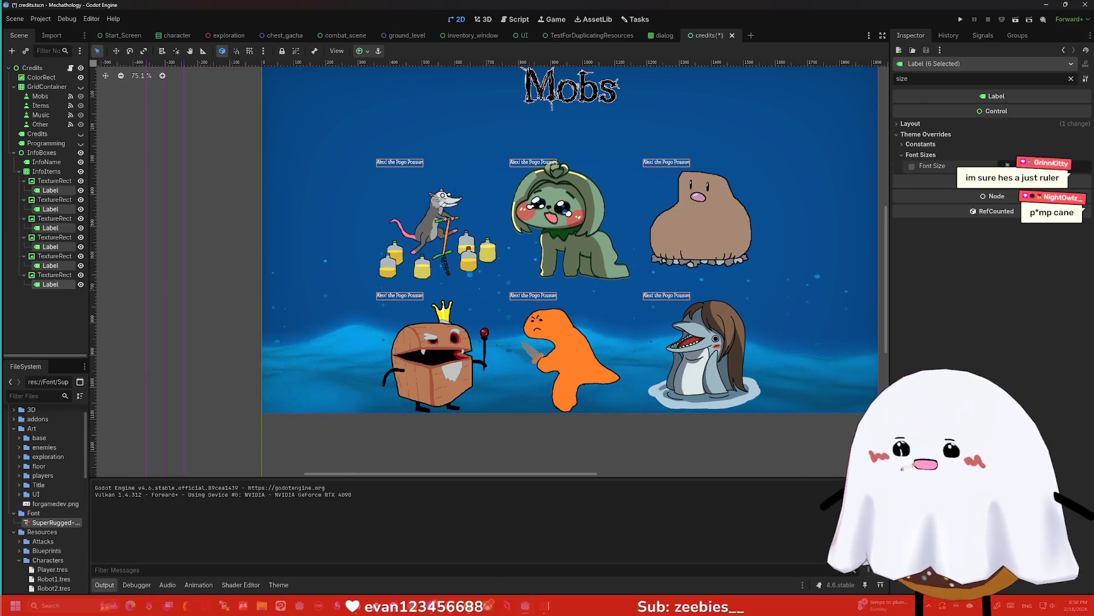
key(Return)
click(1010, 166)
text(40)
key(Return)
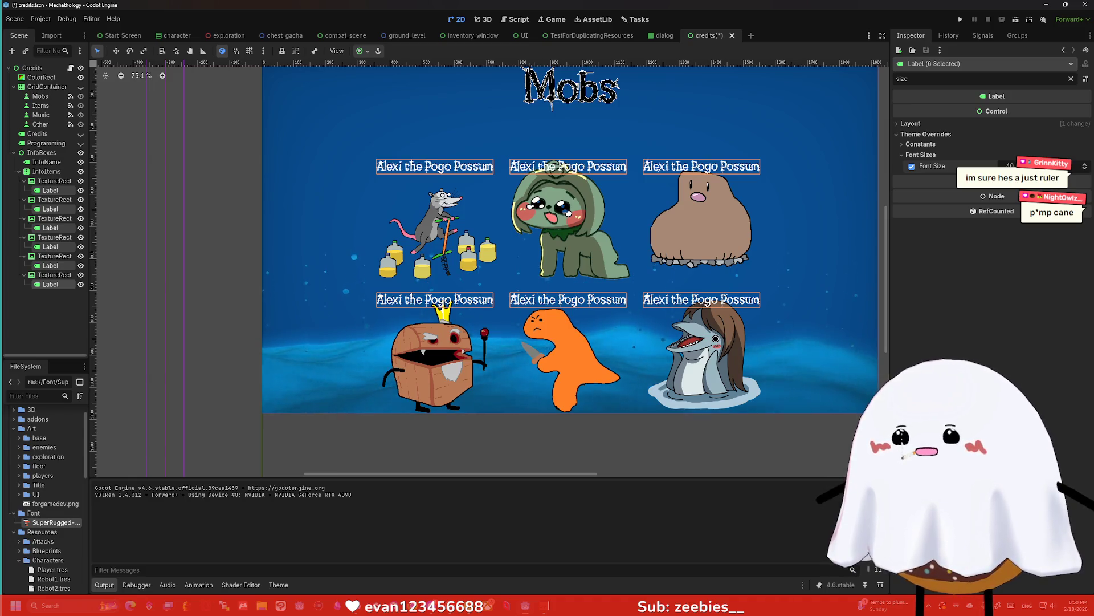
Reselect all six name labels and expand their theme overrides
click(688, 131)
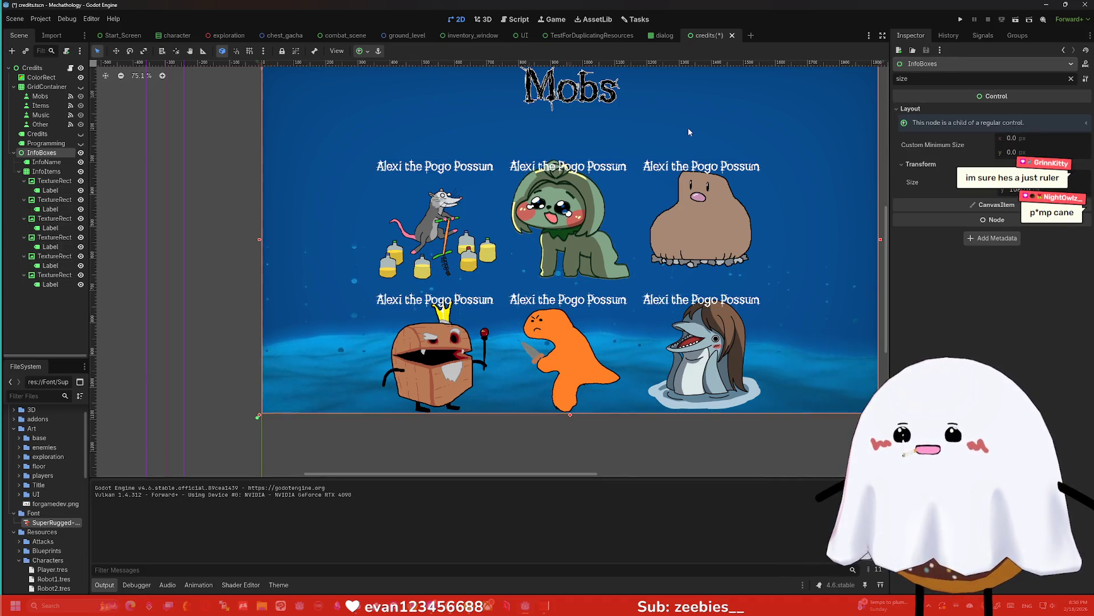
click(51, 190)
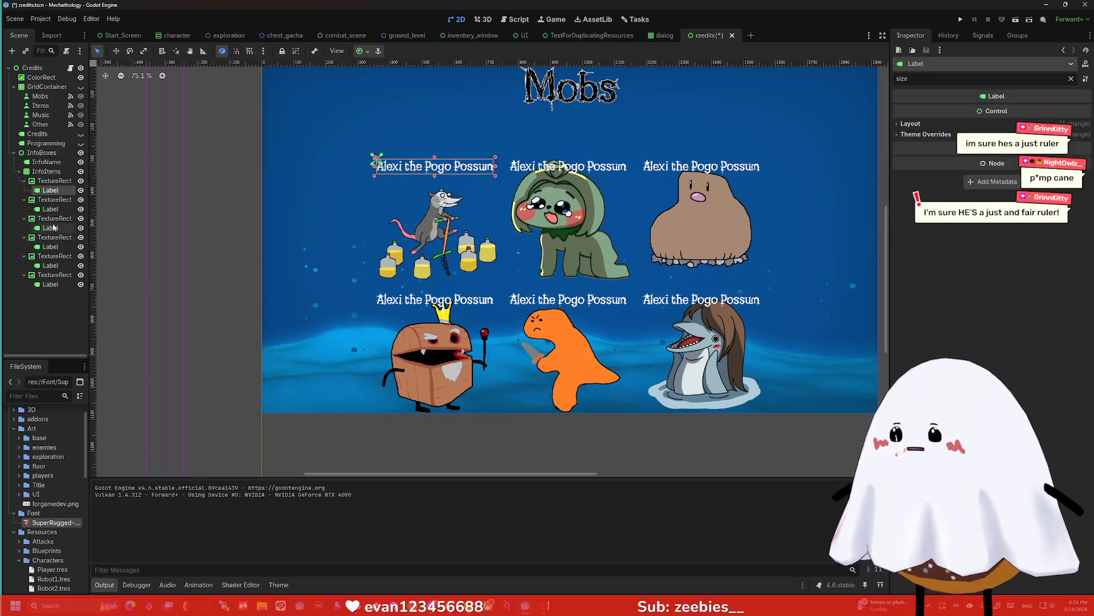
ctrl+click(50, 208)
ctrl+click(50, 227)
ctrl+click(50, 246)
ctrl+click(50, 265)
ctrl+click(50, 284)
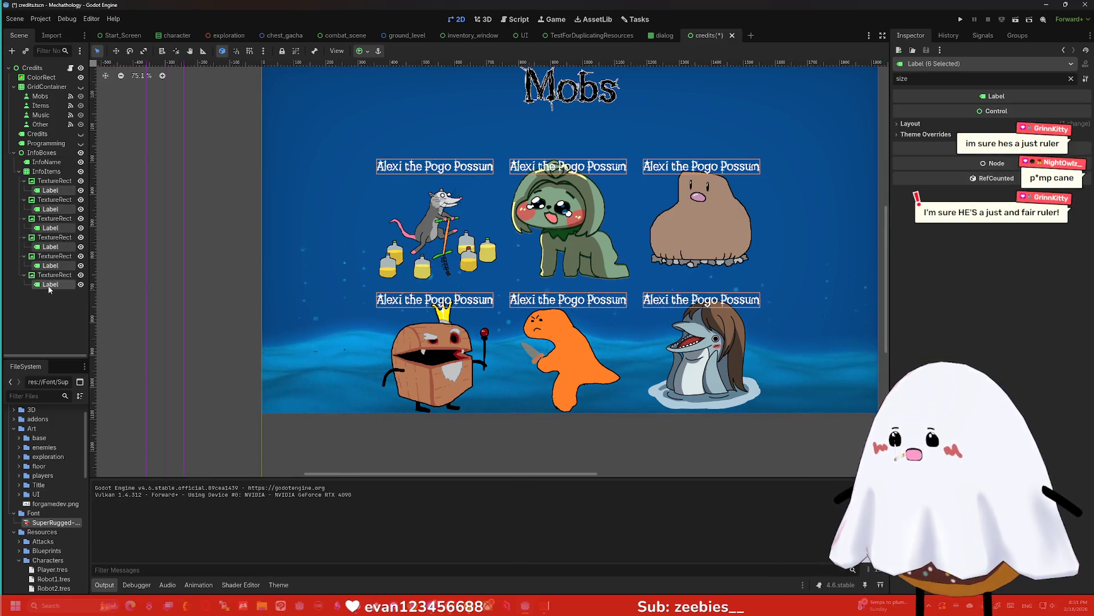
click(924, 134)
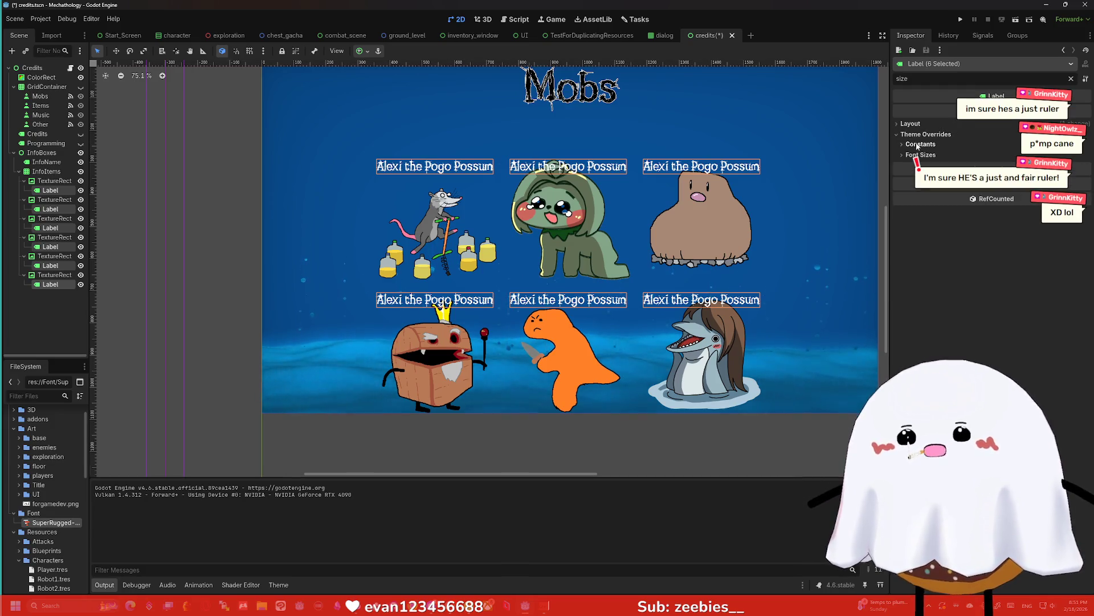
Enable the Outline Size and Shadow Outline Size overrides, setting the outline size to 3
click(919, 154)
click(920, 144)
click(912, 155)
click(911, 169)
text(3)
key(Return)
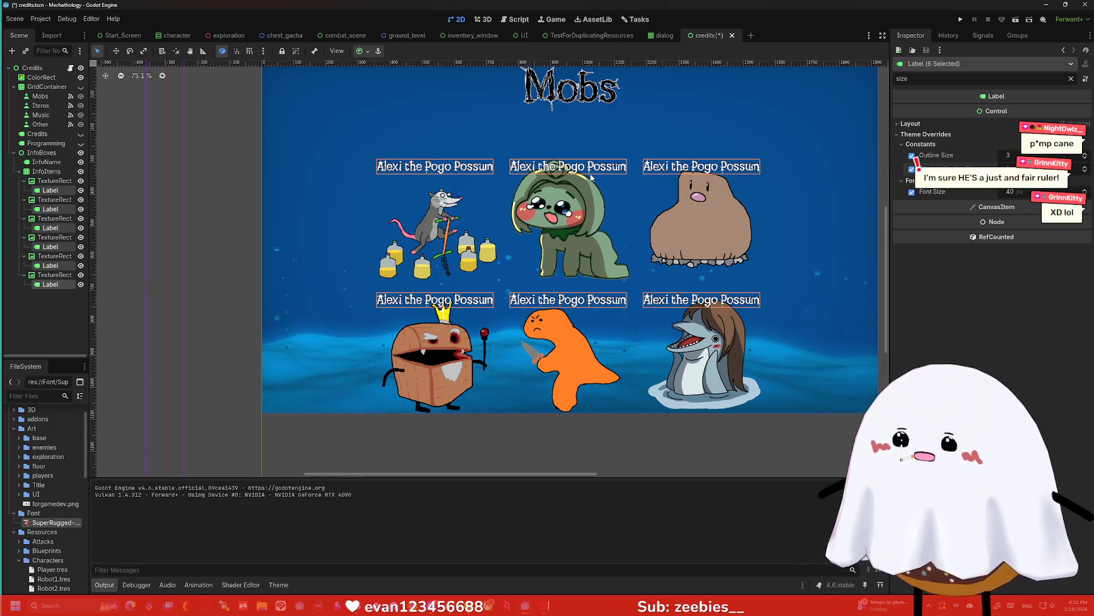
Deselect the labels and select only the first portrait's name label
scroll(1008, 155, up, 2)
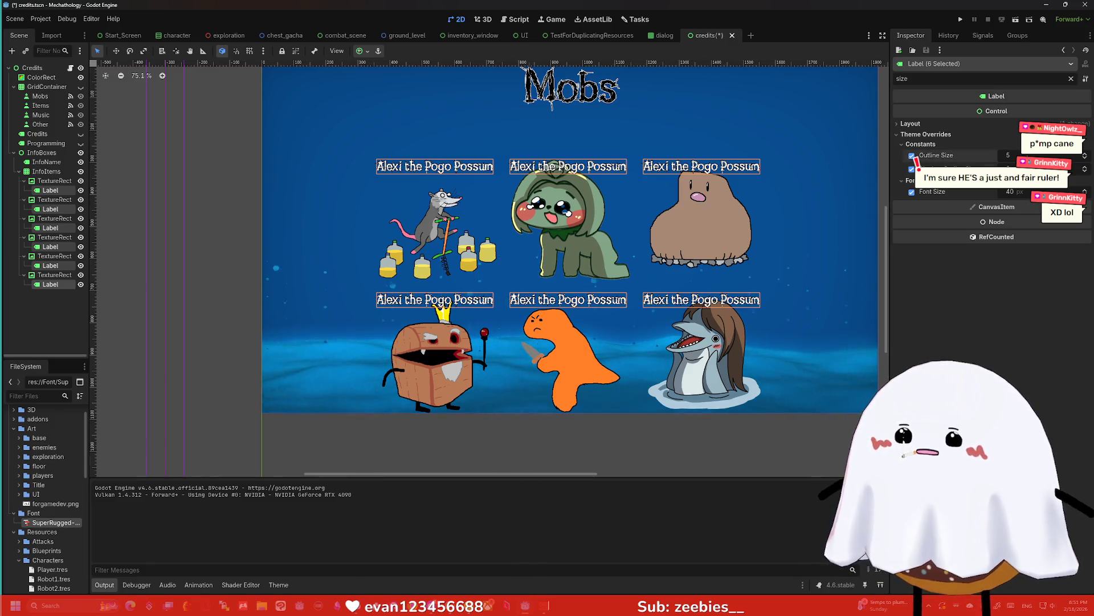
scroll(1008, 155, up, 2)
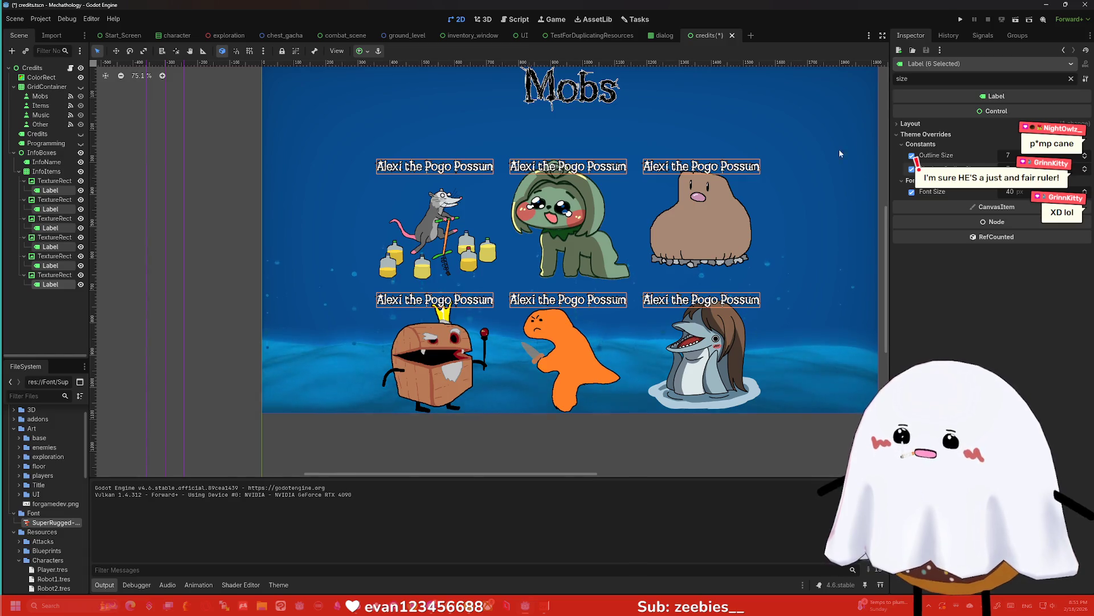
scroll(598, 186, up, 5)
scroll(602, 199, down, 6)
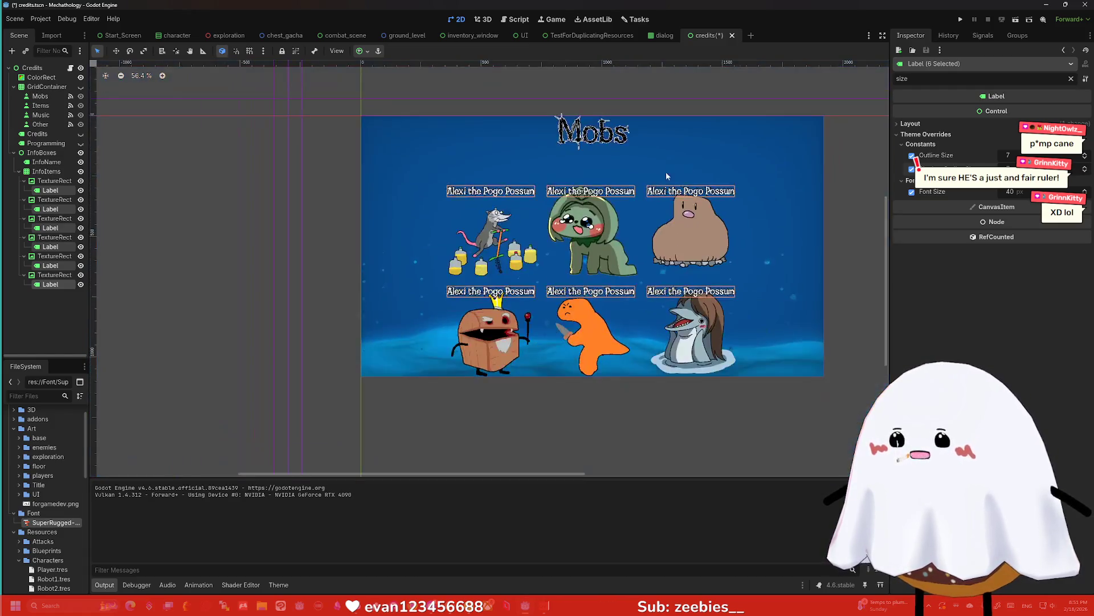
scroll(741, 211, up, 1)
click(866, 210)
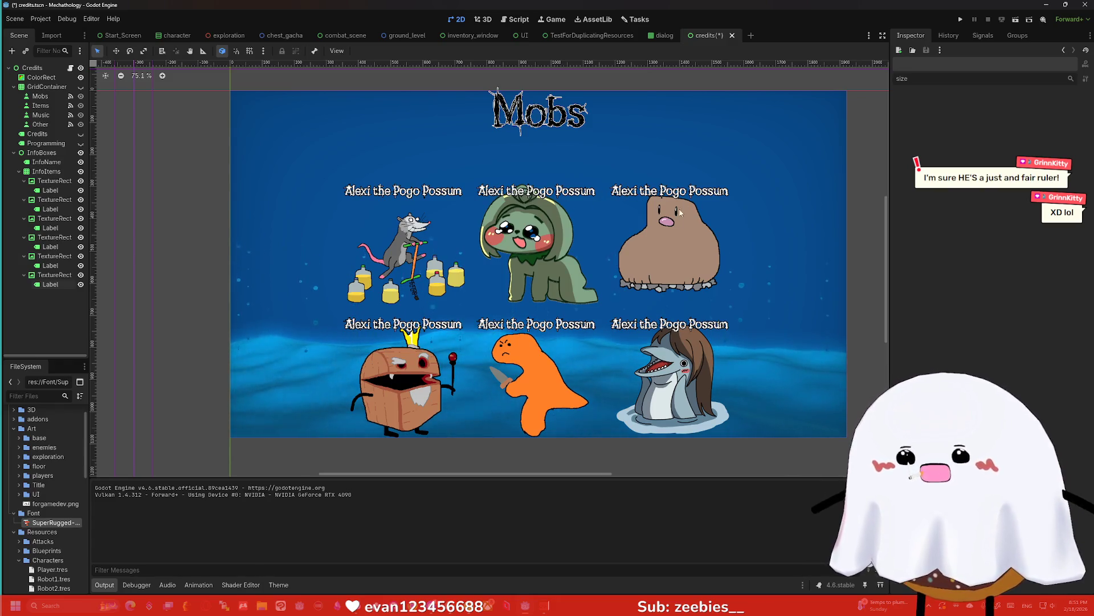
click(50, 191)
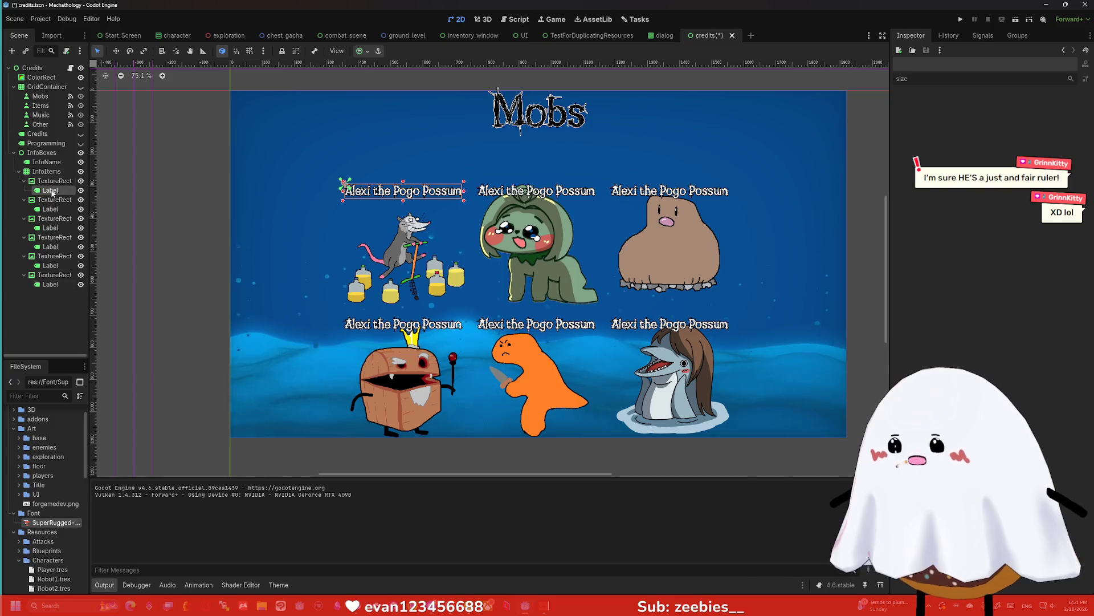
double_click(949, 82)
text(offset)
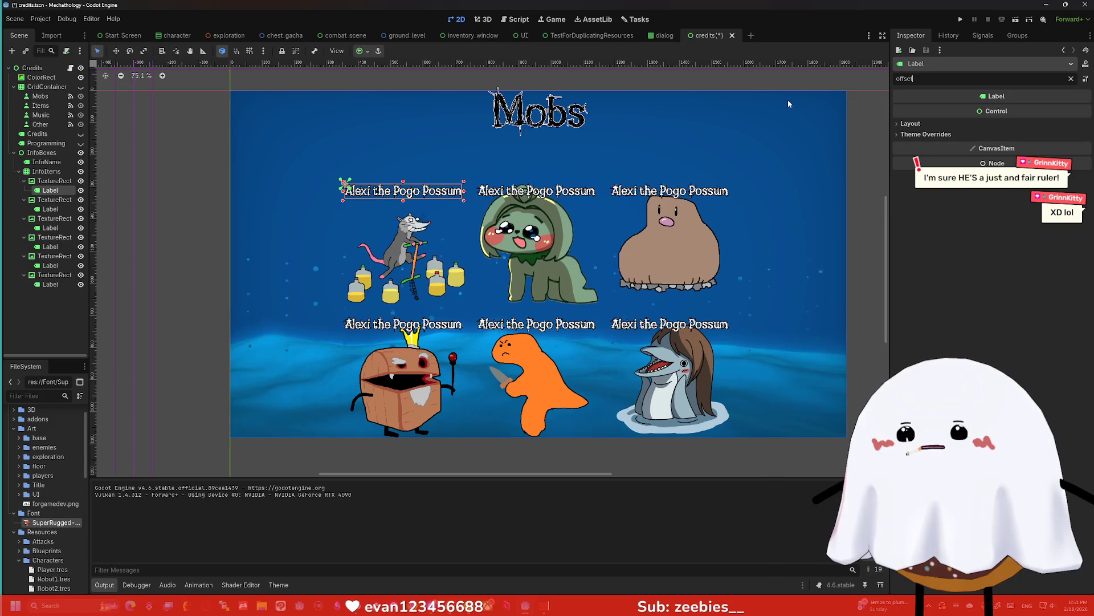
click(956, 133)
click(948, 144)
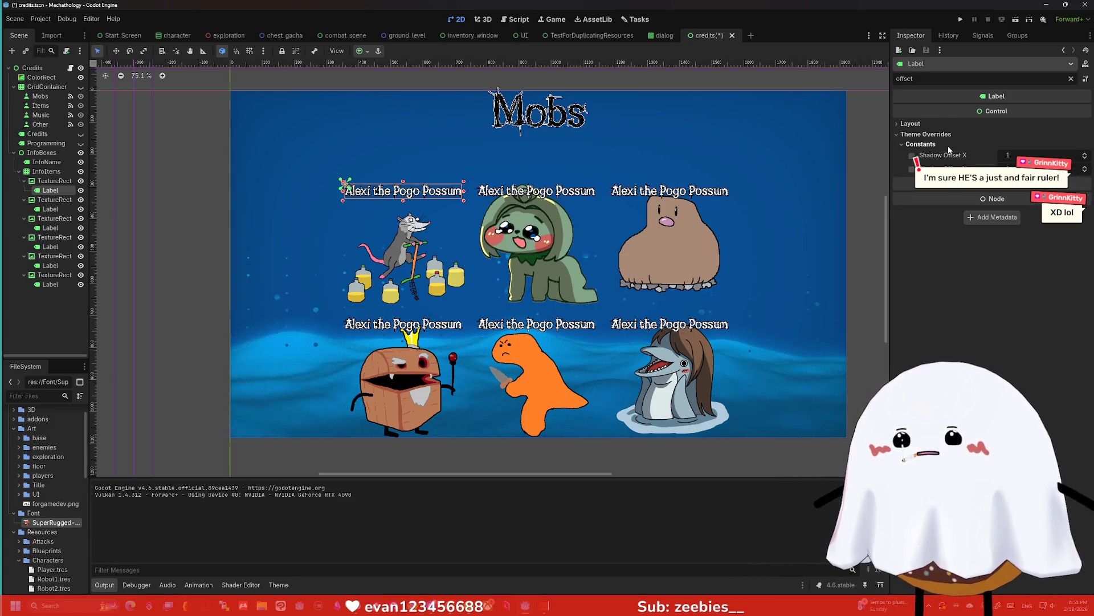
click(912, 125)
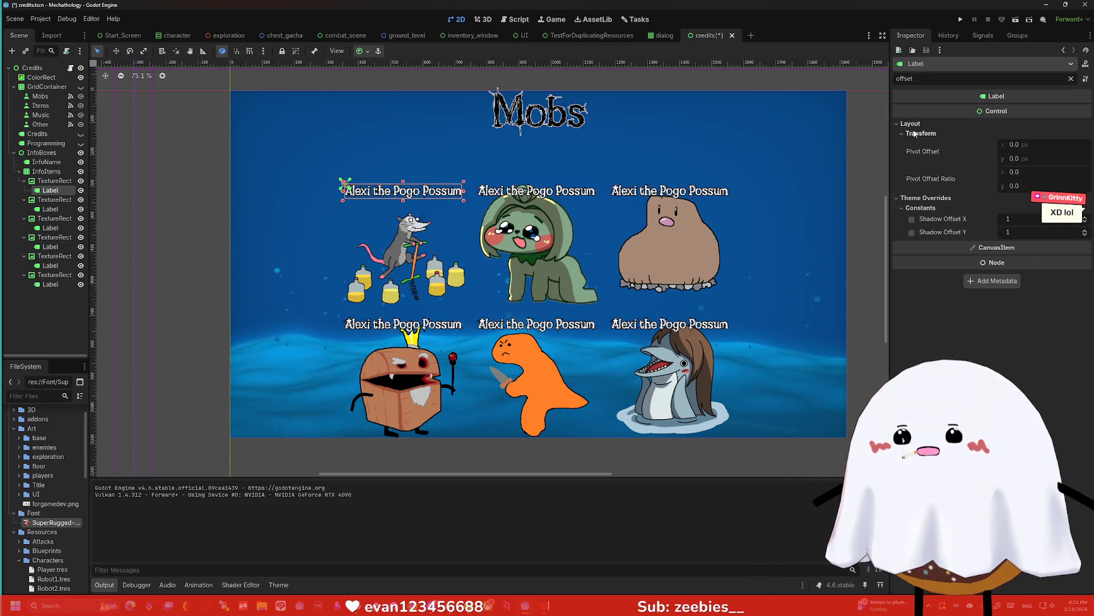
click(1040, 155)
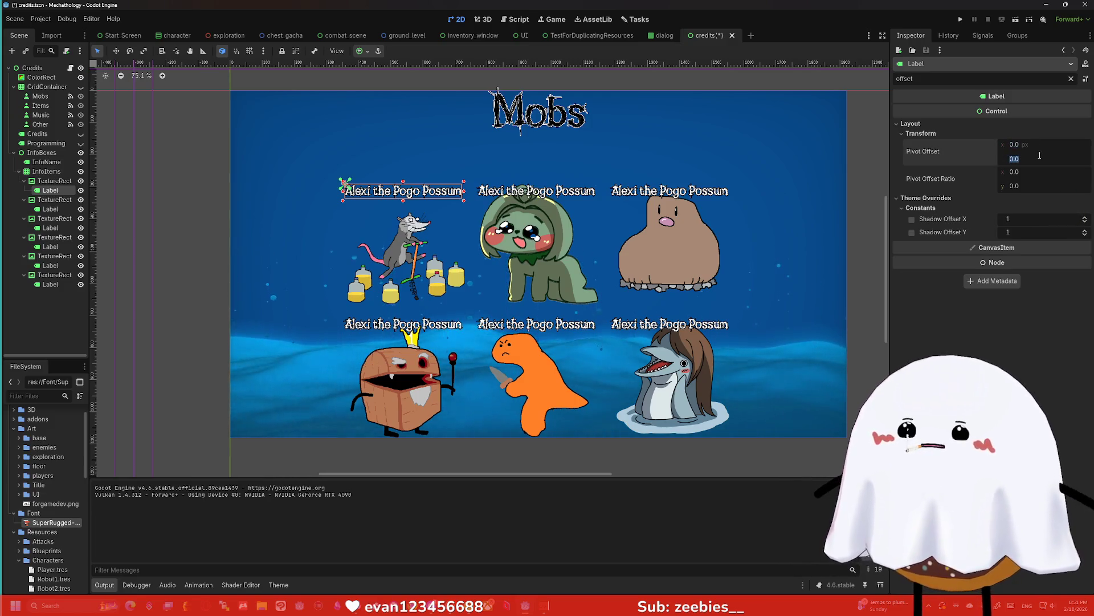
text(15)
key(Return)
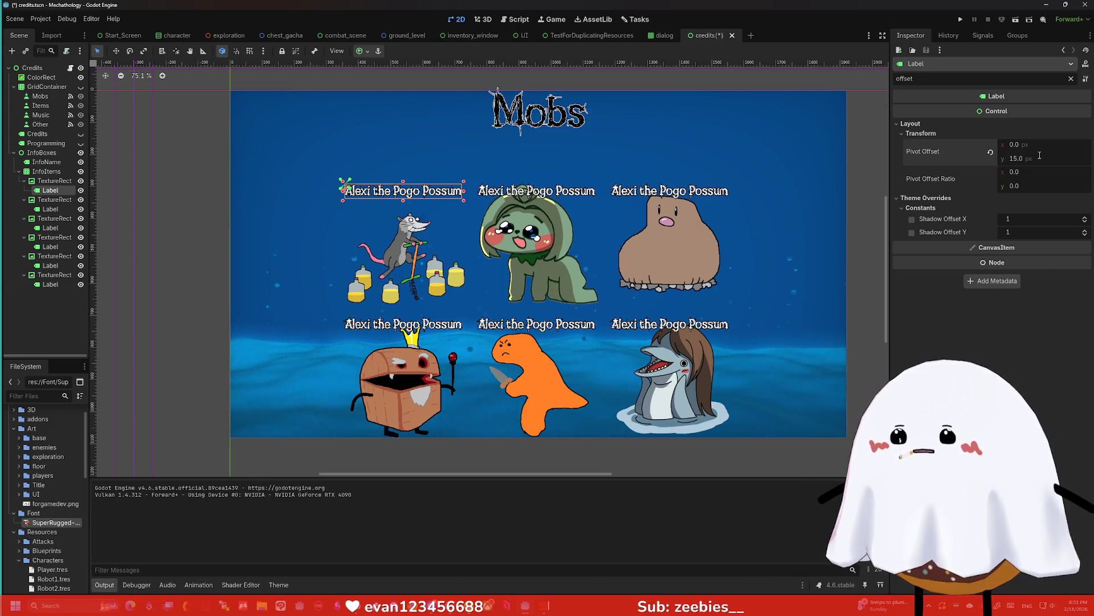
click(1038, 185)
text(15)
key(Return)
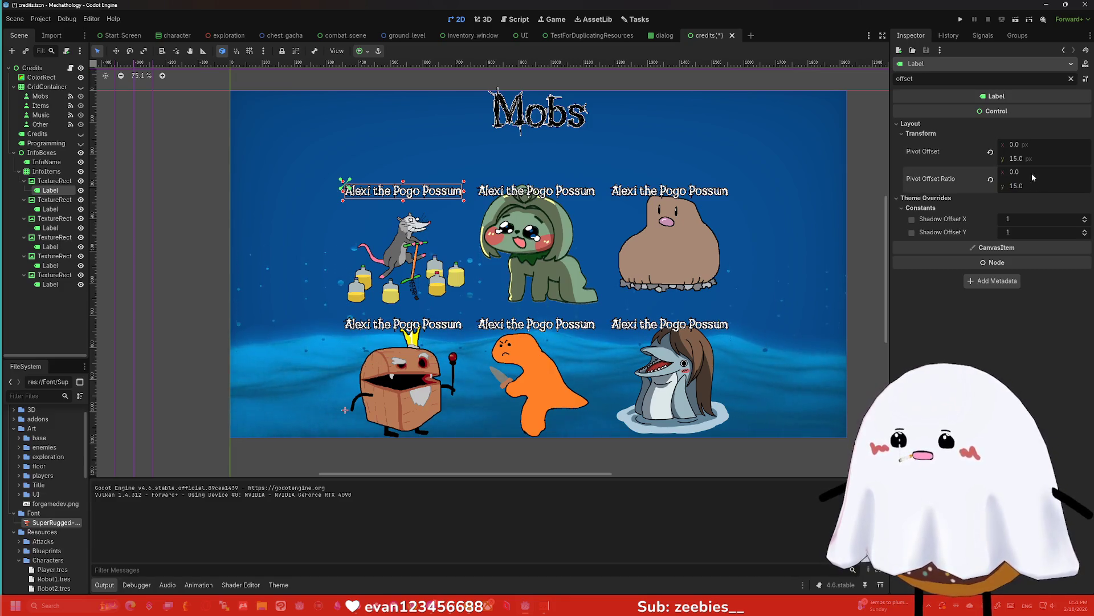
click(1034, 159)
key(BackSpace)
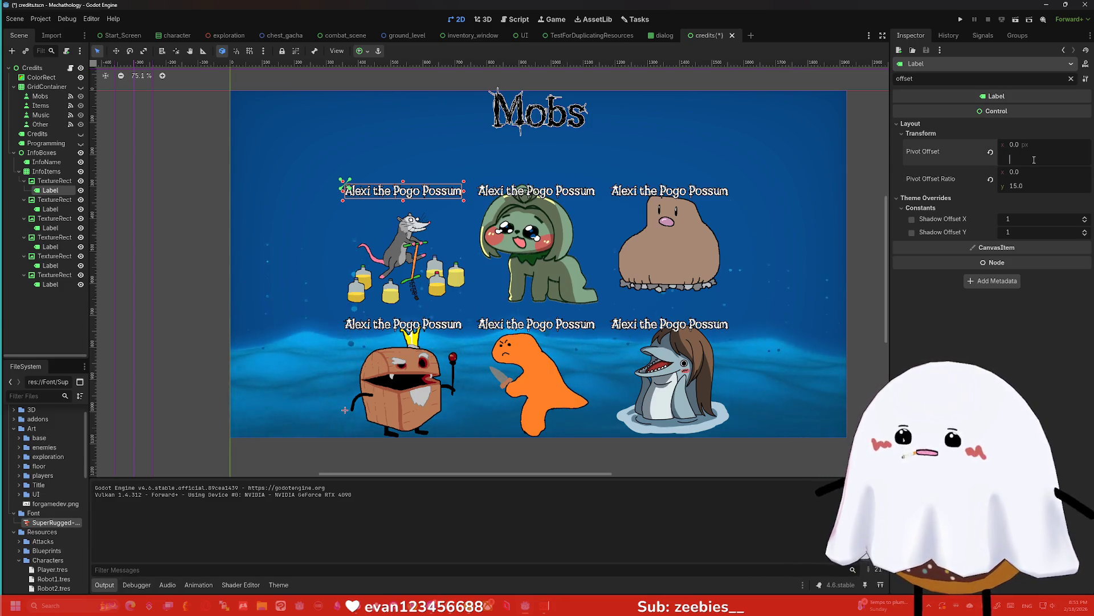
text(100)
key(Return)
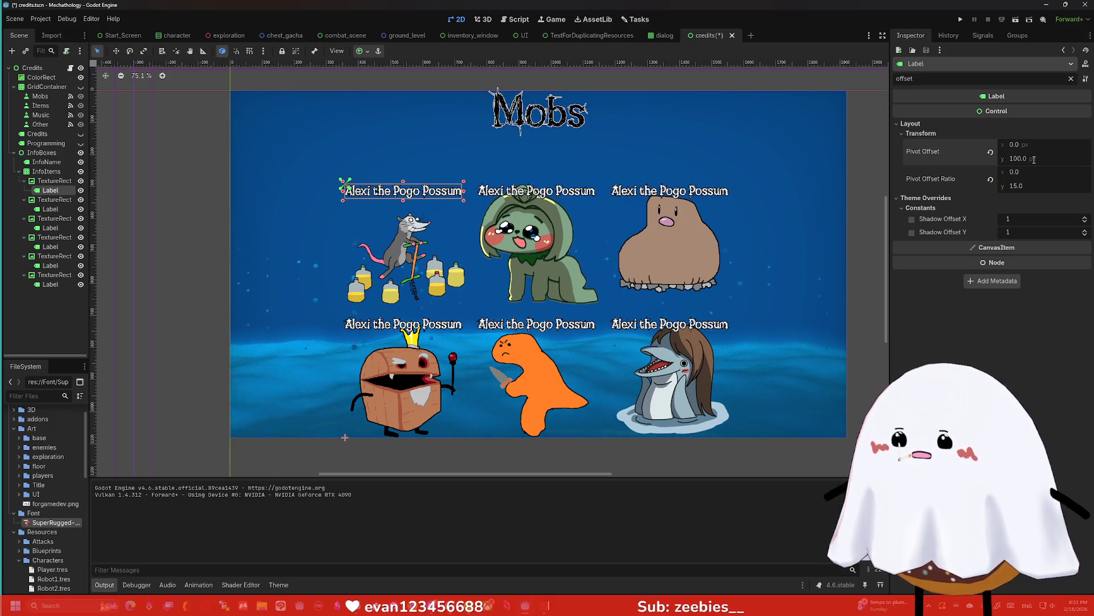
key(ctrl+z)
key(ctrl+z)
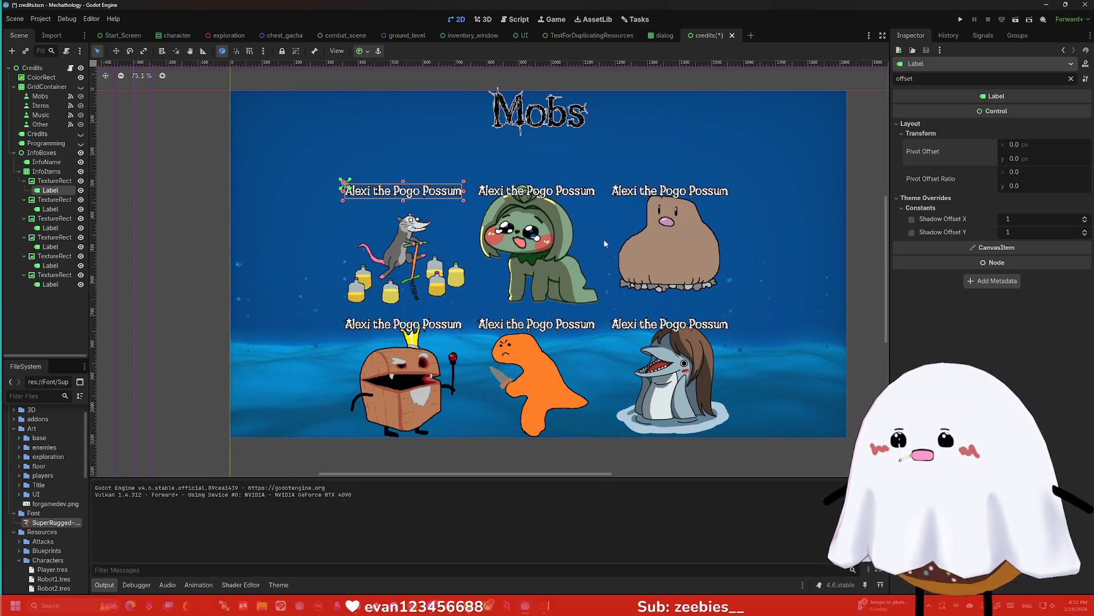
Add the other five name labels to the selection, dropping a mistakenly picked portrait node
scroll(392, 196, up, 12)
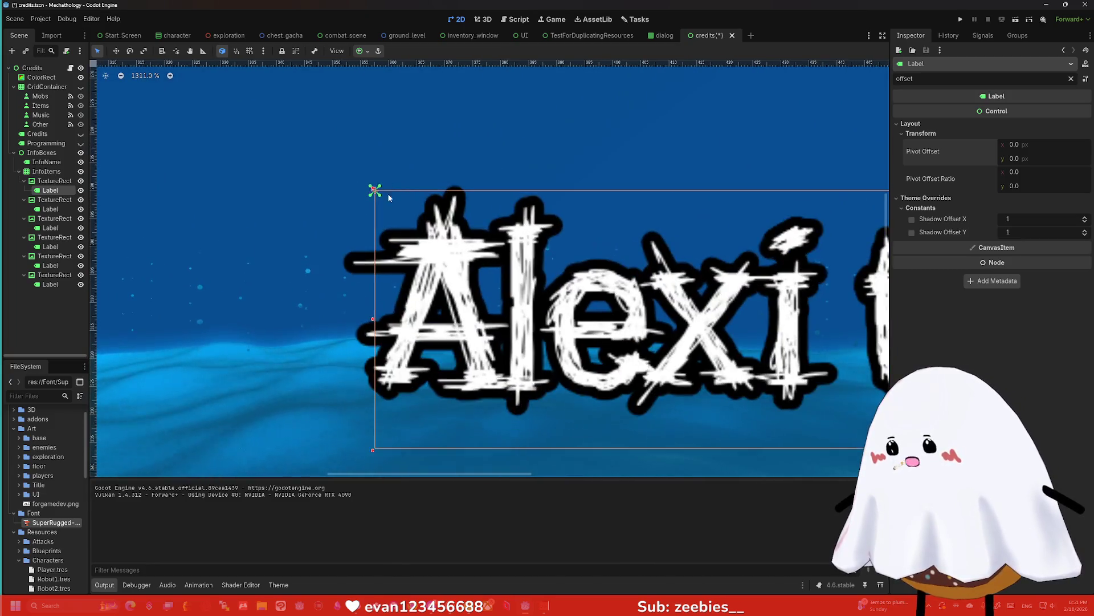
scroll(386, 191, down, 10)
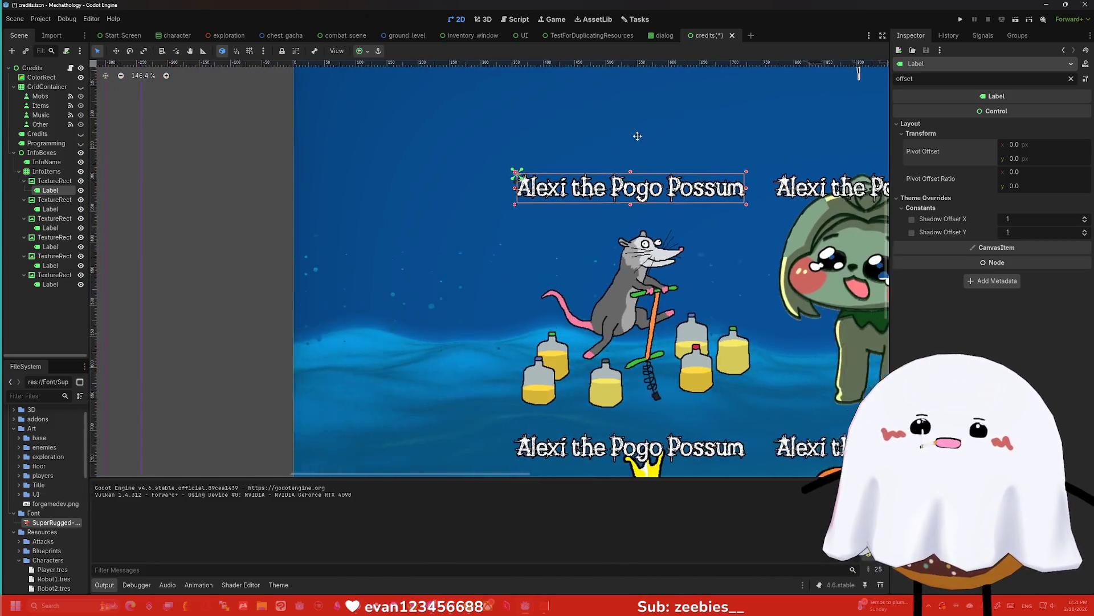
scroll(561, 135, down, 1)
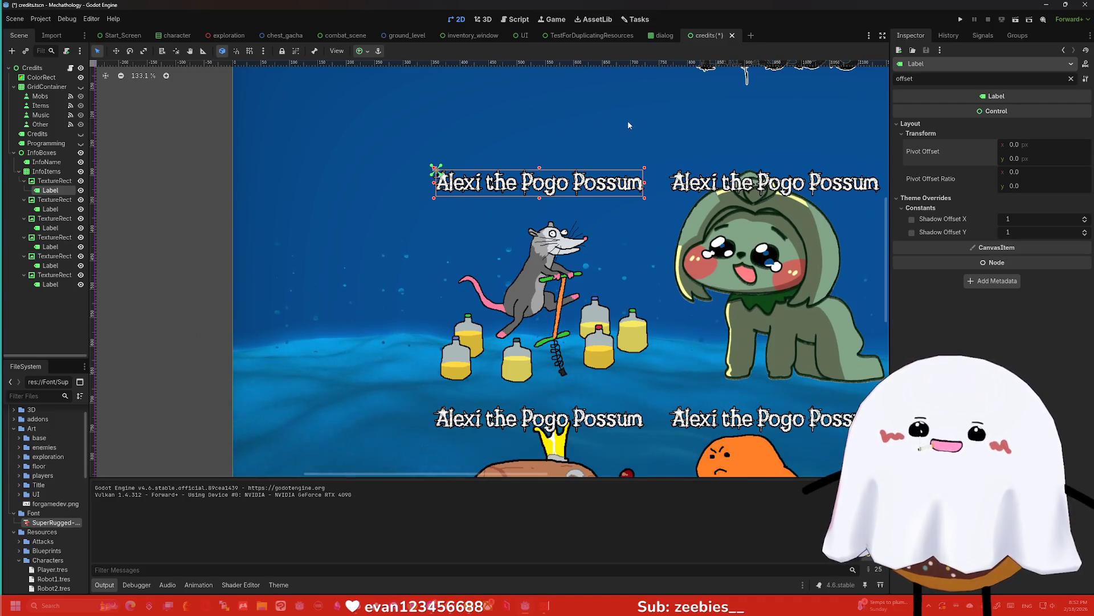
scroll(627, 126, right, 3)
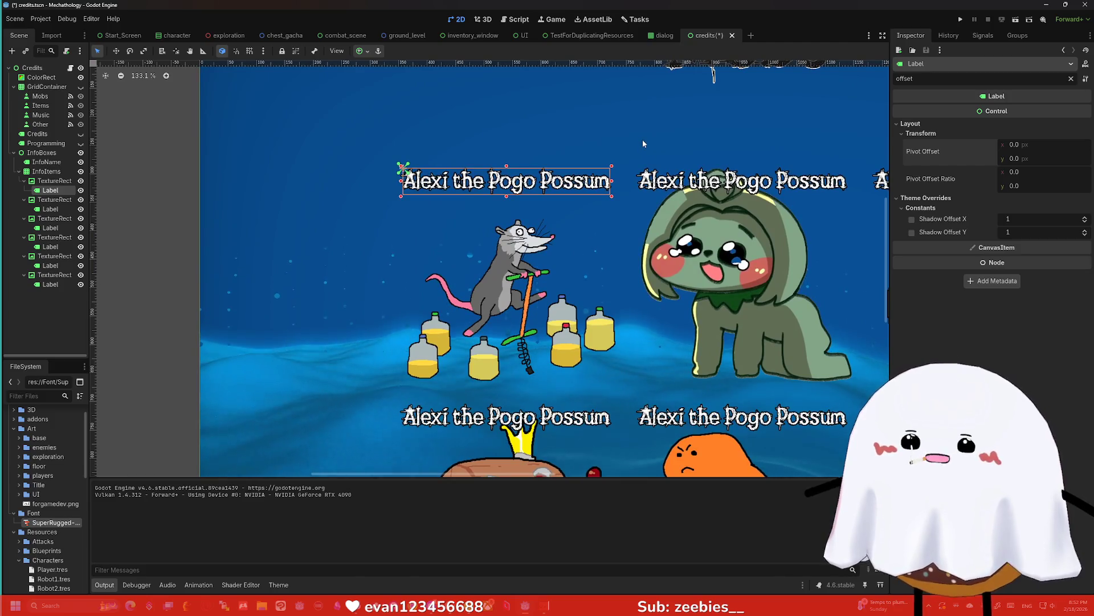
scroll(641, 137, up, 1)
scroll(511, 128, down, 5)
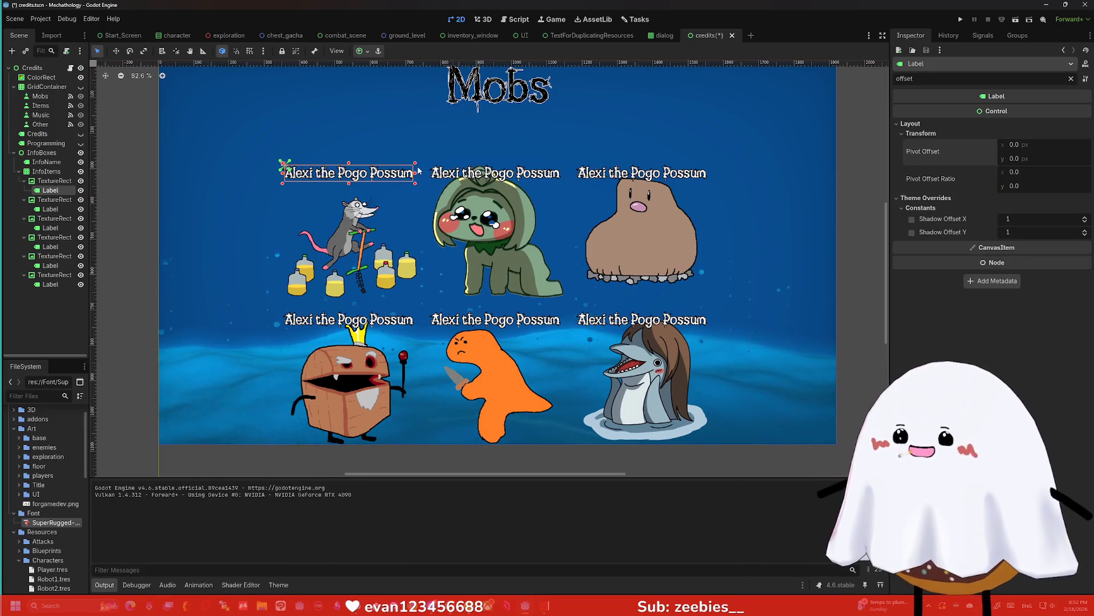
ctrl+click(50, 208)
ctrl+click(50, 228)
ctrl+click(59, 247)
ctrl+click(60, 265)
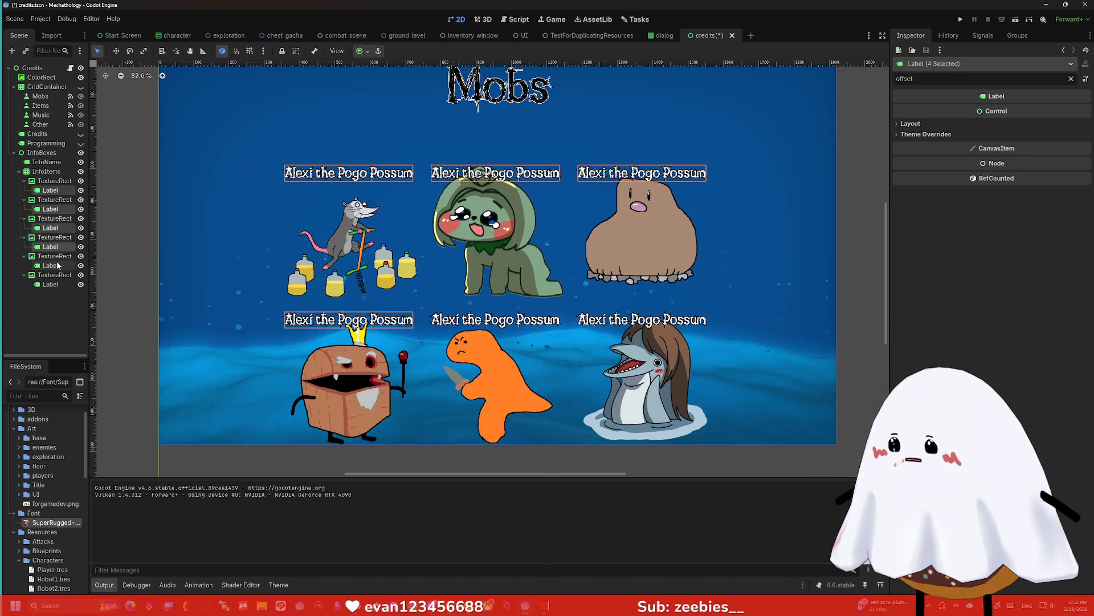
ctrl+click(61, 283)
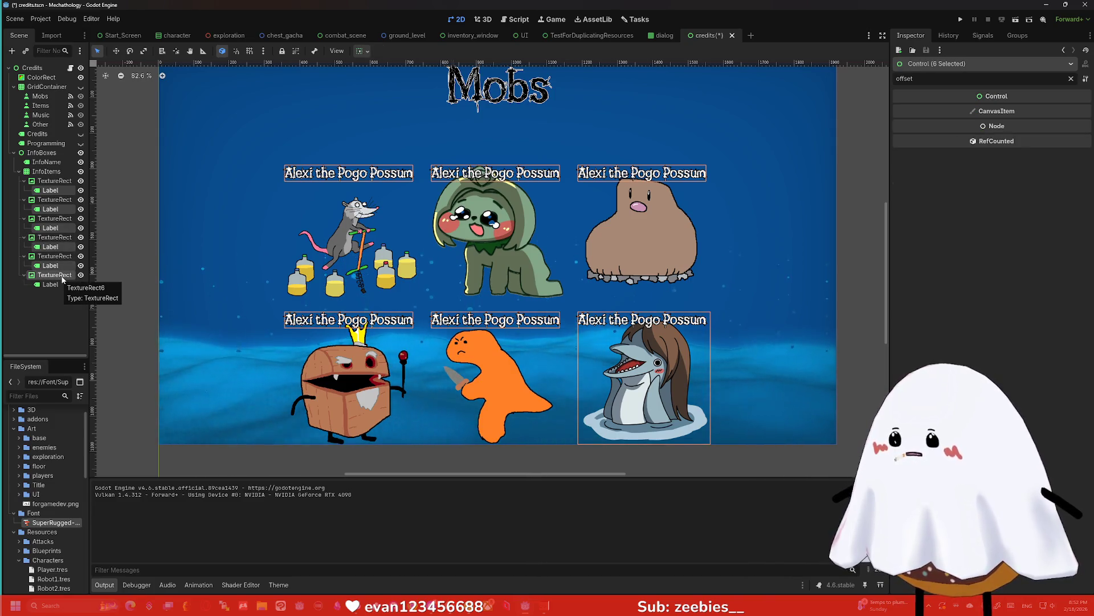
ctrl+click(61, 276)
ctrl+click(59, 284)
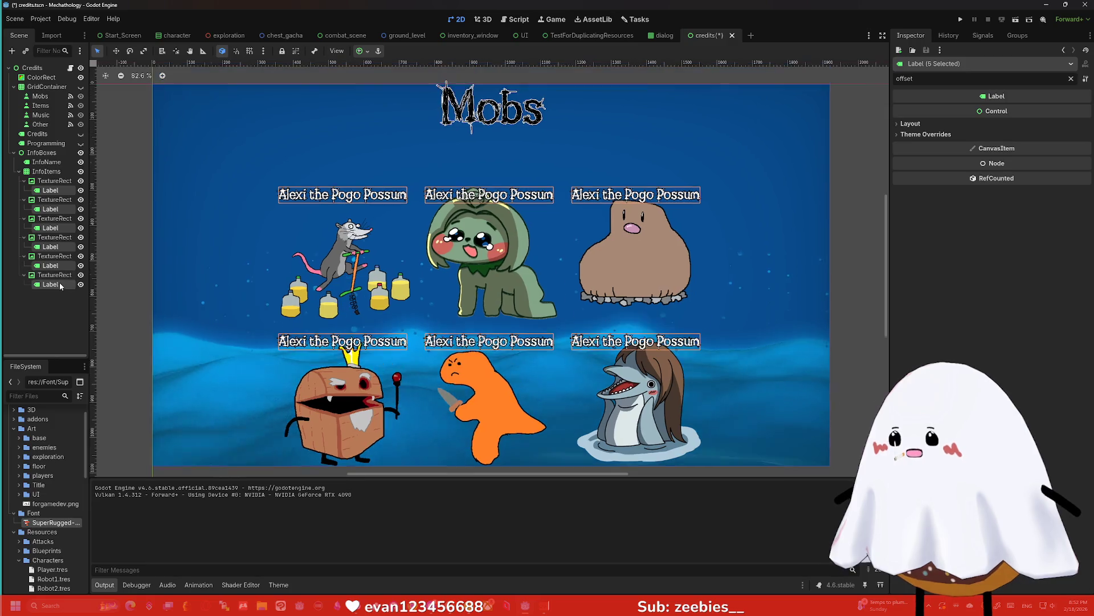
scroll(255, 244, up, 3)
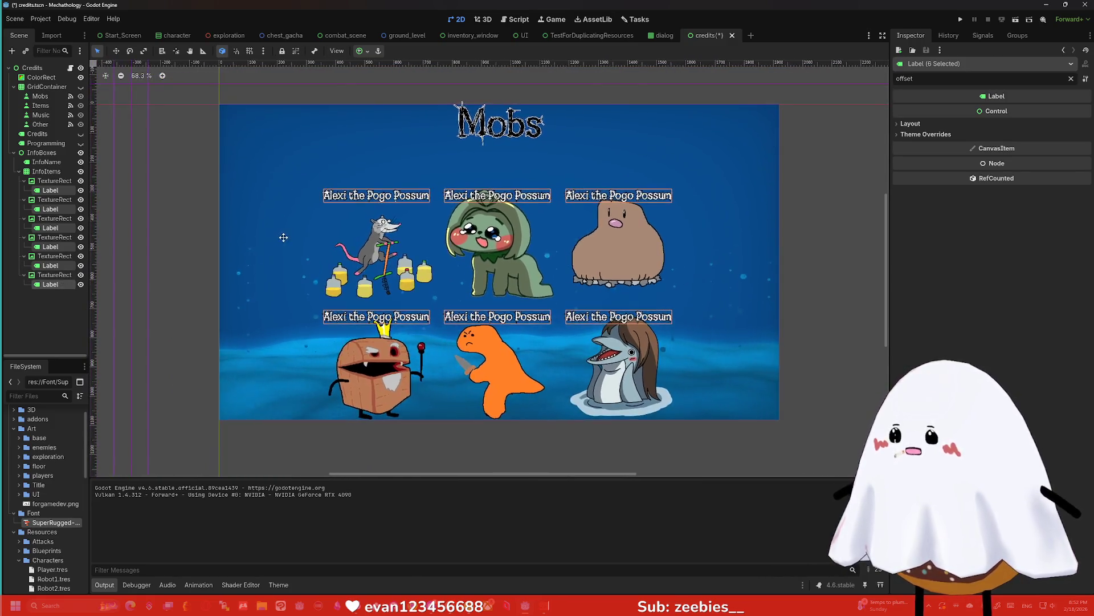
drag(420, 225, 379, 218)
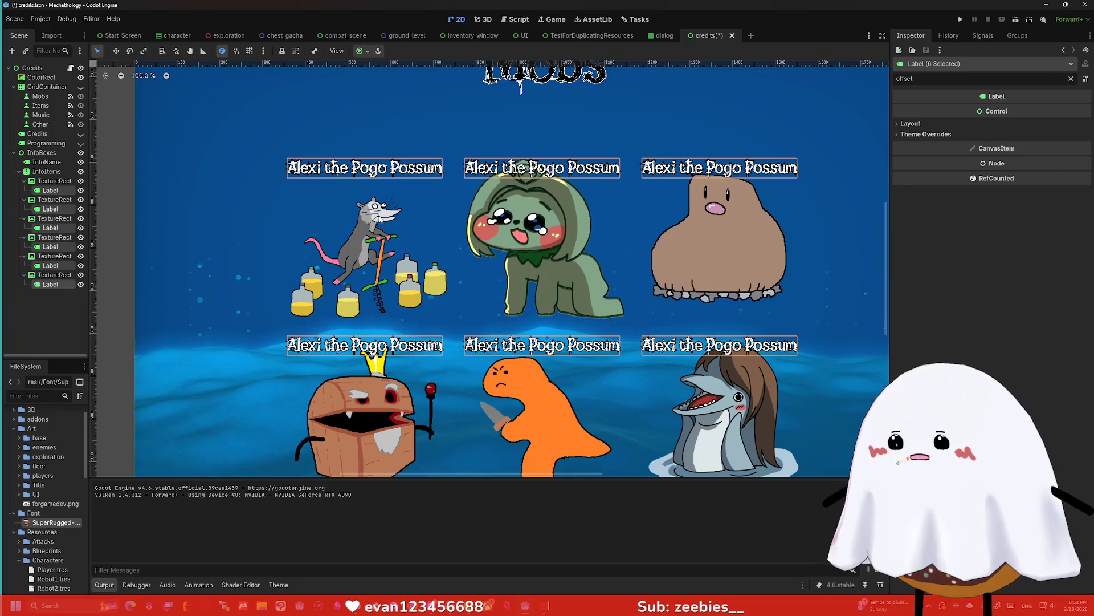
Clear the property filter and set Horizontal Alignment to Center for the six labels
double_click(904, 78)
key(BackSpace)
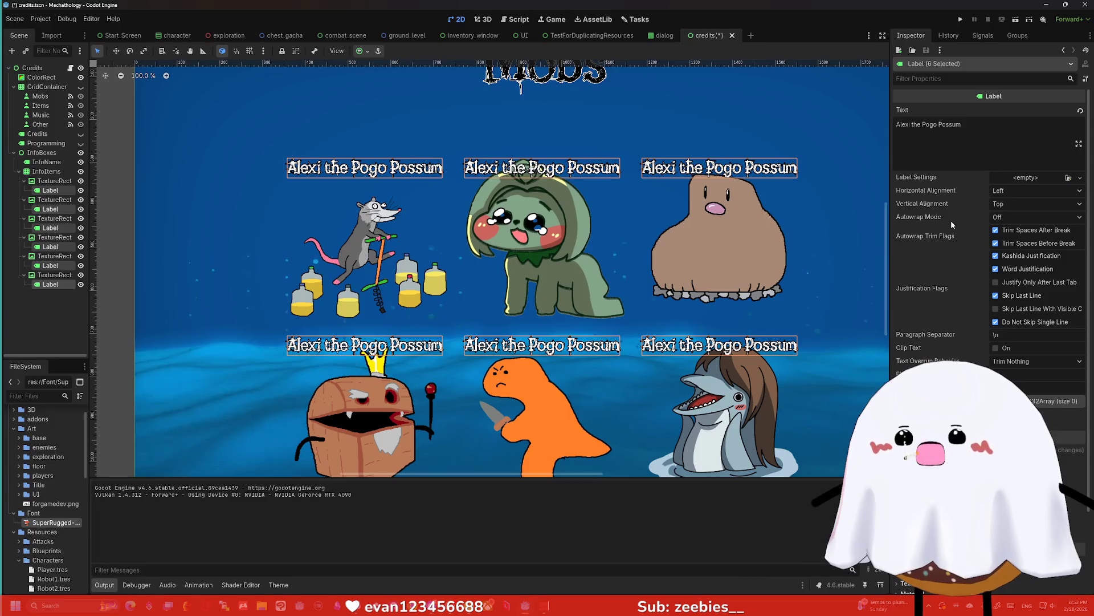
click(1009, 191)
click(1009, 220)
click(1011, 191)
click(1012, 215)
scroll(1013, 215, down, 3)
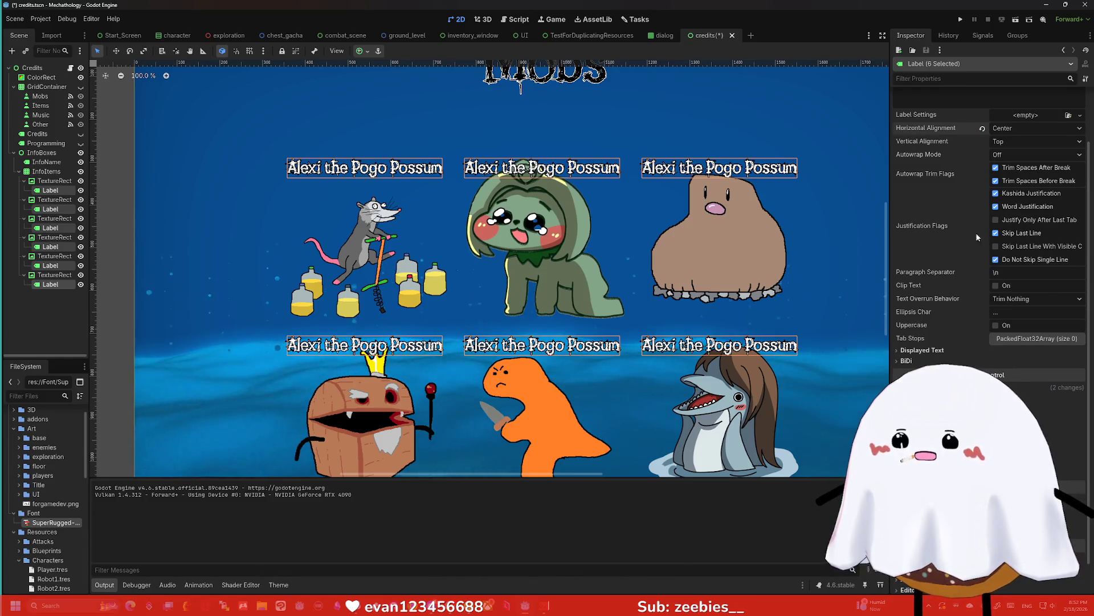
scroll(832, 265, down, 2)
scroll(832, 266, up, 1)
drag(840, 267, 806, 262)
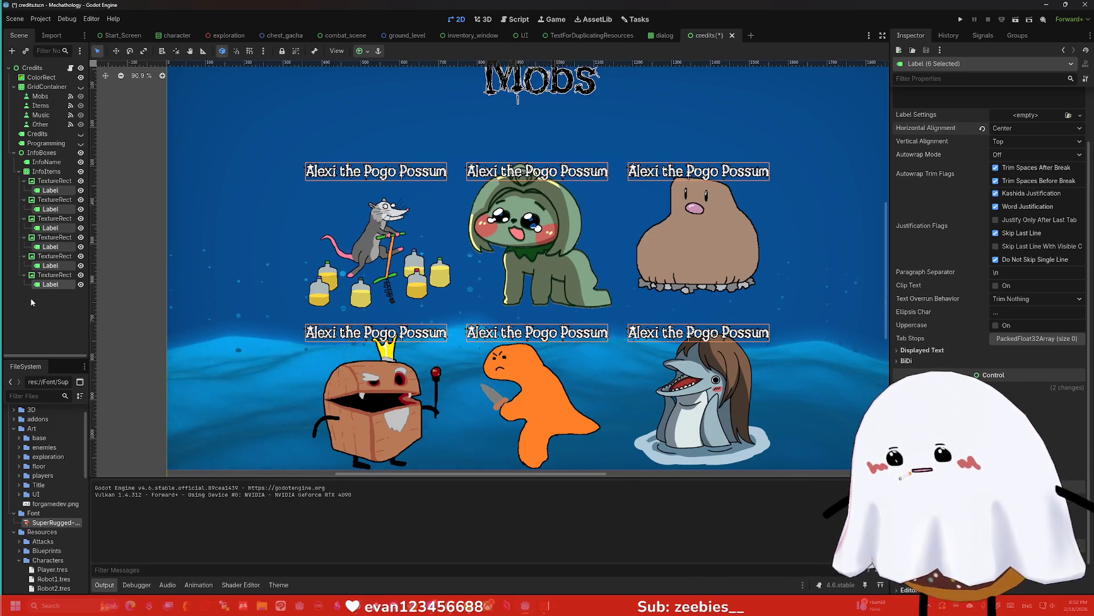
Delete the six selected name labels and confirm, leaving only the portraits
right_click(49, 287)
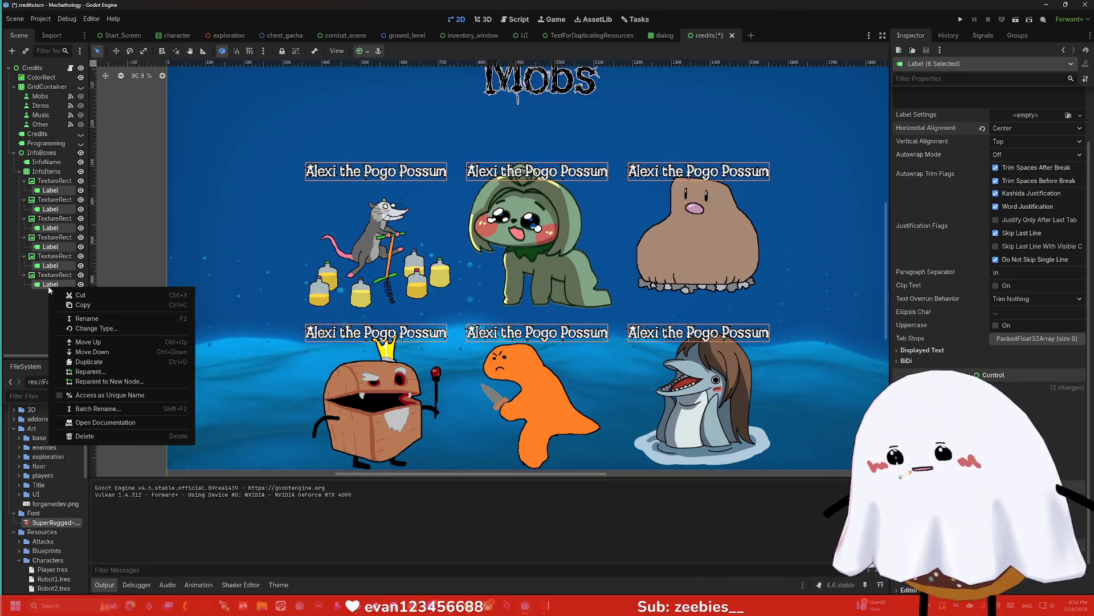
click(106, 435)
click(523, 324)
scroll(645, 296, down, 4)
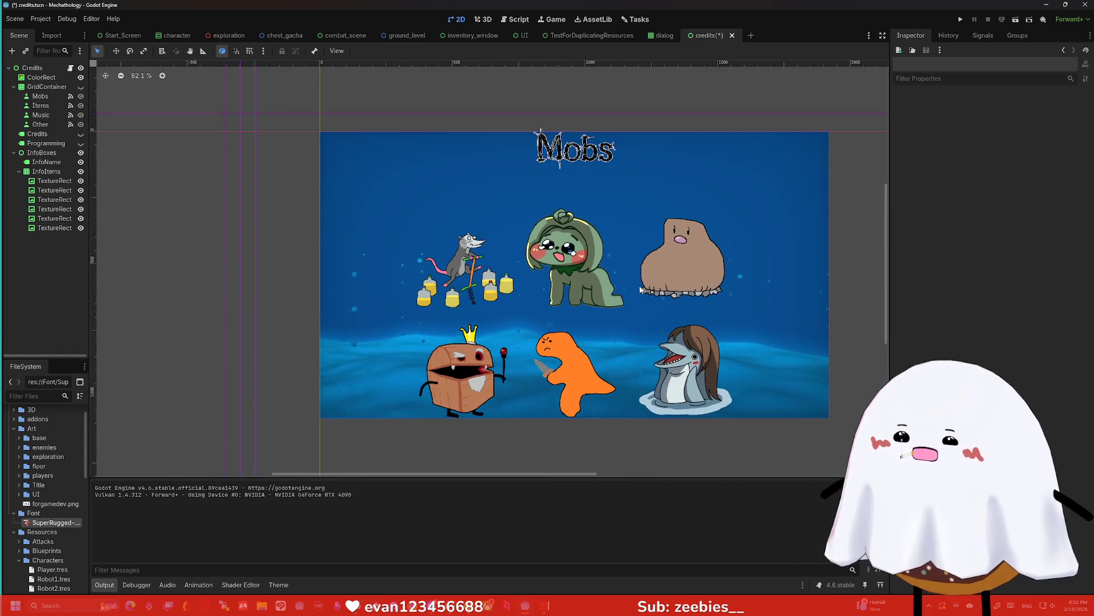
scroll(640, 290, up, 4)
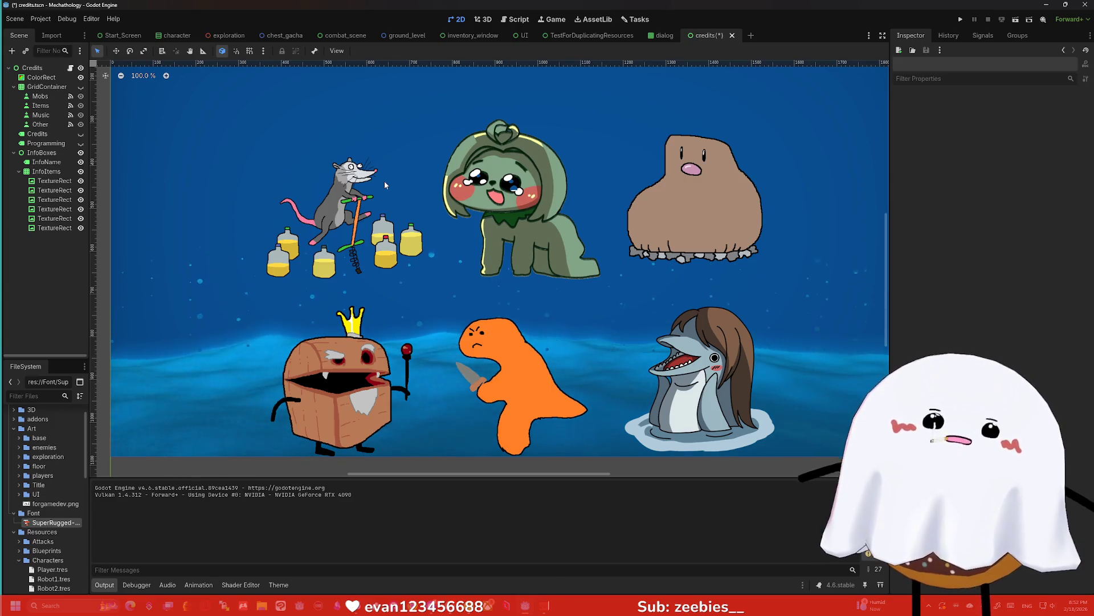
scroll(516, 155, down, 4)
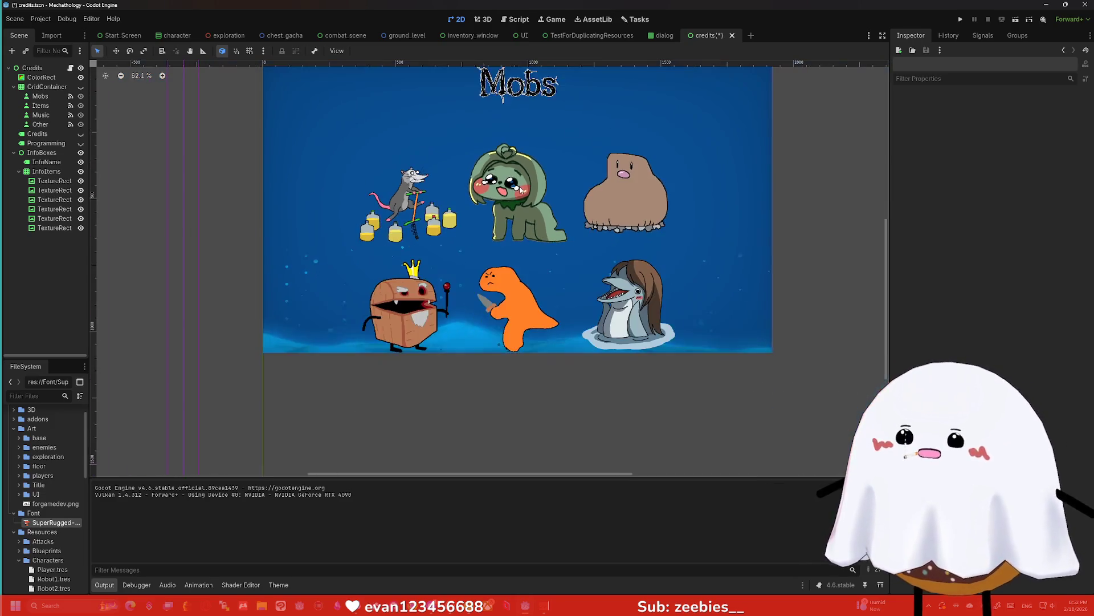
scroll(516, 155, up, 3)
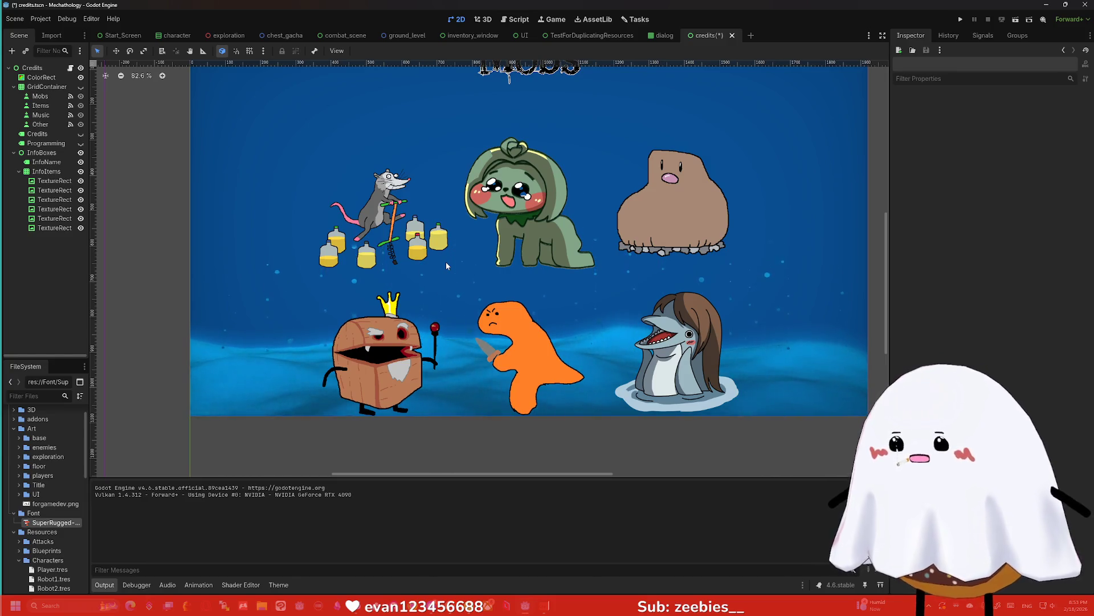
scroll(524, 262, down, 4)
scroll(525, 262, up, 6)
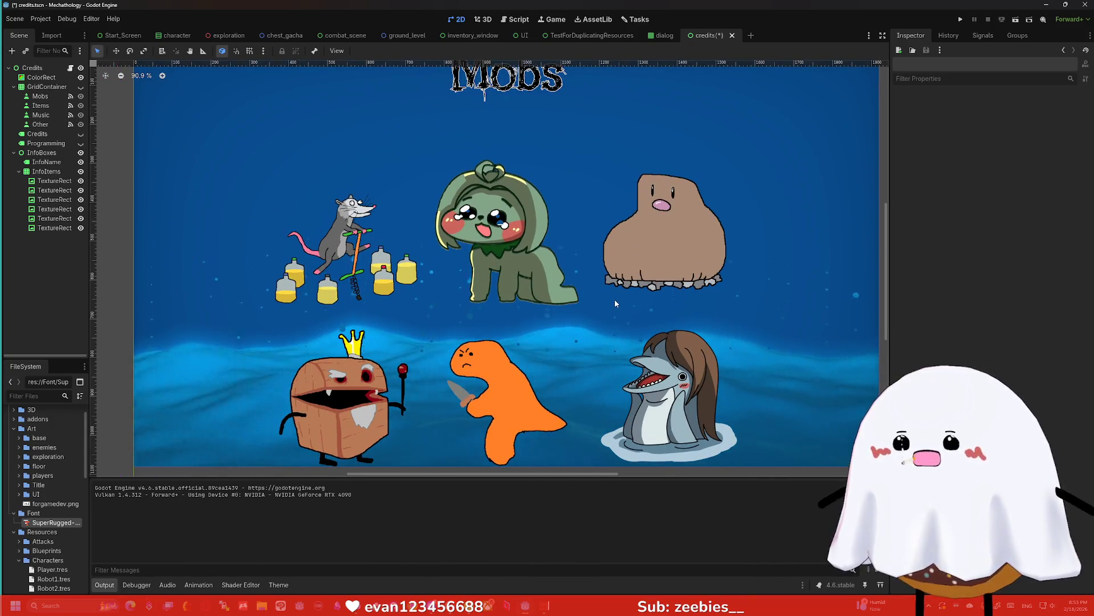
scroll(606, 307, down, 2)
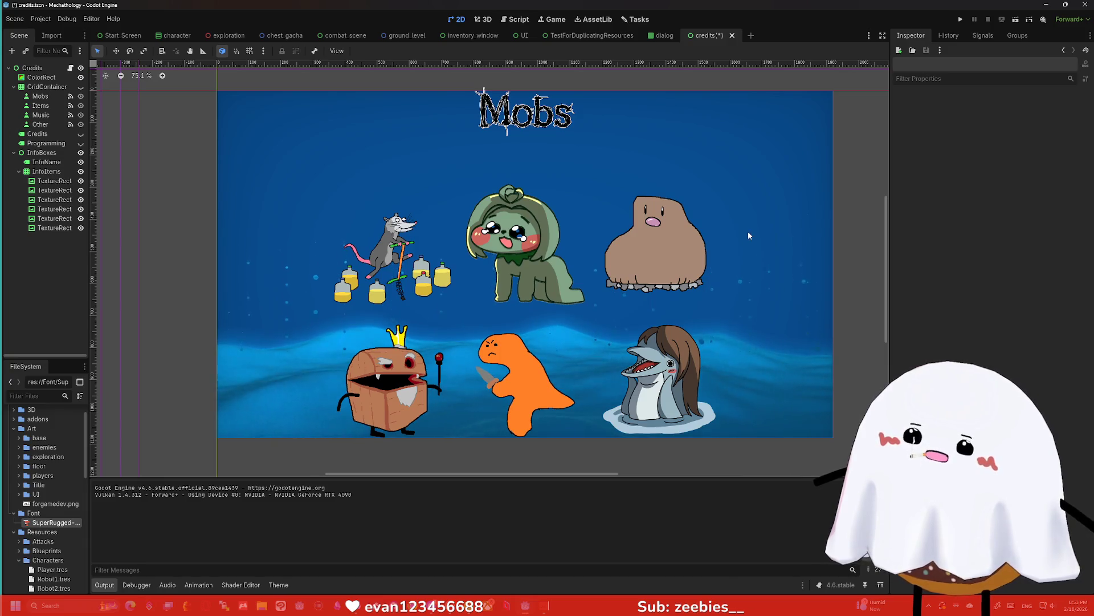
Delete the dolphin portrait and confirm
click(47, 171)
click(46, 162)
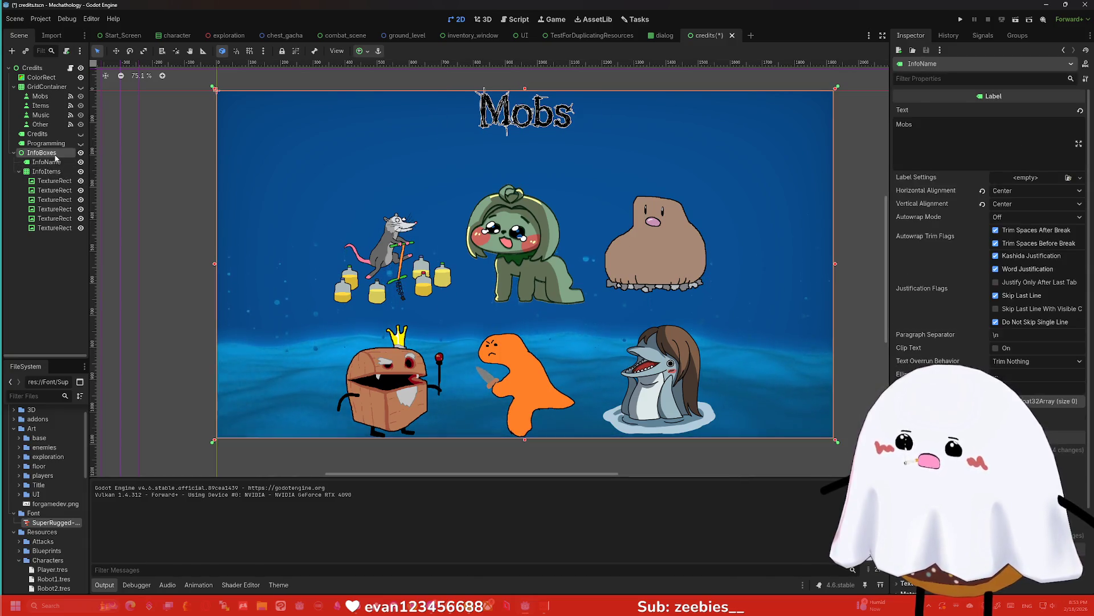
click(51, 152)
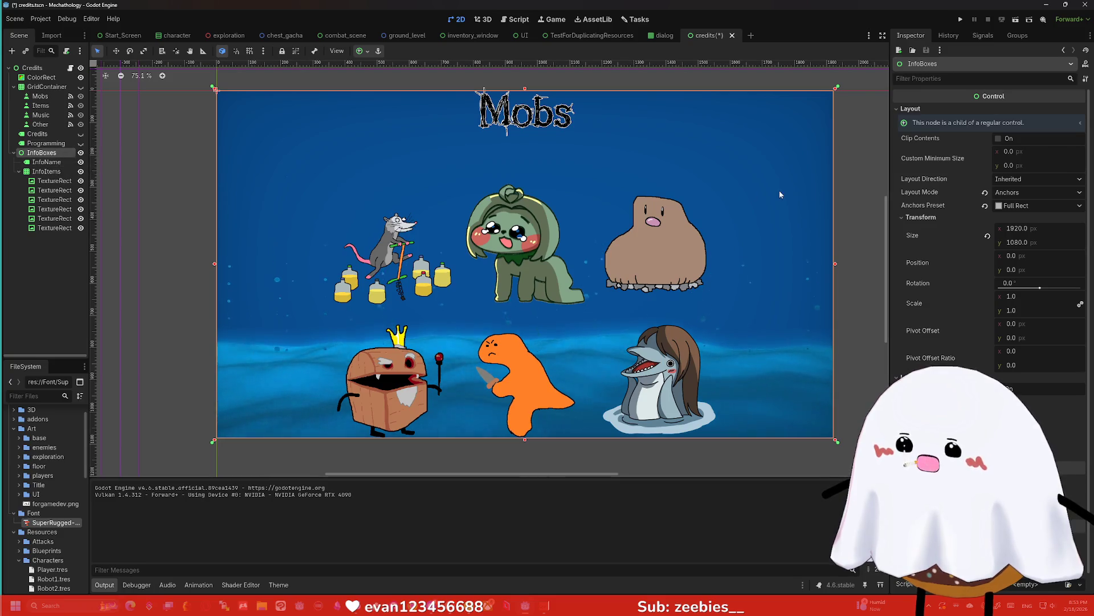
click(57, 228)
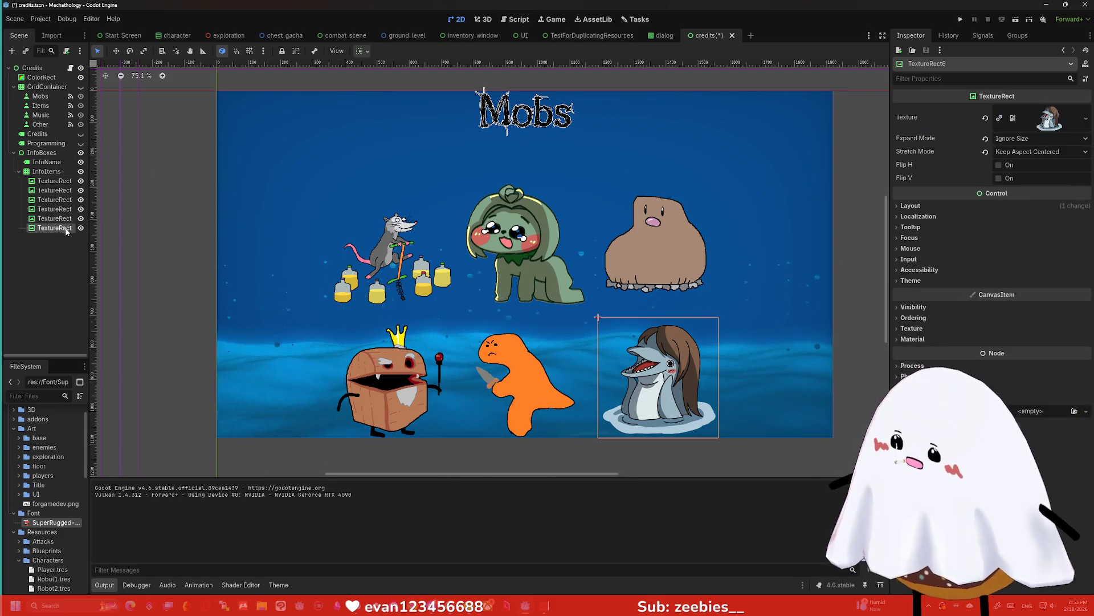
key(Delete)
key(Return)
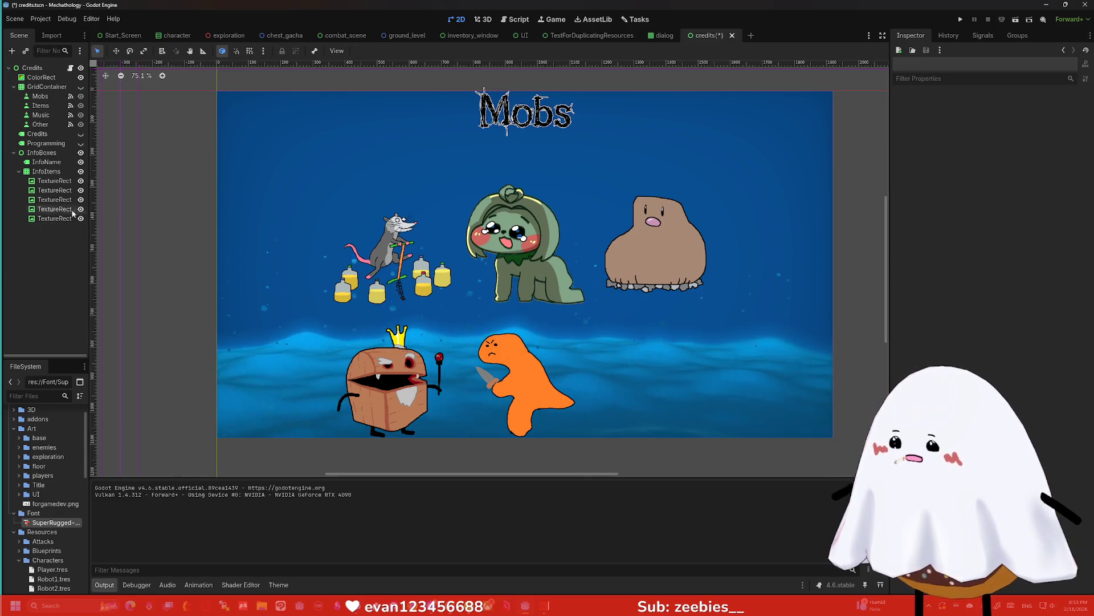
Set the InfoItems grid's Columns to 4
click(47, 171)
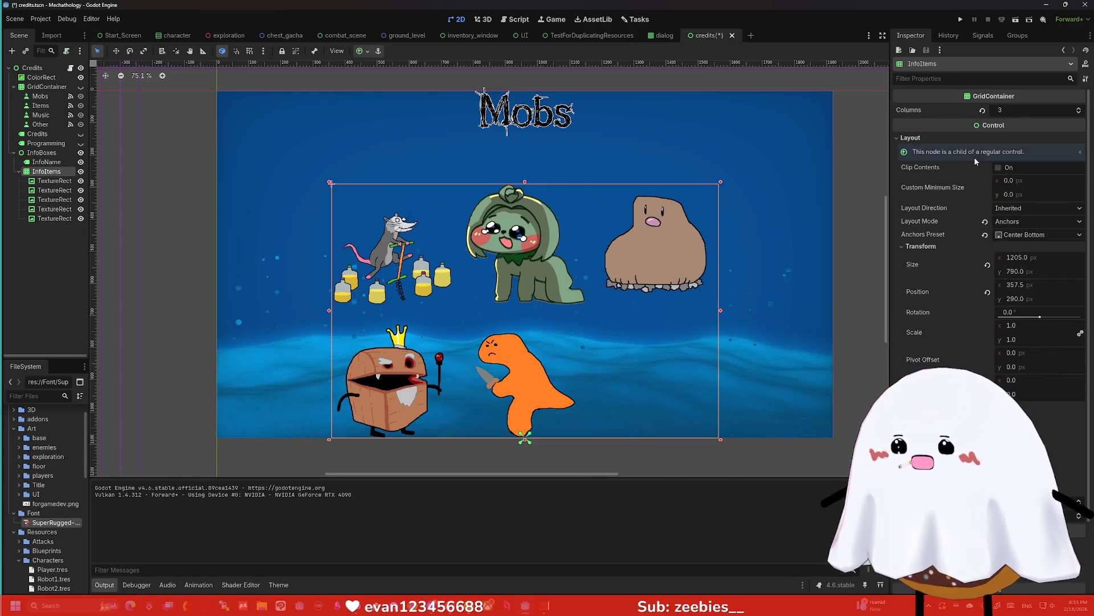
click(1012, 111)
text(5)
key(Return)
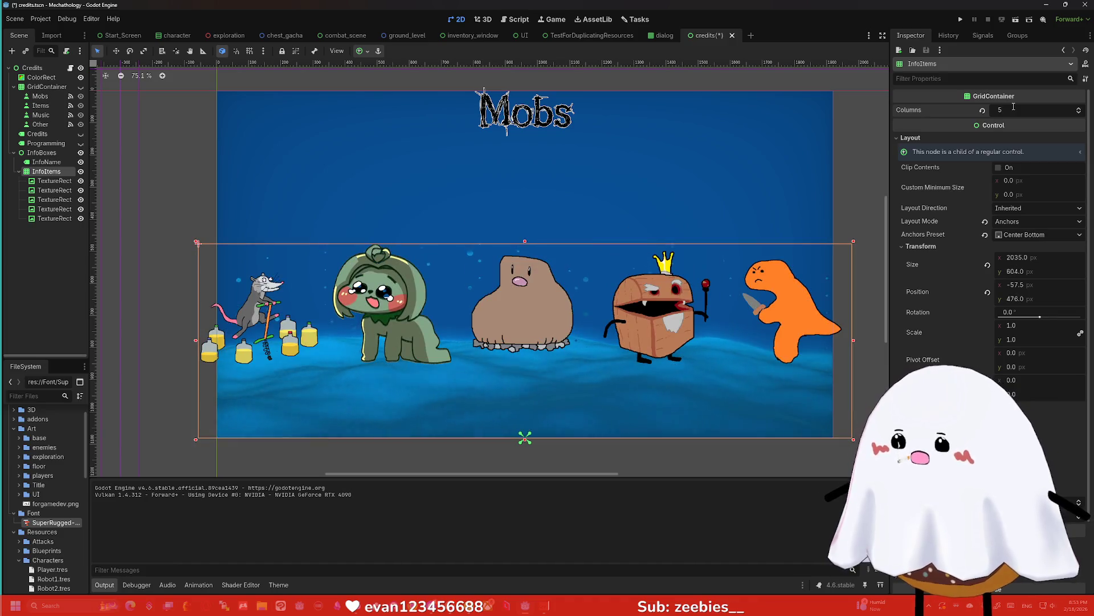
key(BackSpace)
text(4)
key(Return)
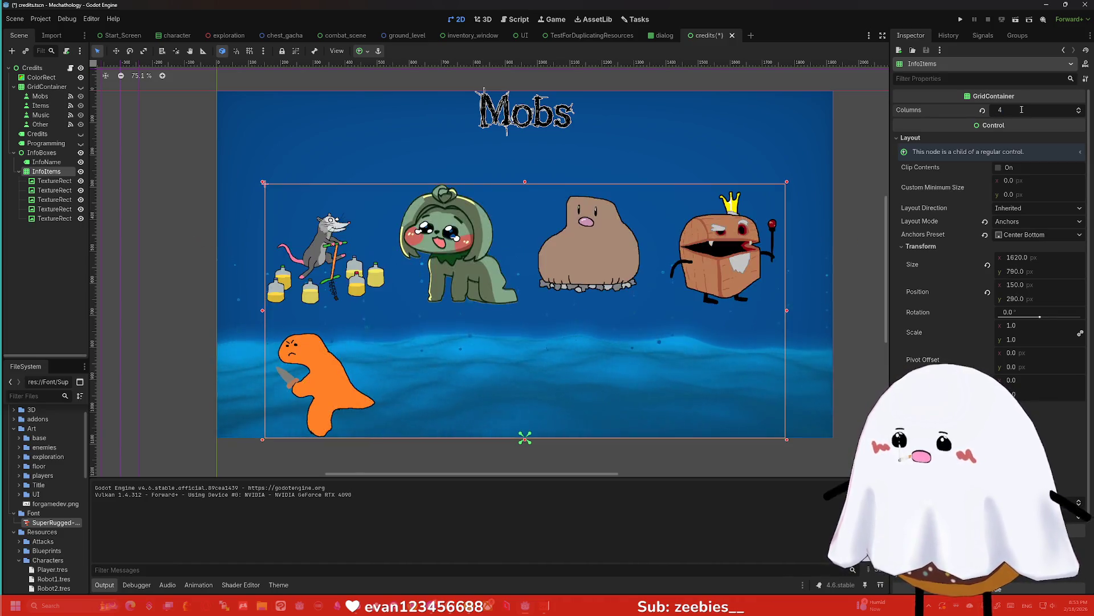
Delete the orange dino portrait and confirm
click(54, 219)
key(Delete)
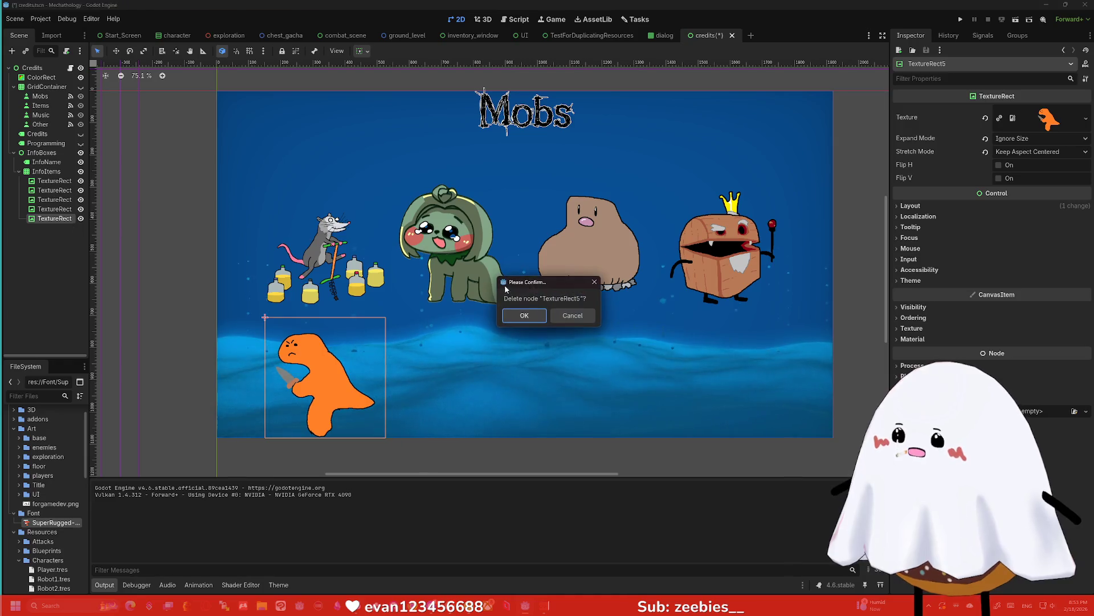
click(517, 315)
click(638, 221)
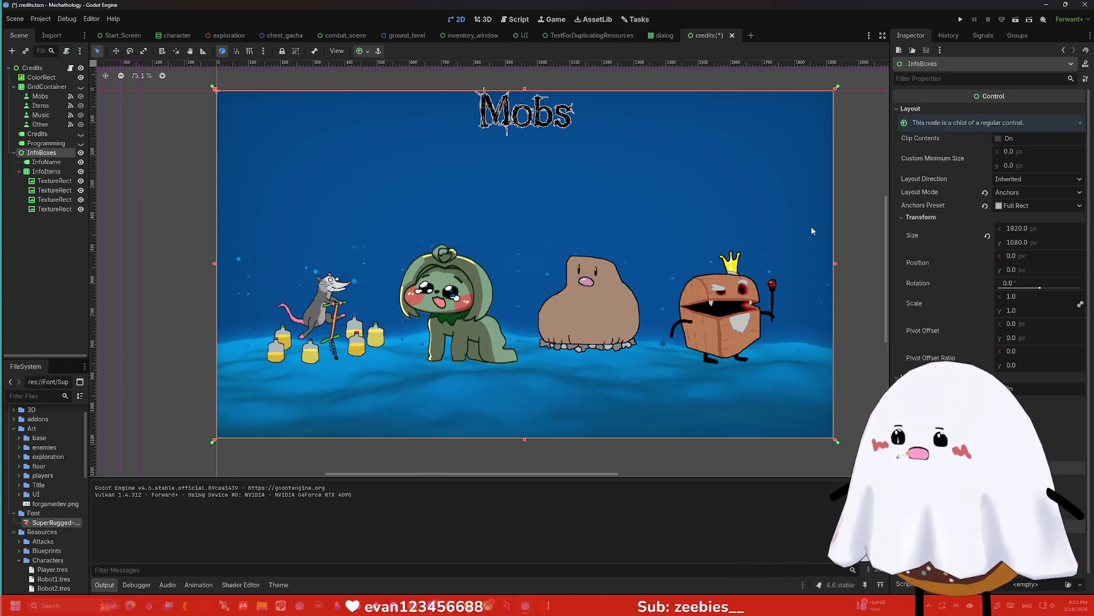
click(867, 223)
key(Down)
key(Down)
key(Down)
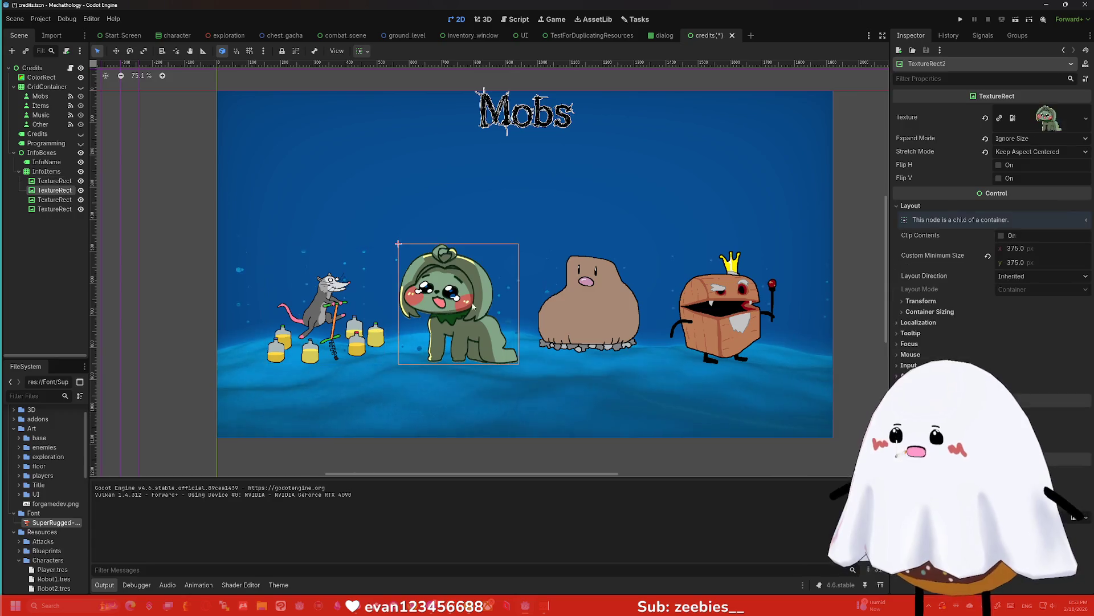
key(Up)
key(Up)
key(Up)
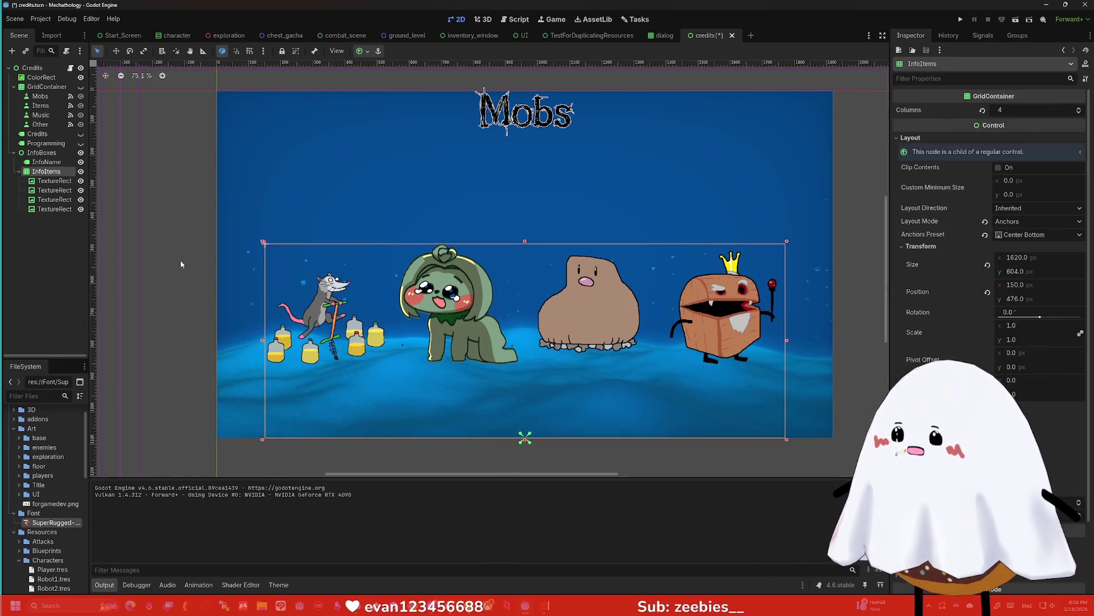
key(ctrl+a)
Create a Label under the mob grid and duplicate it into four labels
text(label)
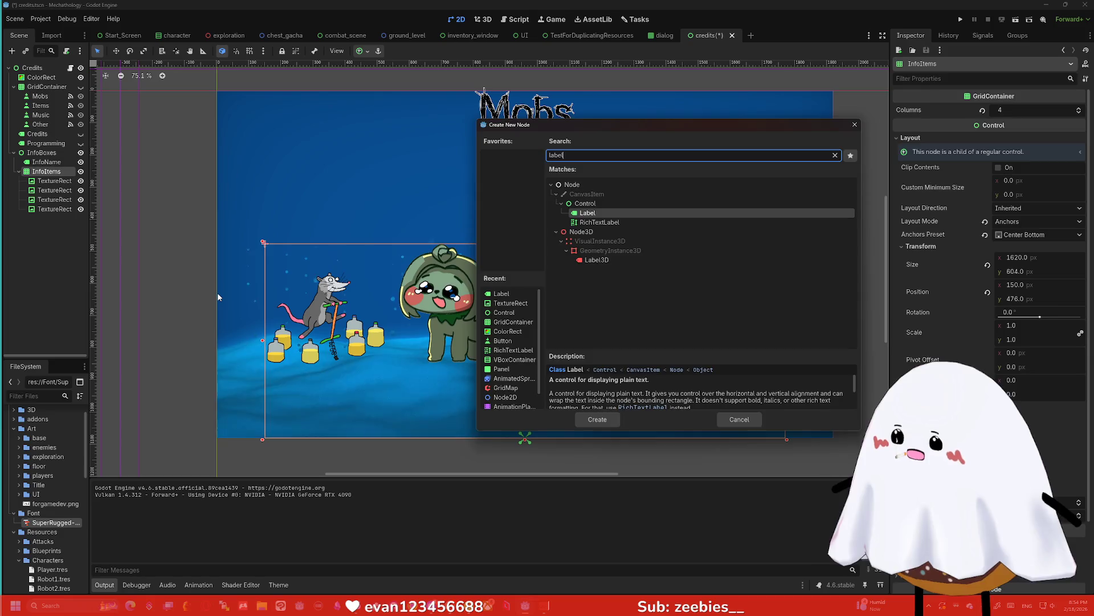
key(Return)
click(57, 163)
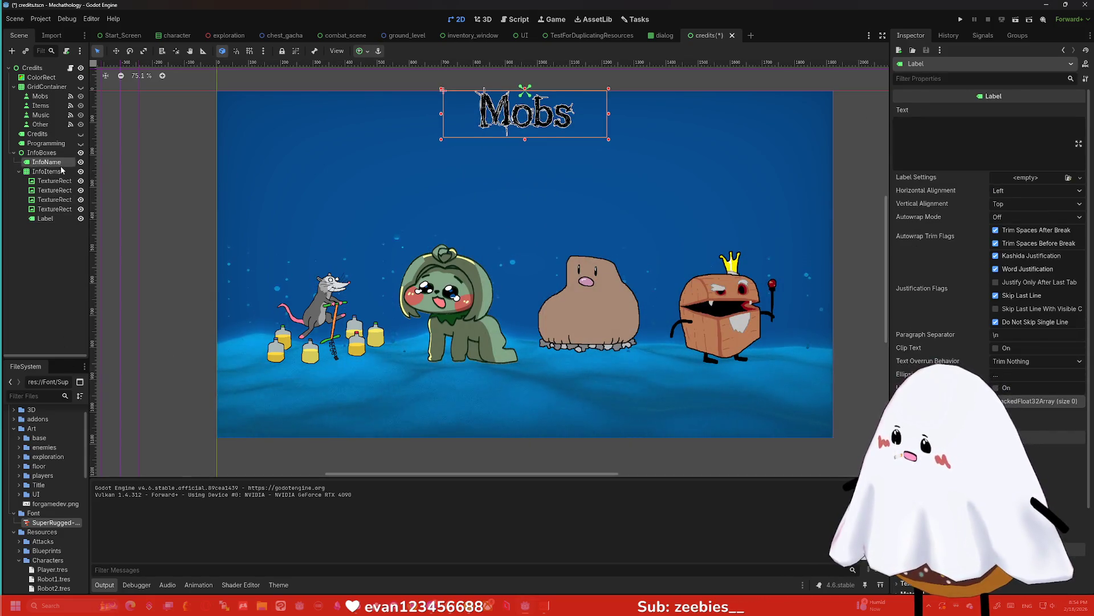
click(64, 171)
key(ctrl+a)
key(Return)
key(ctrl+d)
key(ctrl+d)
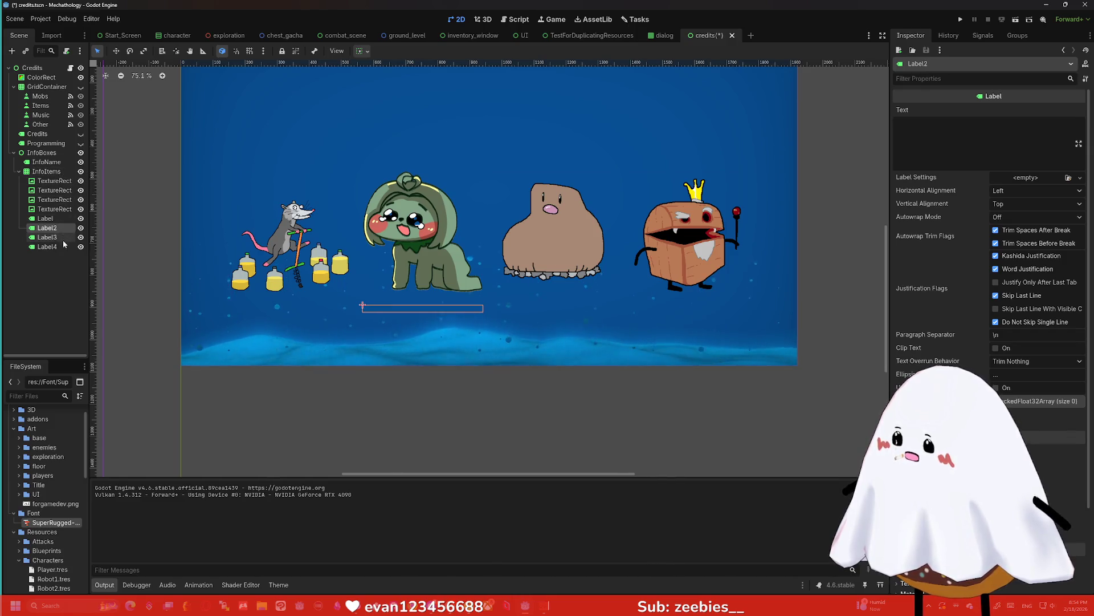
key(Up)
key(Up)
key(Up)
key(Down)
key(Down)
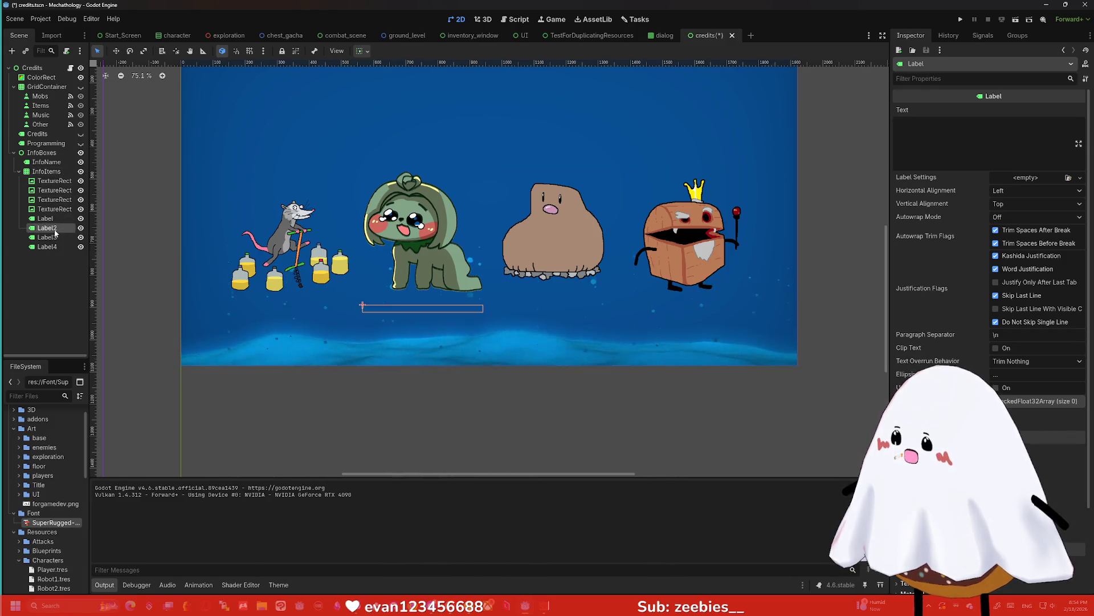
Set the first label's text to 'Alexi the Pogo Possum'
click(58, 246)
click(46, 218)
click(1022, 146)
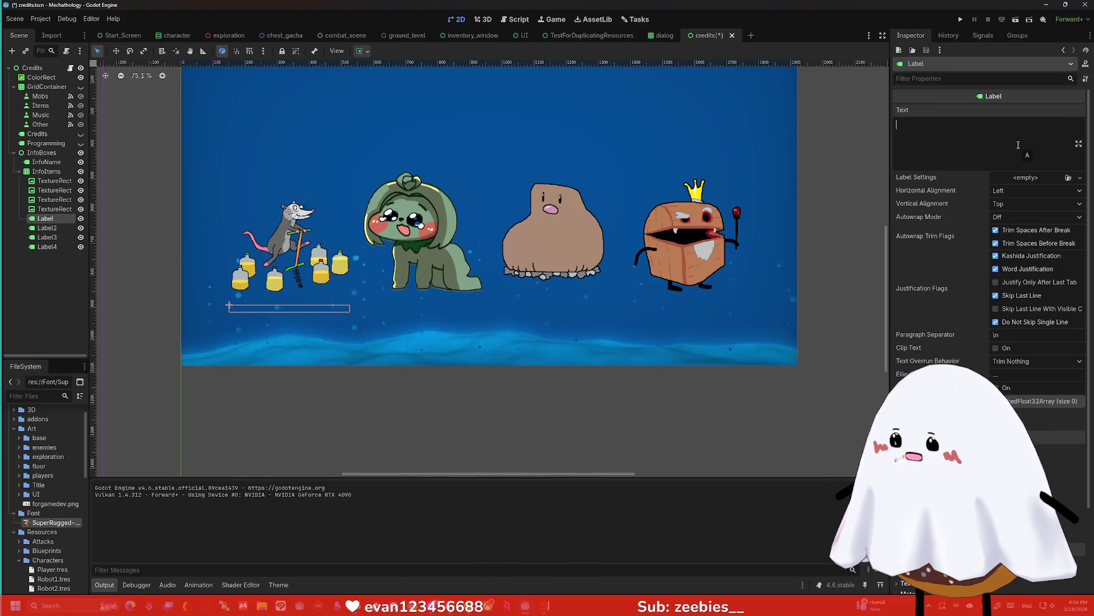
text(Aexi the Pogo )
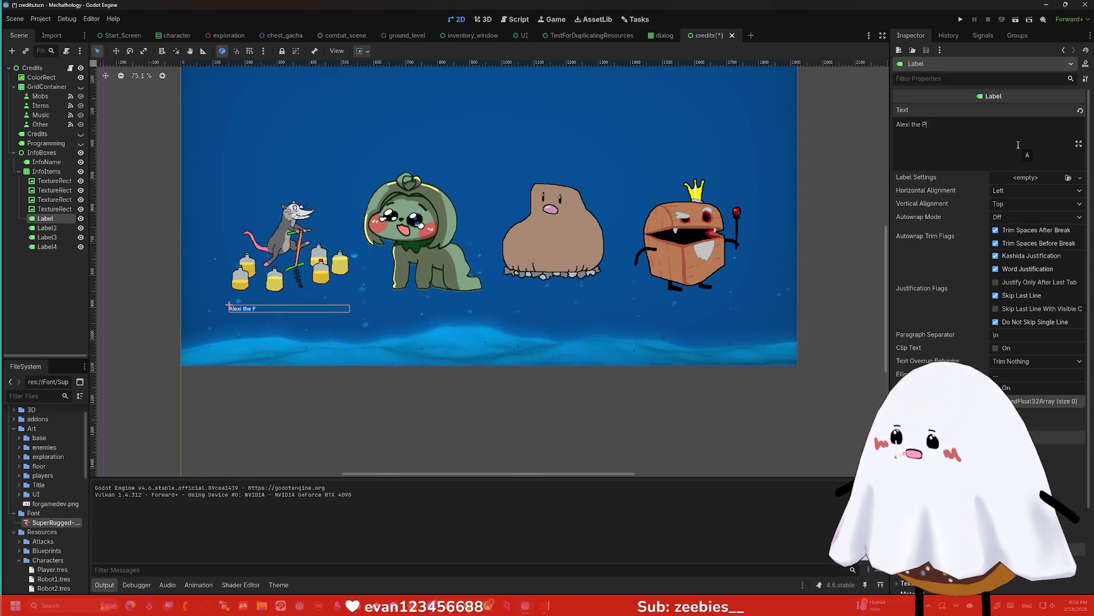
text(Possum)
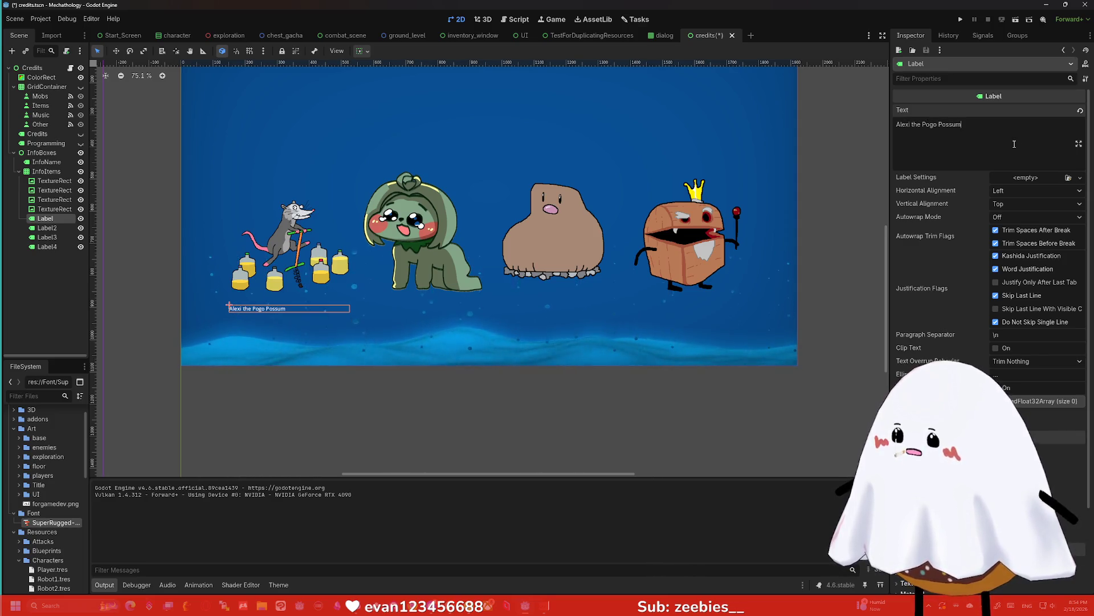
click(67, 268)
Return to the fully captioned grid and delete the first portrait captions
key(ctrl+z)
key(ctrl+z)
key(ctrl+z)
key(ctrl+shift+z)
key(ctrl+shift+z)
key(ctrl+shift+z)
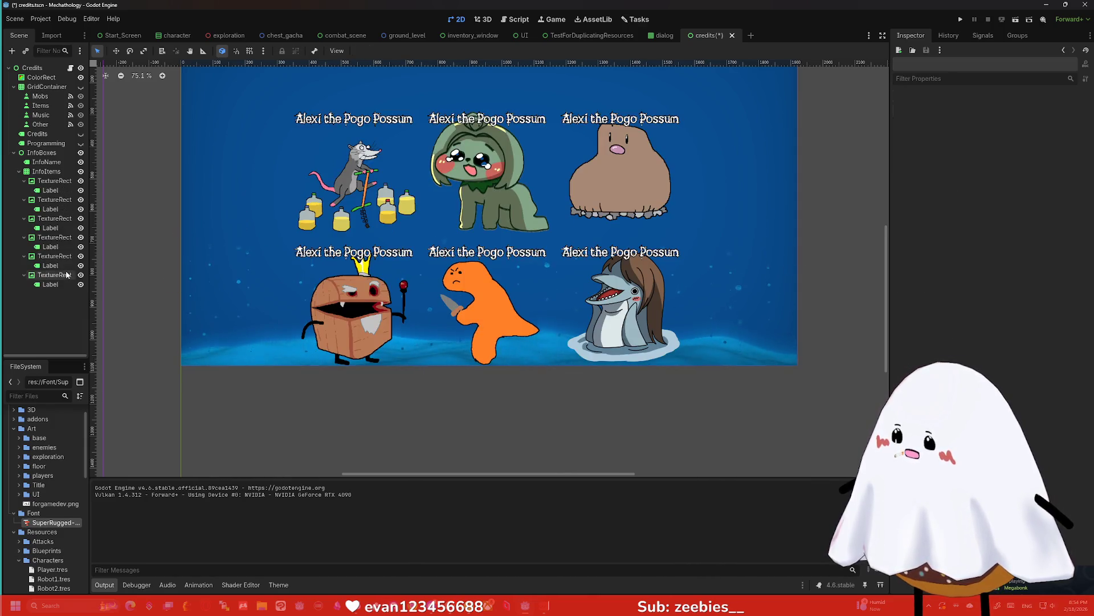
click(62, 192)
key(Delete)
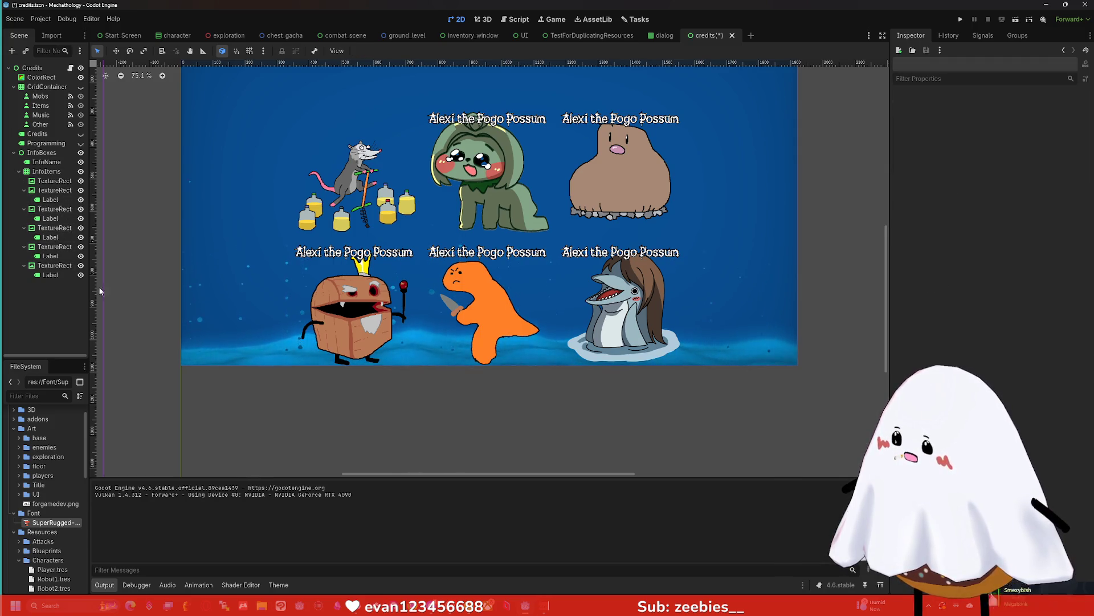
click(50, 200)
key(Delete)
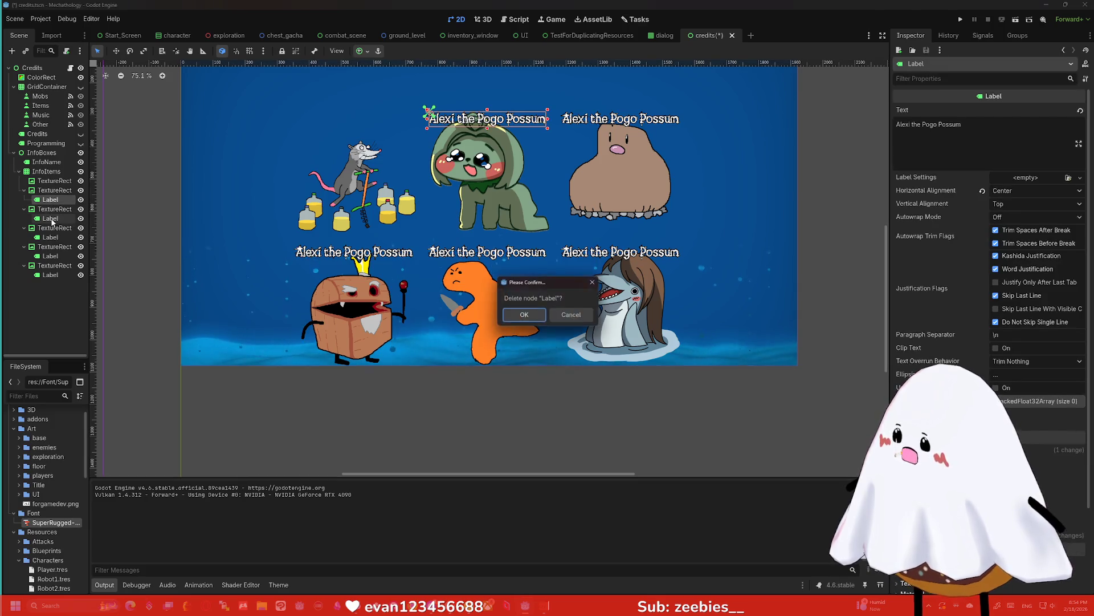
key(Return)
click(48, 212)
key(Delete)
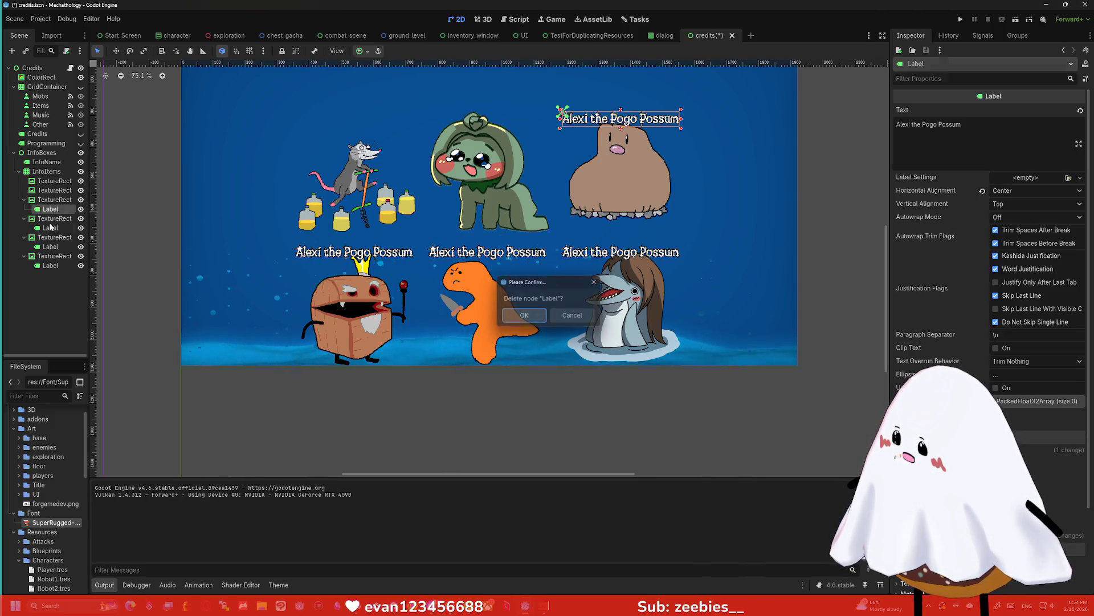
key(Return)
Delete the remaining portrait captions from the Mobs grid
click(48, 219)
key(Delete)
key(Return)
click(52, 229)
key(Delete)
key(Return)
click(50, 237)
key(Delete)
Remove the shark and orange dino portraits and set the grid to 4 columns
key(Return)
click(53, 228)
key(Delete)
key(Return)
click(51, 220)
key(Delete)
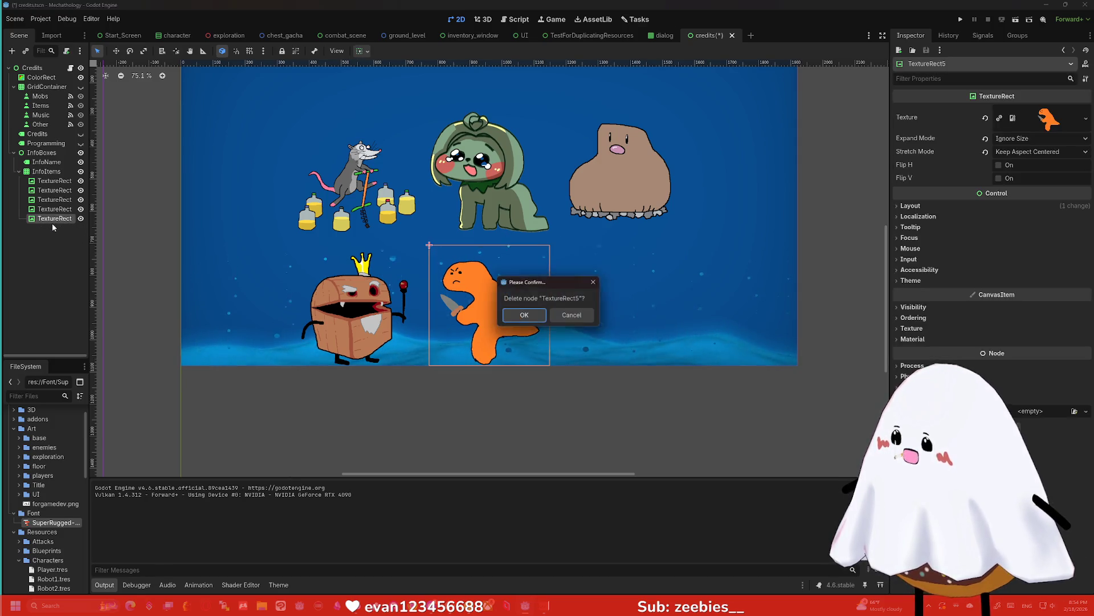
key(Return)
click(57, 174)
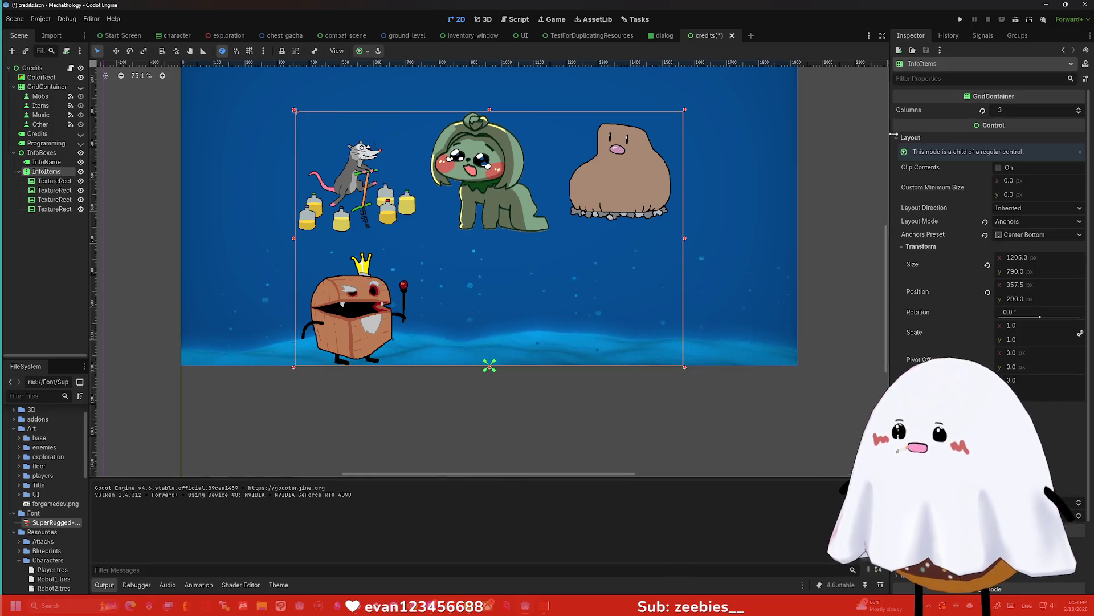
text(4)
key(Return)
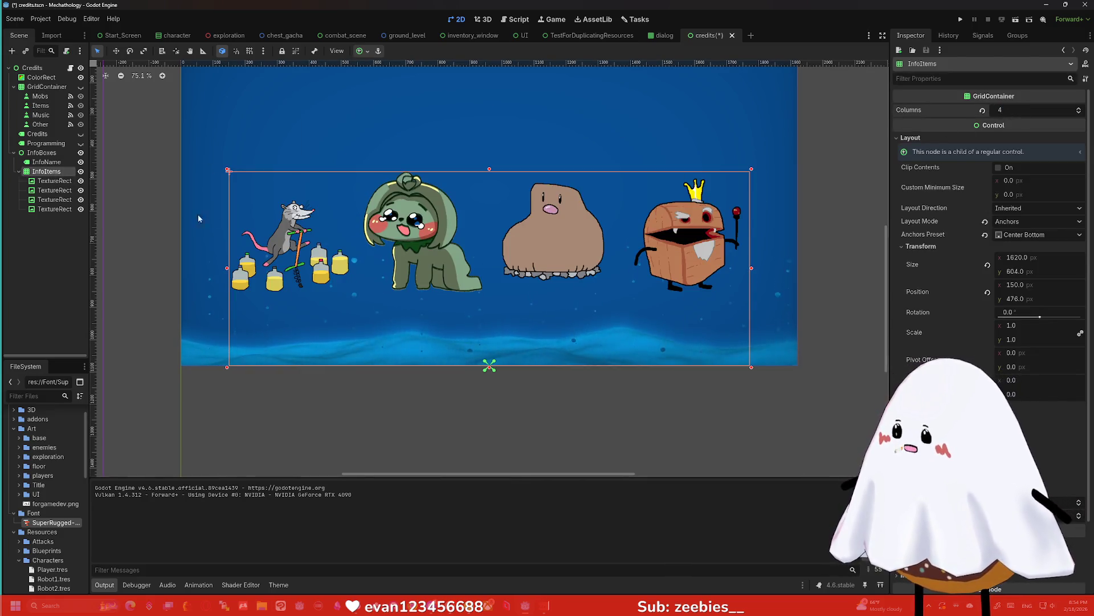
Paste two 'Alexi the Pogo Possum' captions into the mob portrait grid
key(ctrl+v)
click(68, 172)
key(ctrl+v)
click(69, 172)
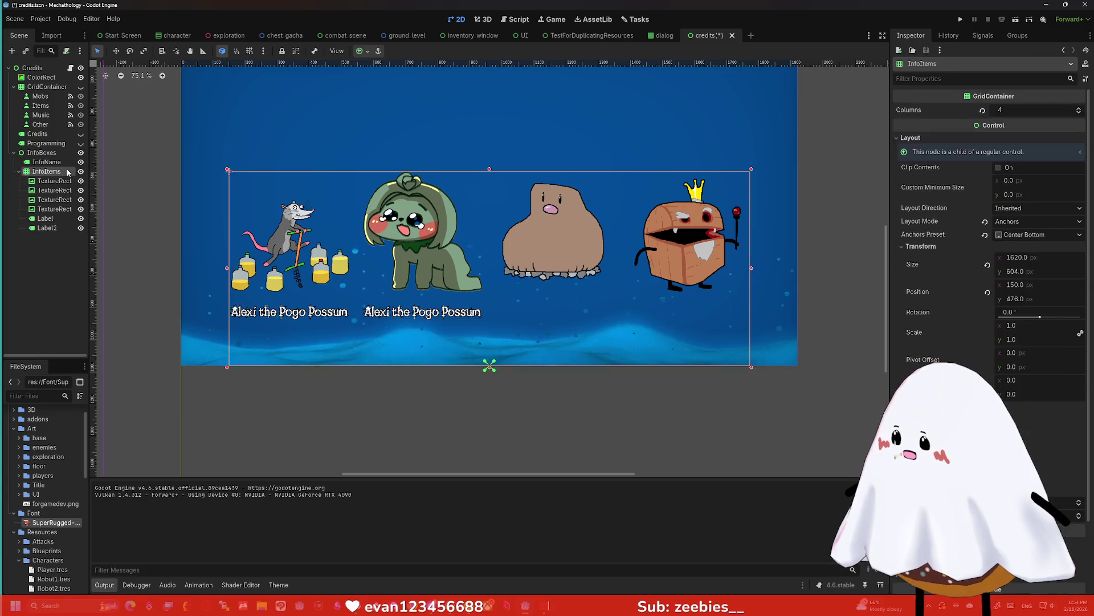
Paste two more 'Alexi the Pogo Possum' captions so all four portraits are labelled
key(ctrl+v)
click(68, 172)
key(ctrl+v)
click(657, 373)
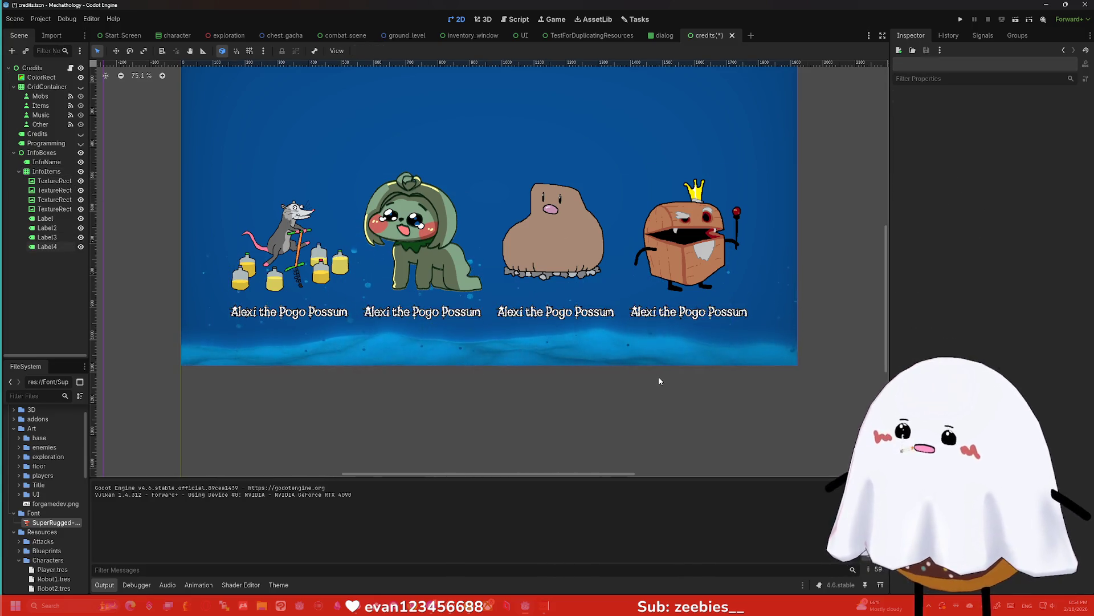
scroll(617, 300, down, 2)
scroll(544, 198, up, 2)
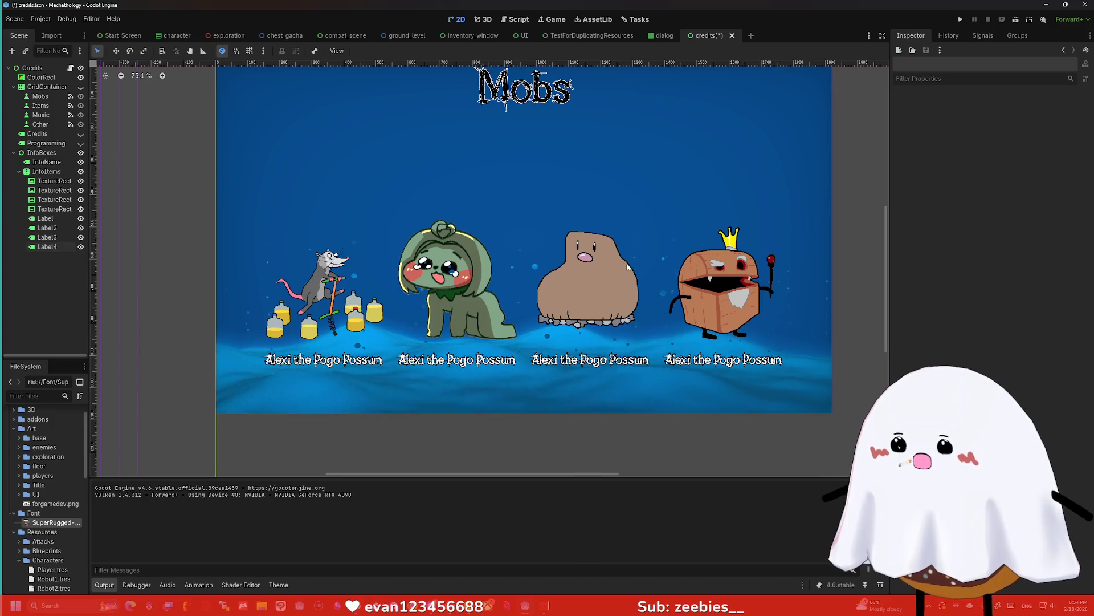
Raise the portrait grid's top edge higher on the page and zoom in on it
click(46, 171)
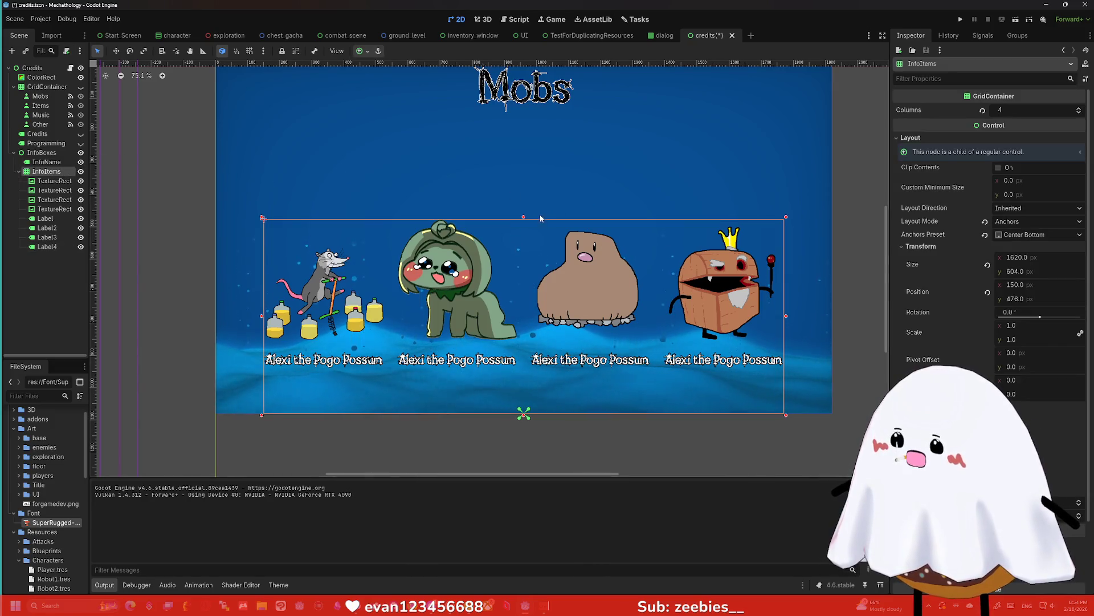
mouse_move(524, 219)
mouse_down()
mouse_move(521, 142)
mouse_move(522, 158)
mouse_up()
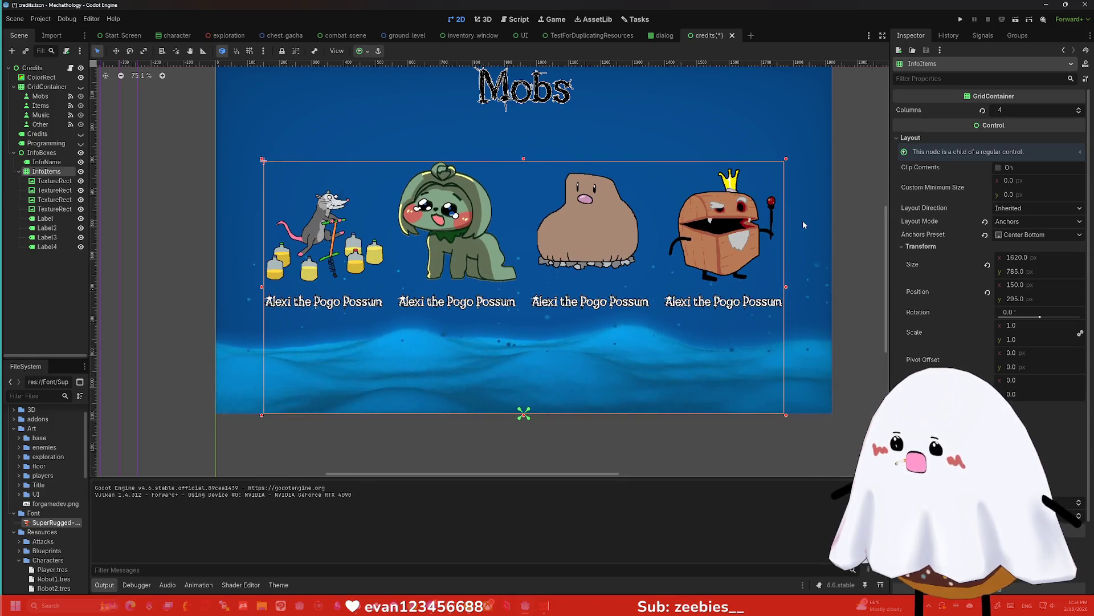
click(862, 227)
scroll(826, 228, down, 1)
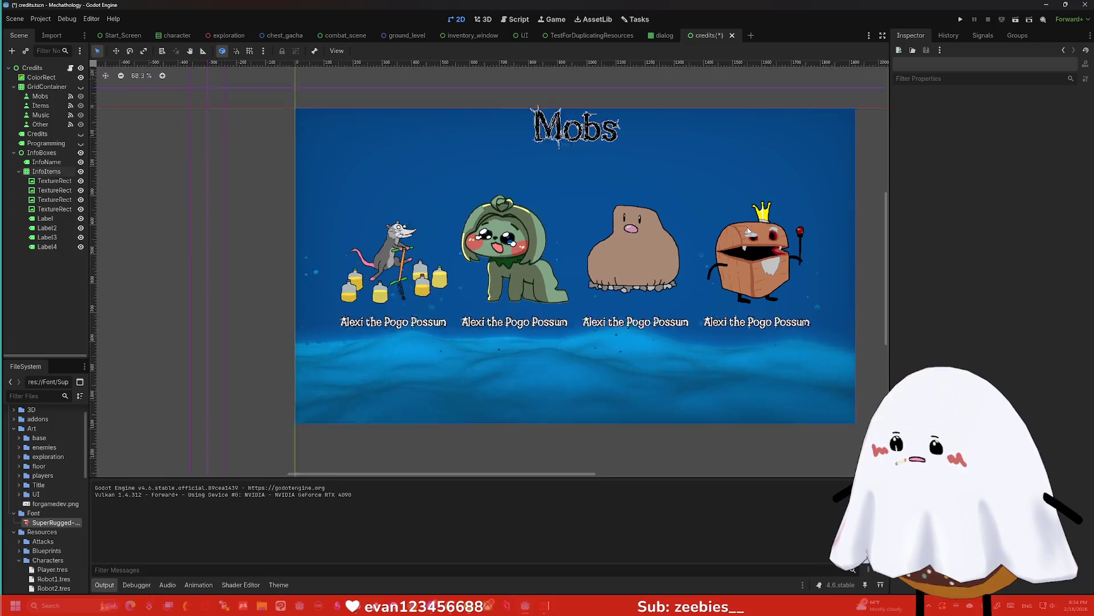
scroll(748, 229, up, 1)
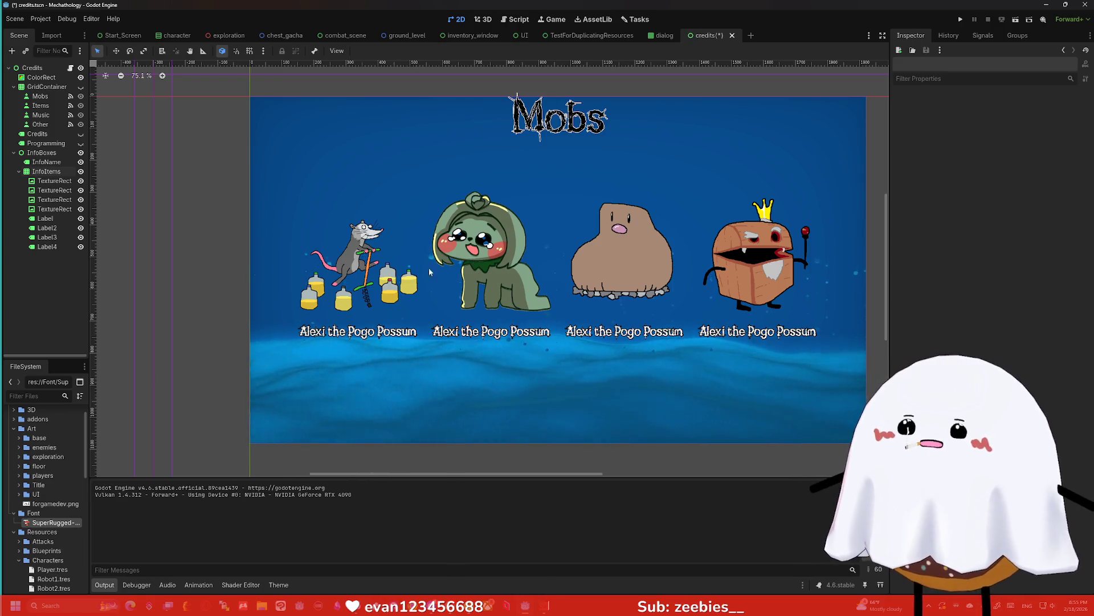
scroll(196, 265, down, 2)
scroll(275, 285, left, 2)
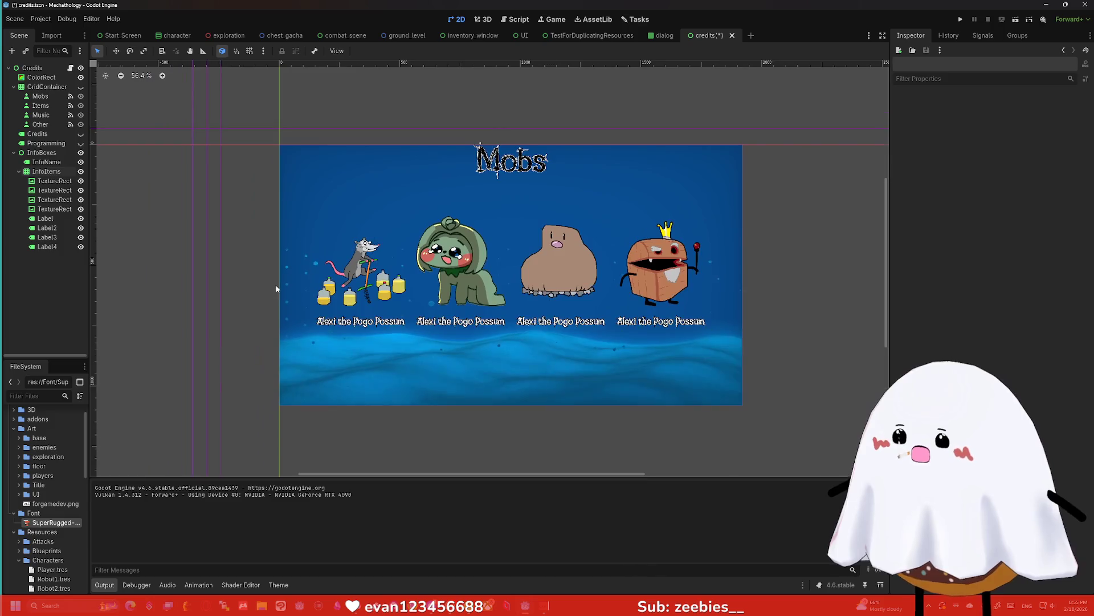
scroll(273, 285, up, 1)
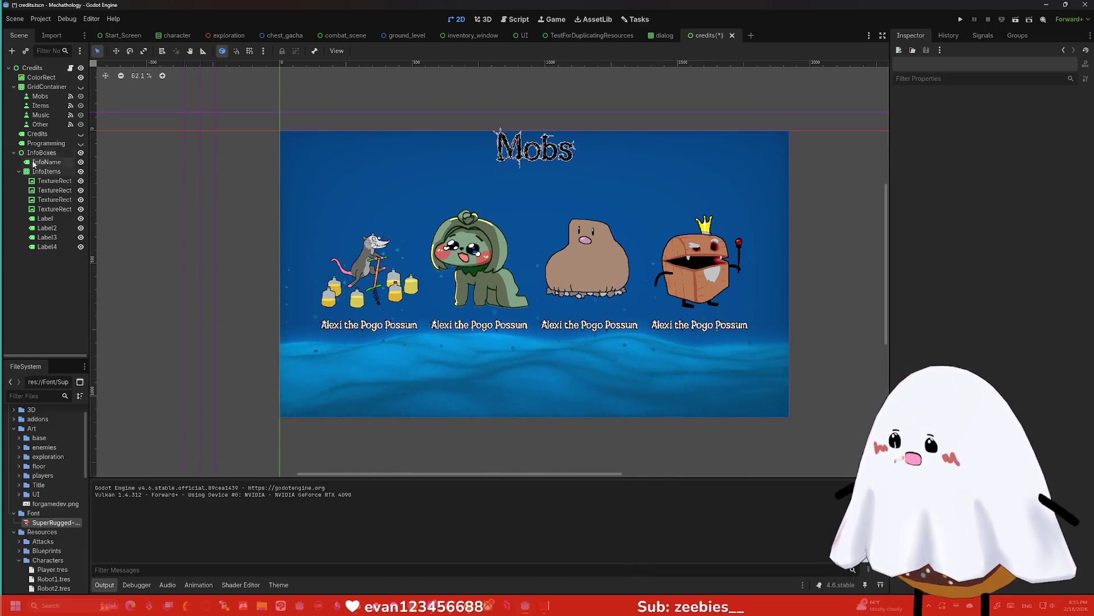
Rename the four portrait TextureRects Entry1, Entry2, Entry3 and Entry4
click(55, 181)
key(F2)
text(Entr)
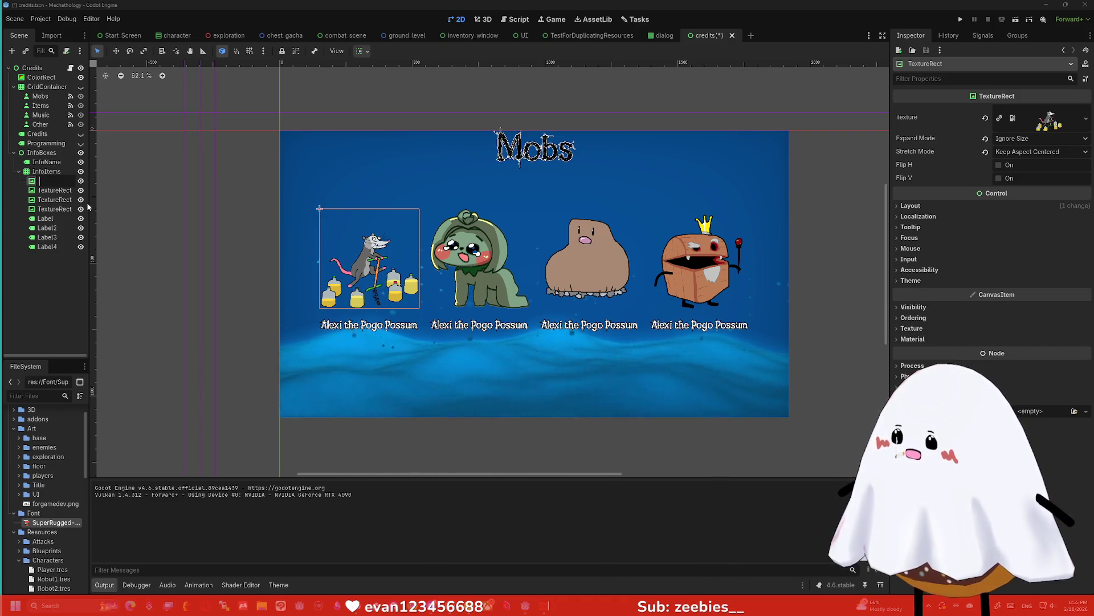
text(y1)
key(Return)
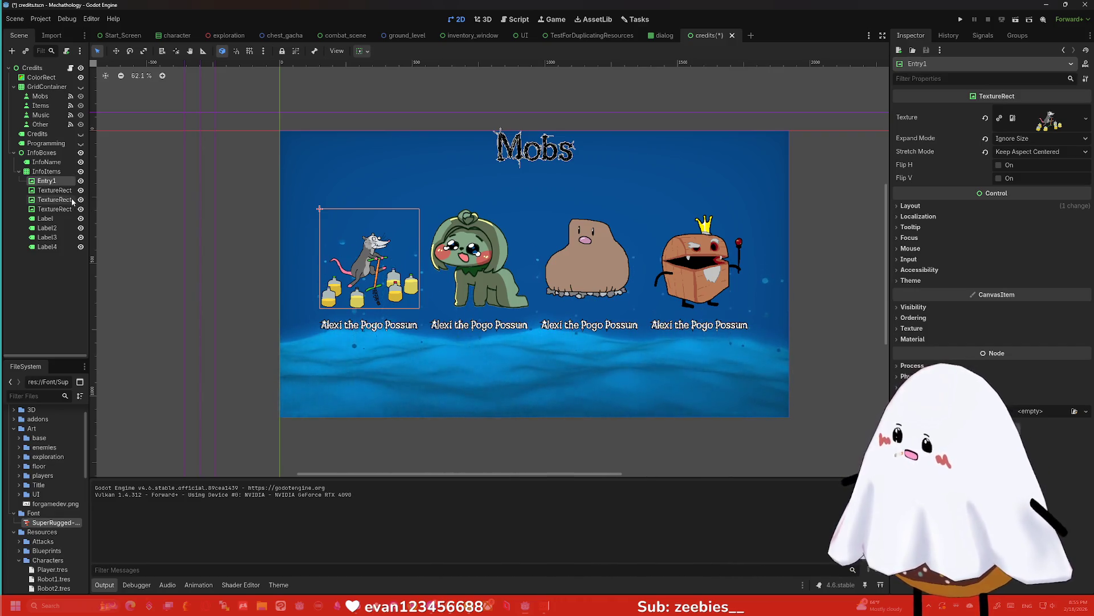
click(54, 192)
key(F2)
text(Entry1)
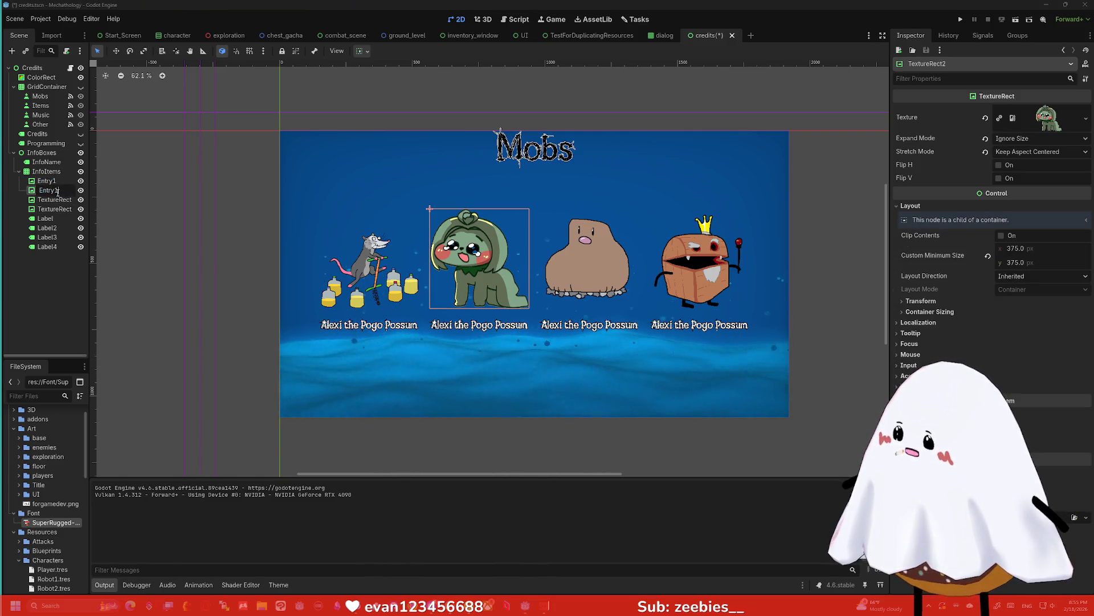
key(Return)
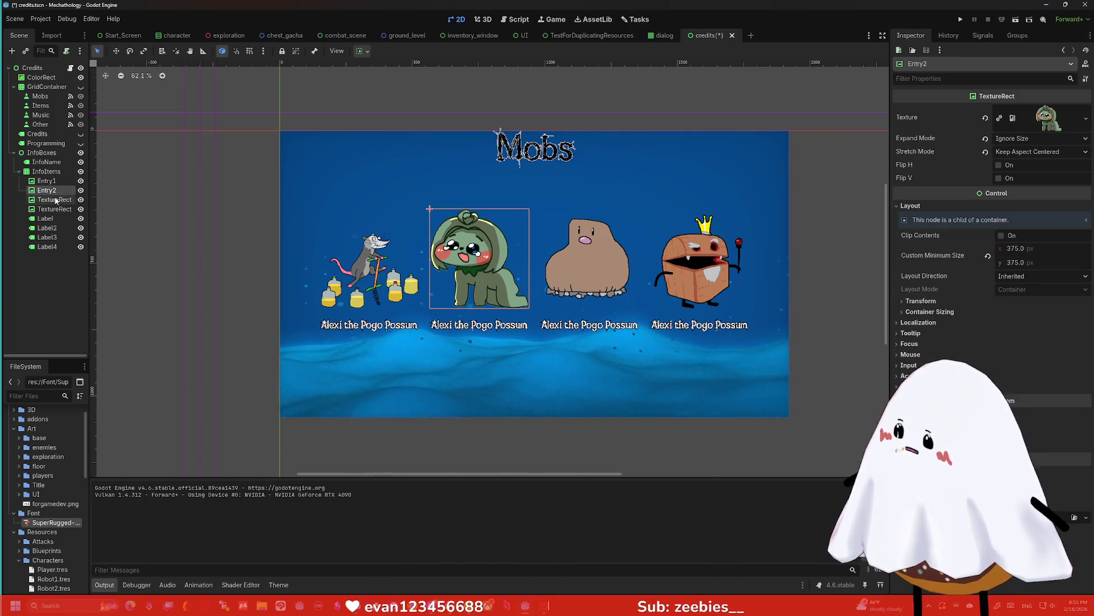
click(54, 199)
key(F2)
text(Entry3)
key(Return)
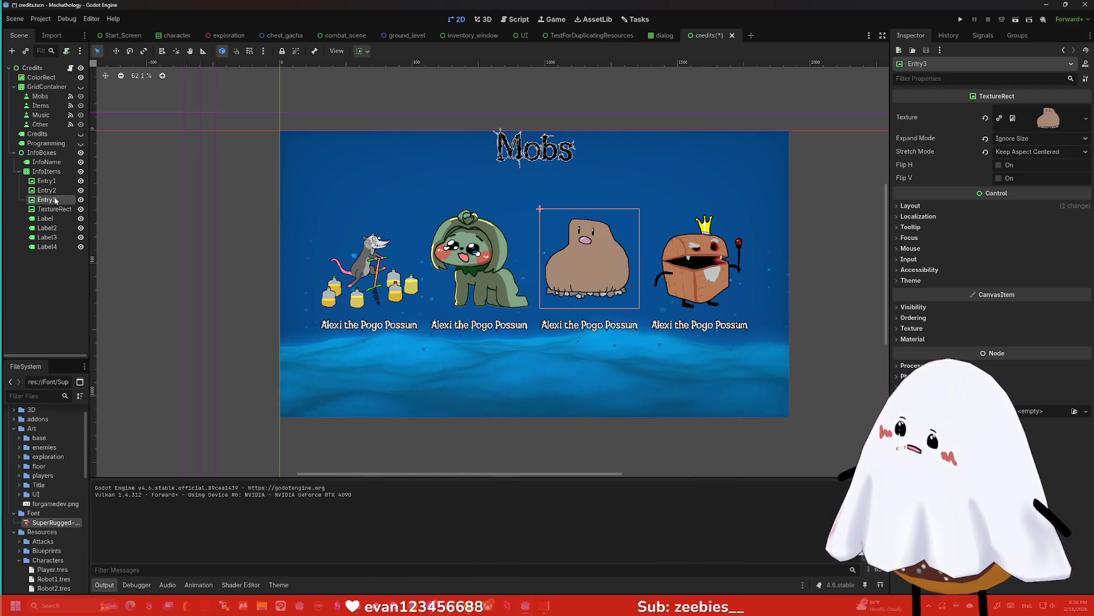
click(51, 209)
key(F2)
text(Entry4)
key(Return)
Rename the four caption Labels Name1, Name2, Name3 and Name4
click(52, 218)
key(F2)
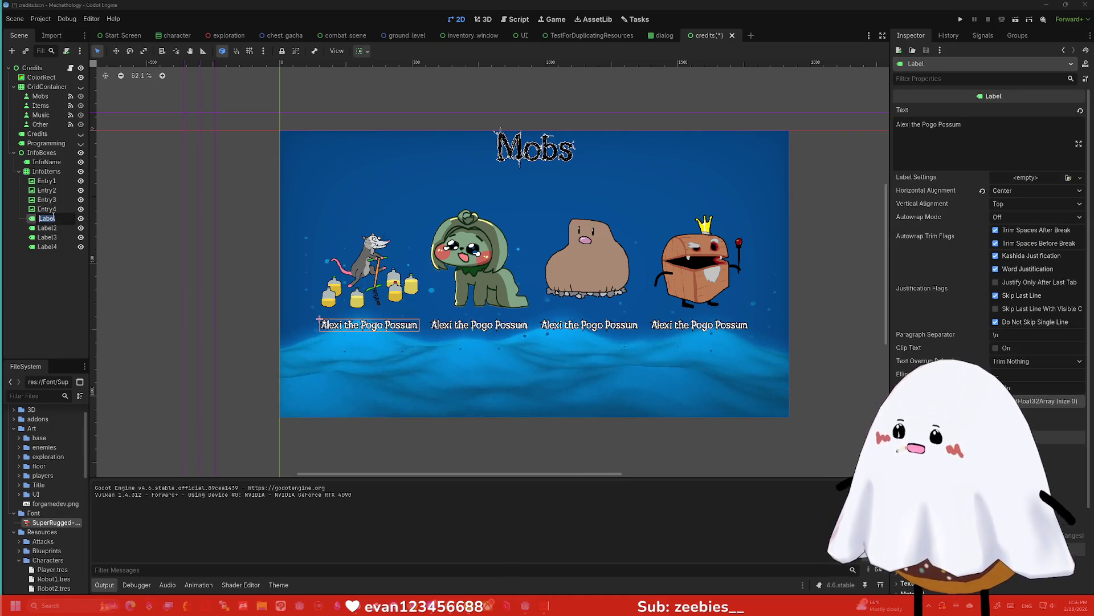
text(Name1)
key(Return)
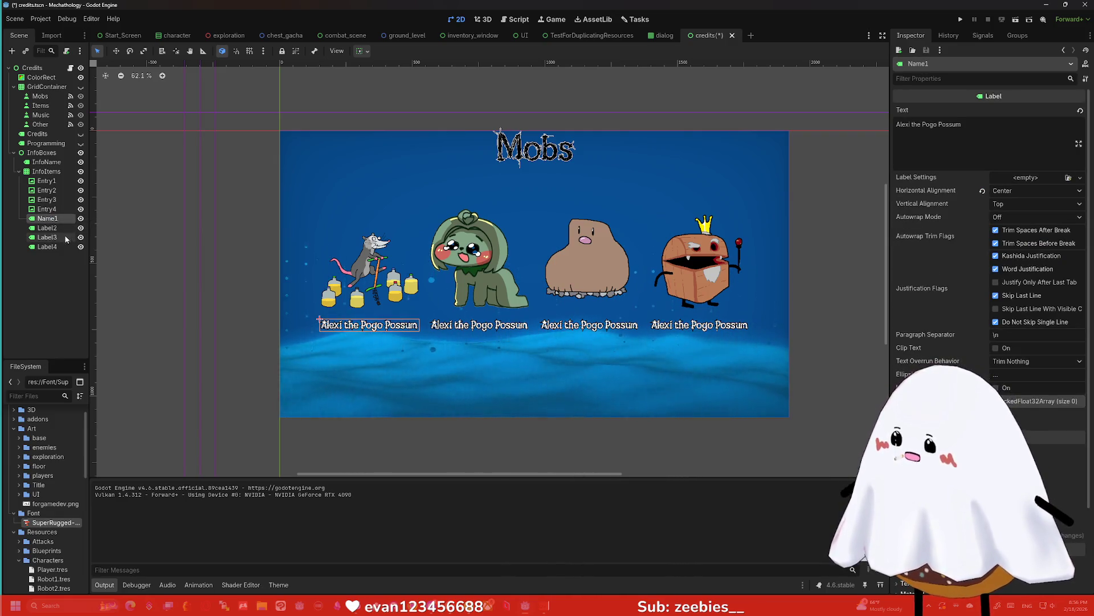
click(51, 228)
key(F2)
text(Name2)
key(Return)
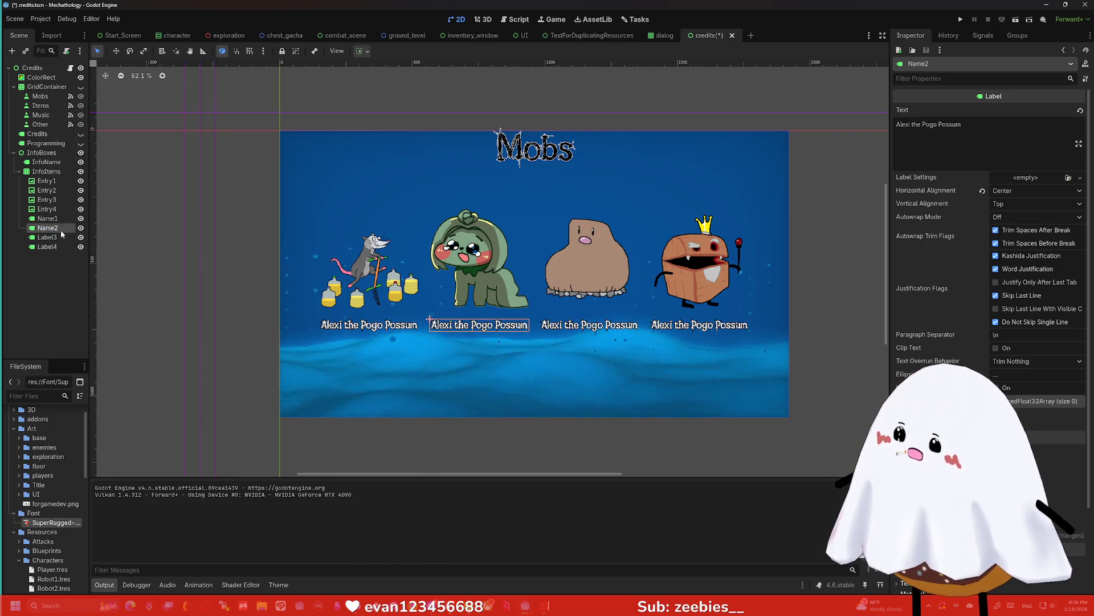
click(48, 237)
key(F2)
text(Na)
key(Return)
click(57, 247)
key(F2)
text(Name4)
key(Return)
click(57, 274)
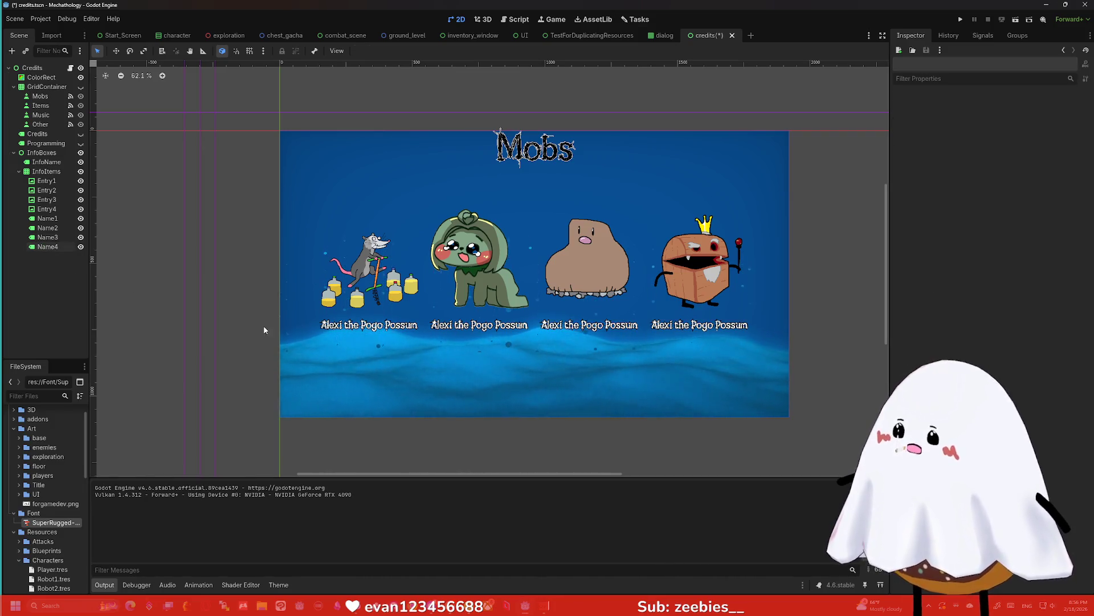
click(80, 133)
click(80, 143)
click(80, 143)
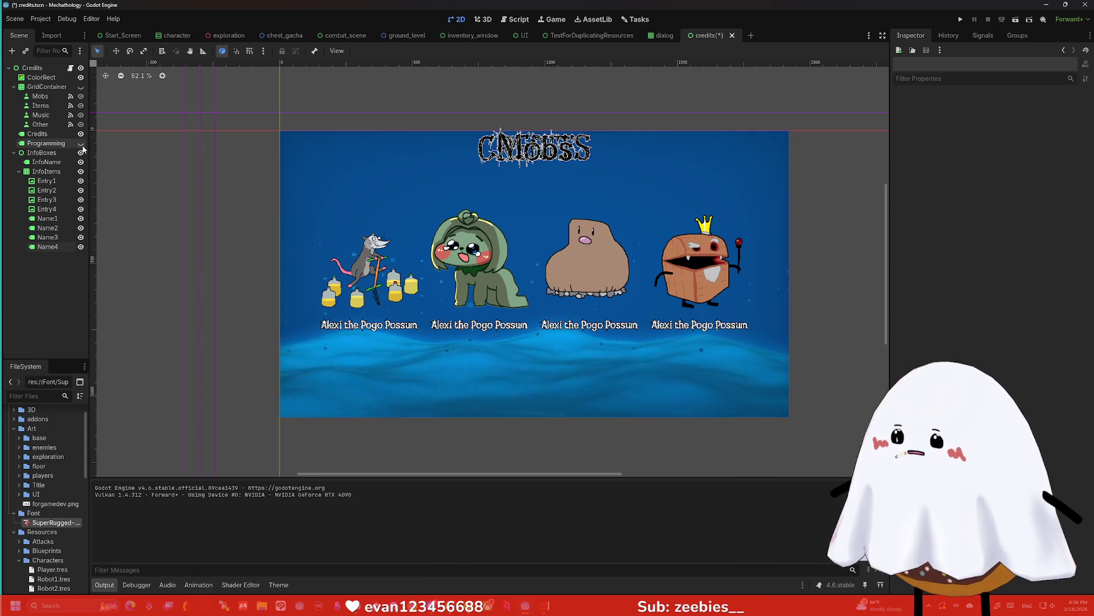
click(80, 133)
click(81, 152)
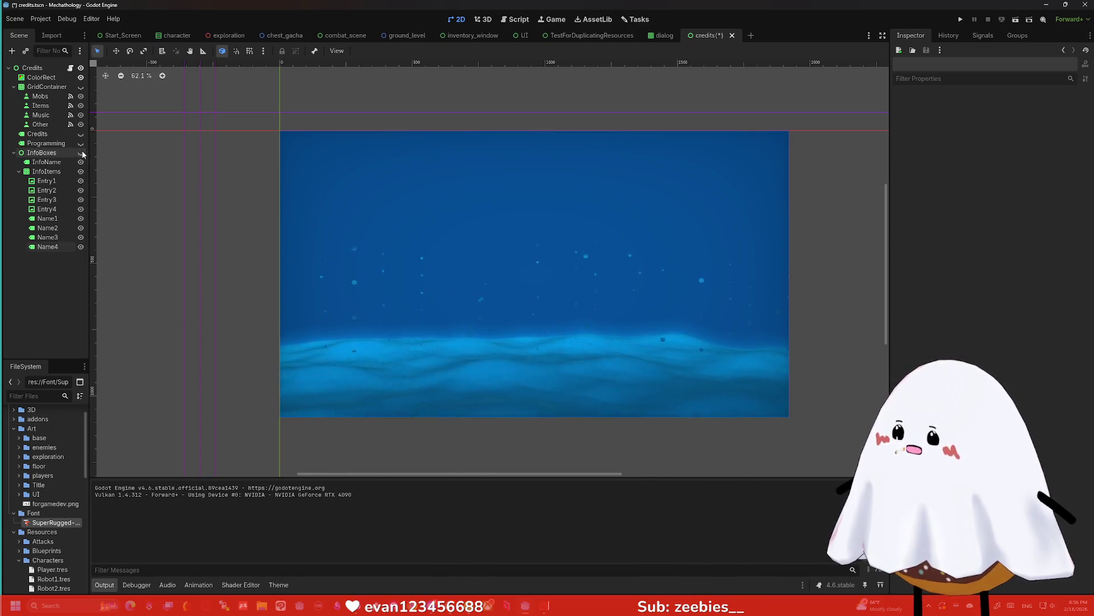
click(80, 152)
click(81, 152)
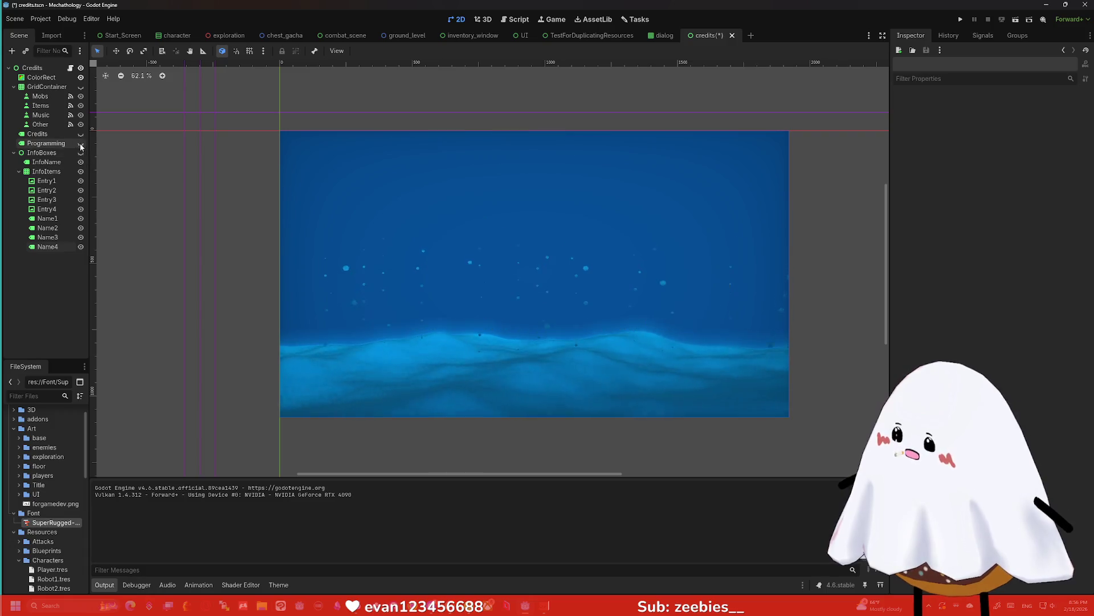
click(81, 144)
click(81, 134)
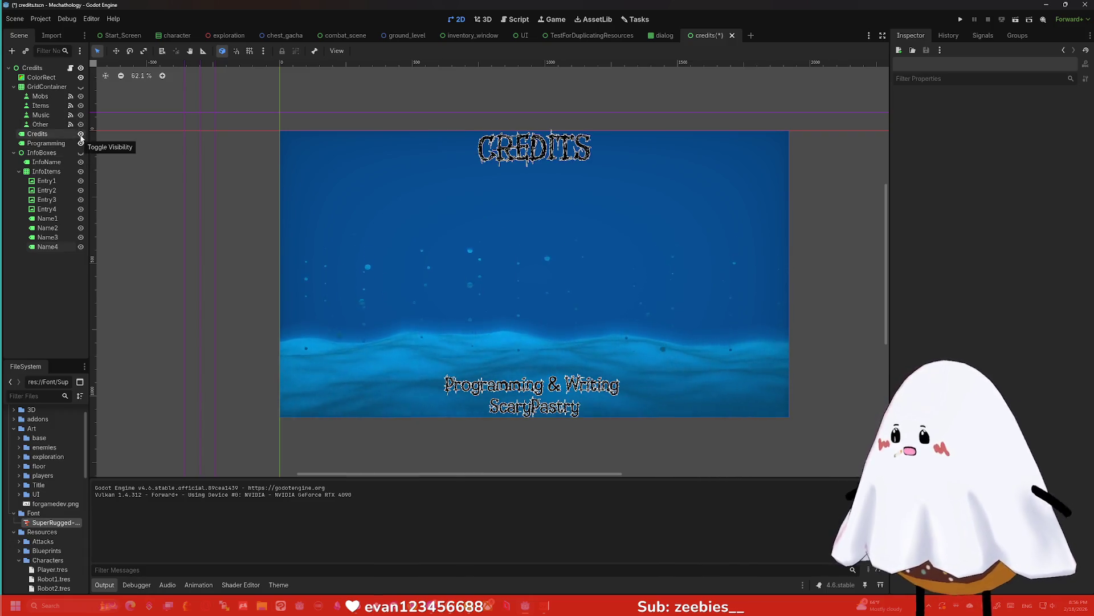
click(80, 87)
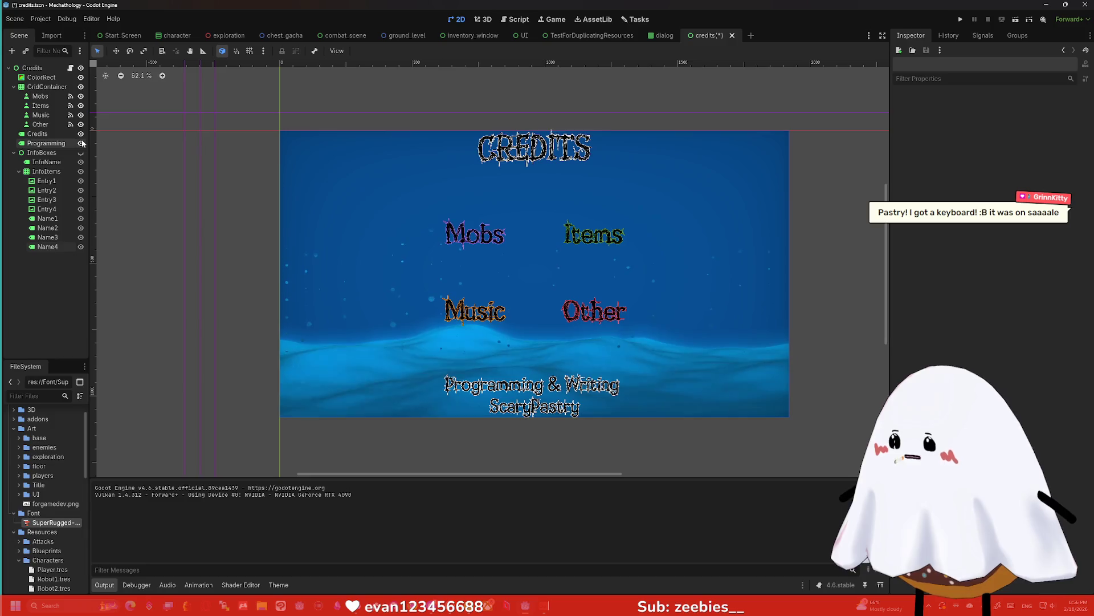
click(81, 86)
click(81, 87)
click(81, 87)
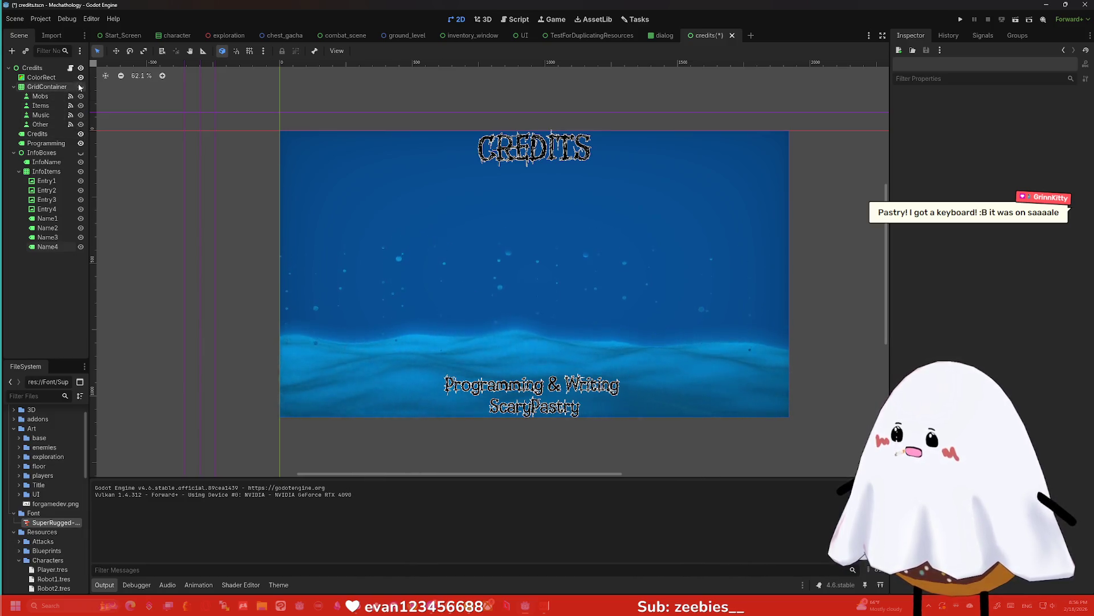
click(80, 133)
click(80, 144)
click(80, 153)
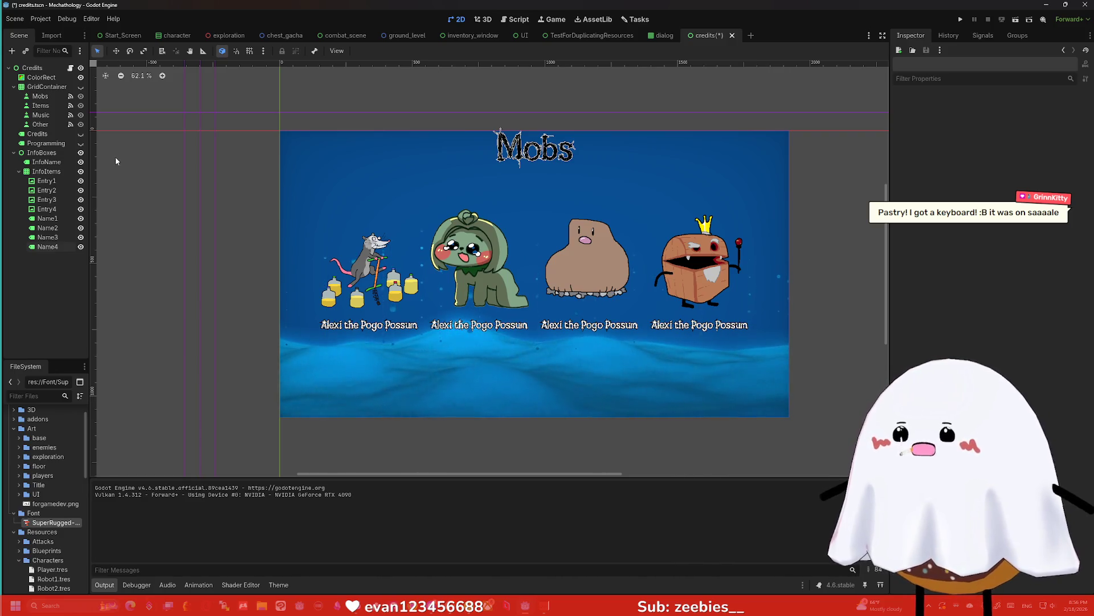
Change the second portrait's caption text to 'Grinka Cuayo'
click(48, 181)
click(56, 192)
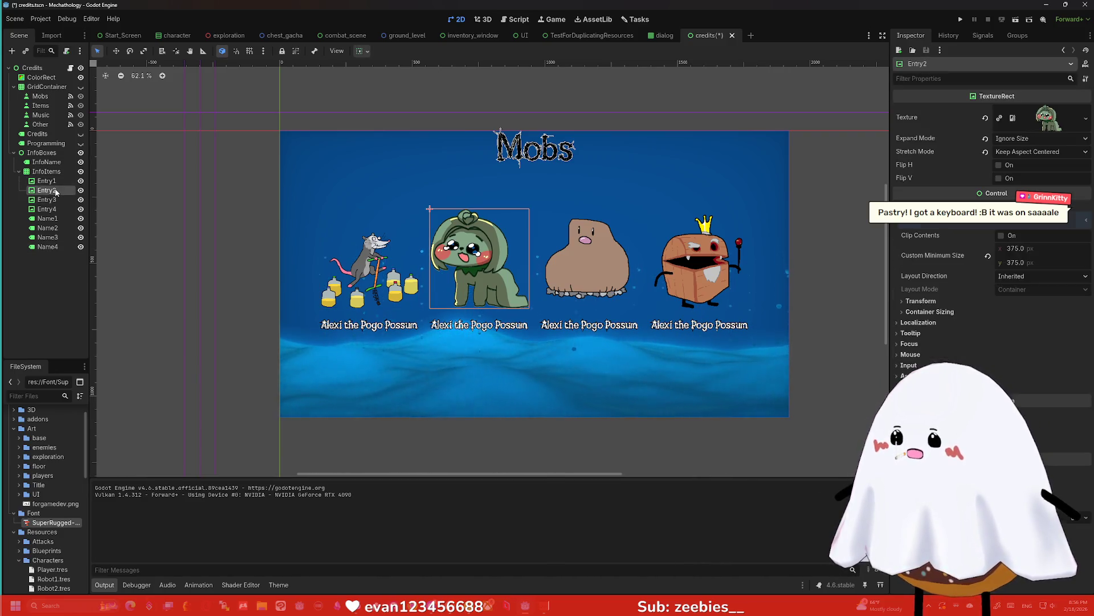
click(57, 228)
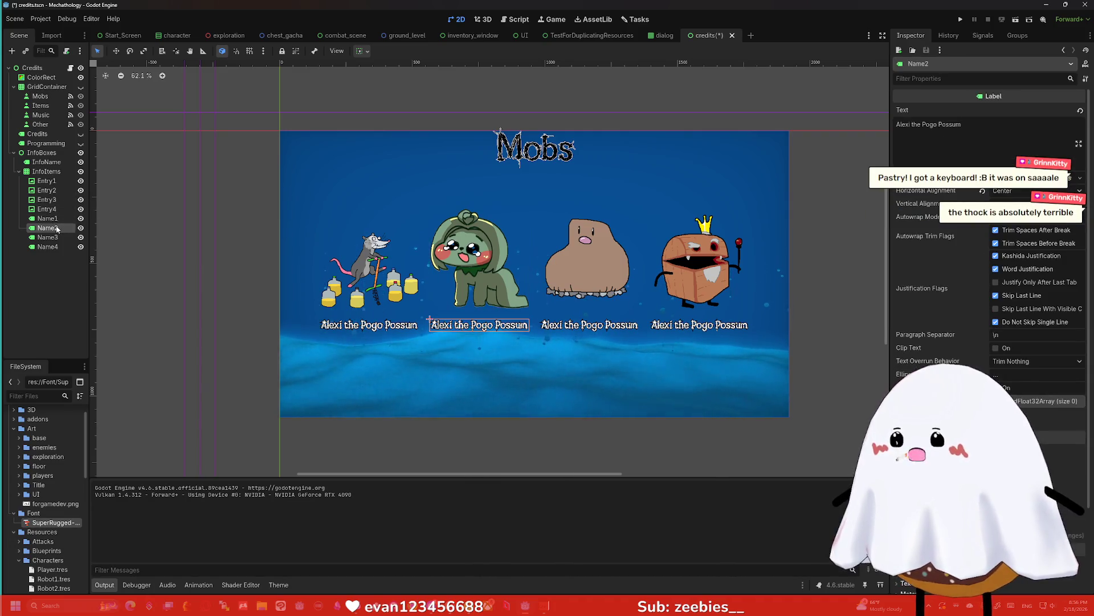
triple_click(935, 125)
text(Grinka Cuayo)
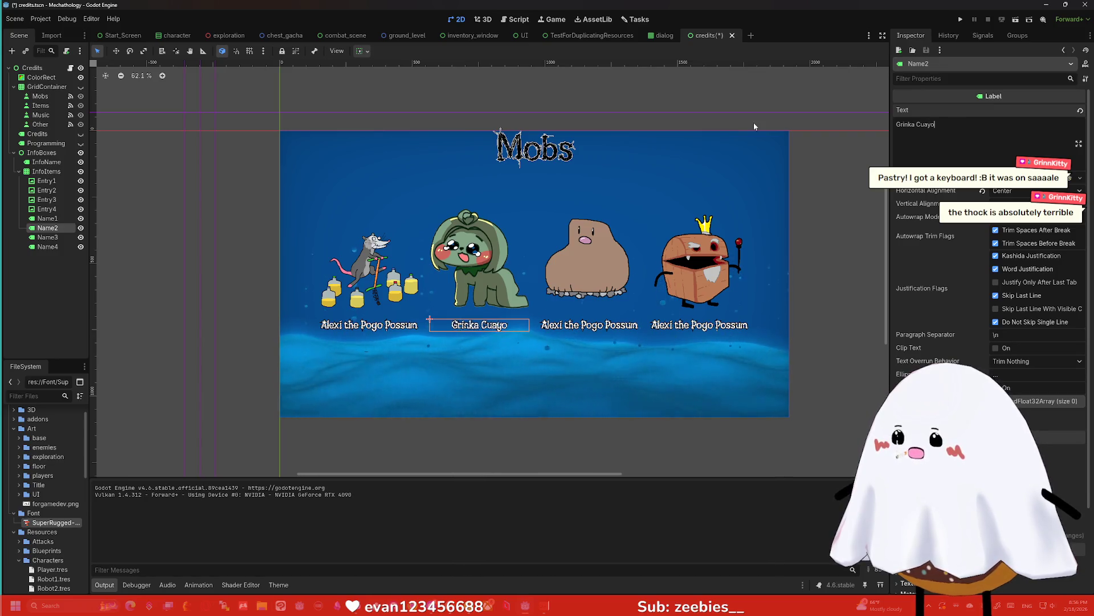
Change the third portrait's caption text to 'Biglet'
click(589, 325)
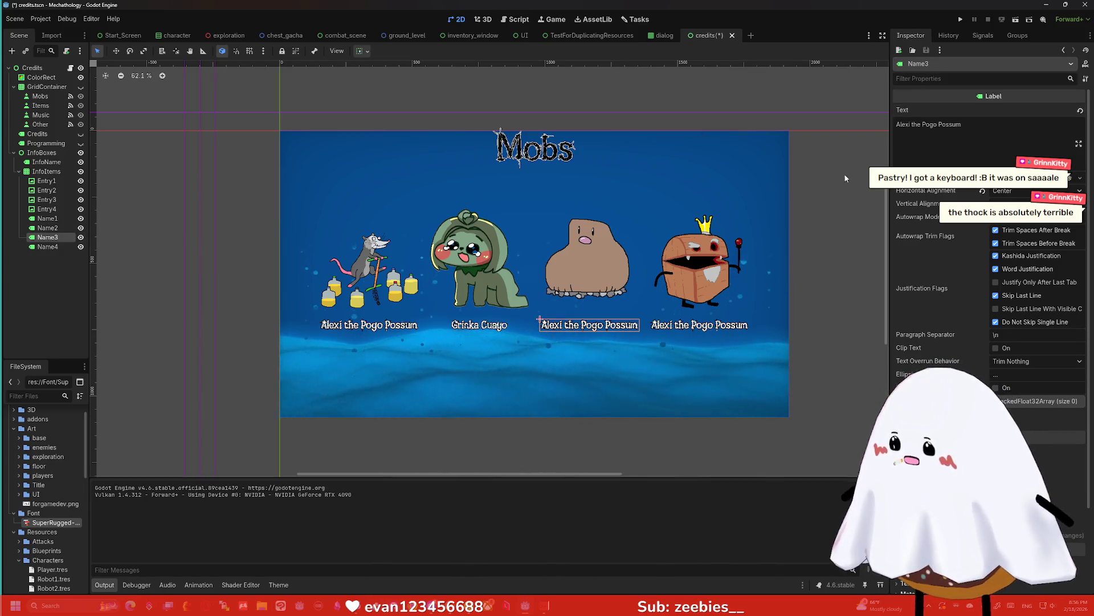
key(ctrl+a)
text(Biglet)
key(Return)
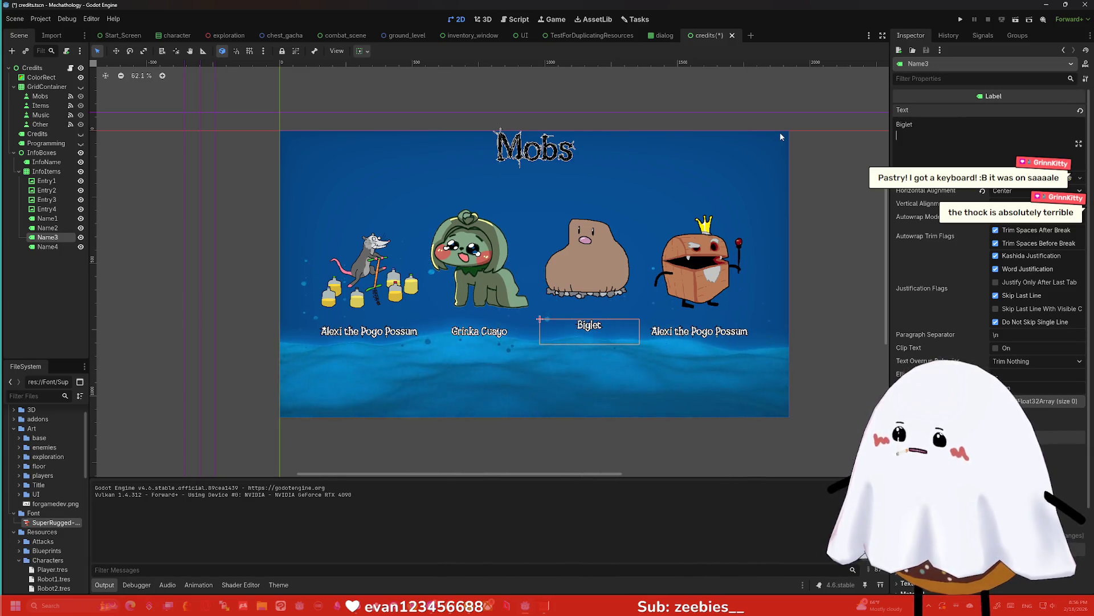
key(BackSpace)
Change the fourth portrait's caption text to 'Treasure Chesl King'
double_click(48, 246)
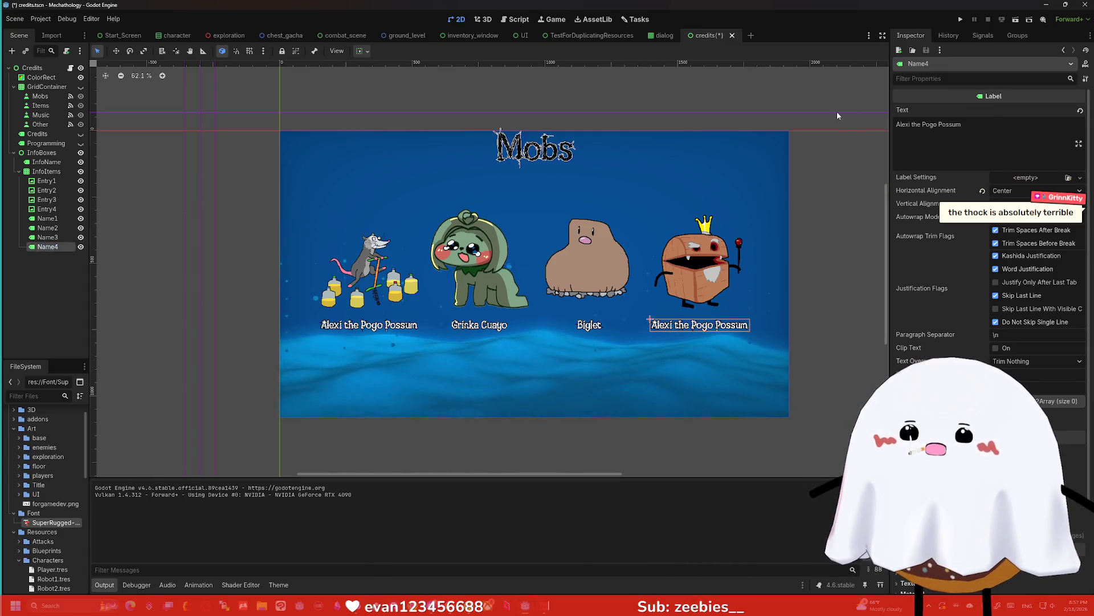
triple_click(992, 120)
text(Trea)
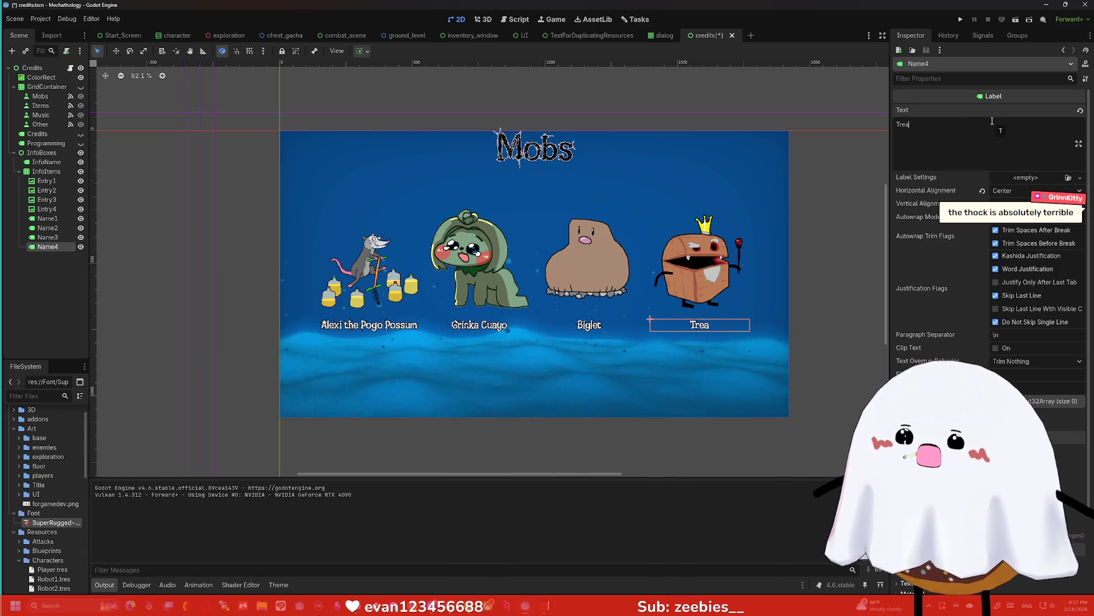
text(sure Chesl King)
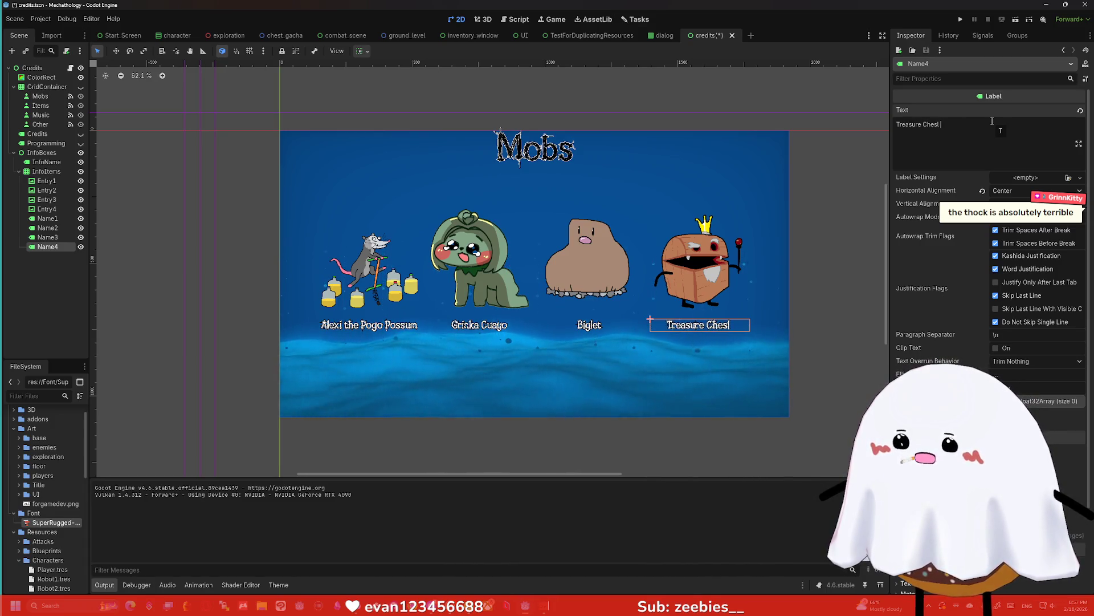
click(849, 255)
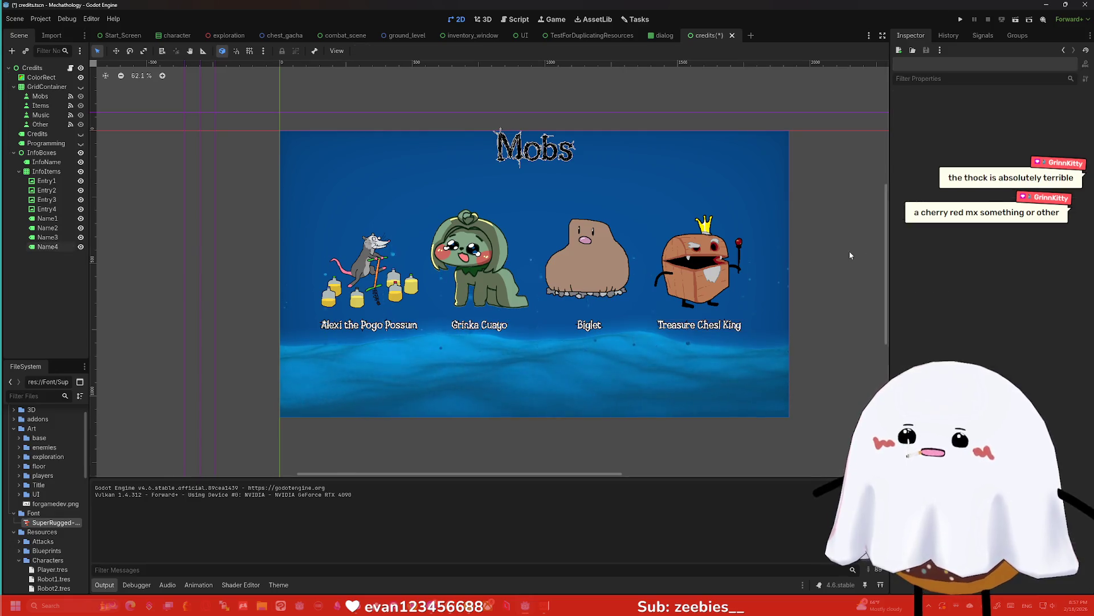